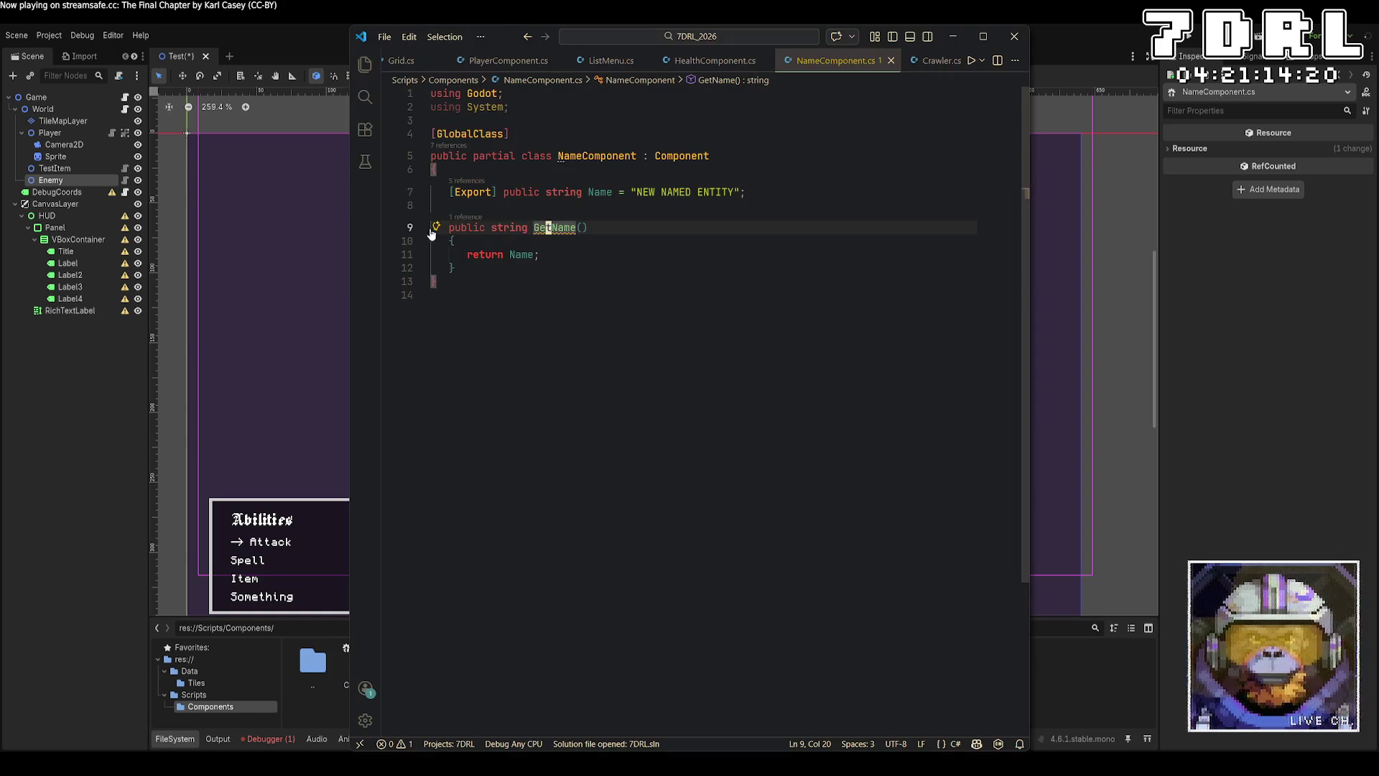
# Step: Collapse and expand the GetName method and check its quick fixes, then dismiss them
pyautogui.click(424, 227)
pyautogui.click(423, 227)
pyautogui.click(435, 228)
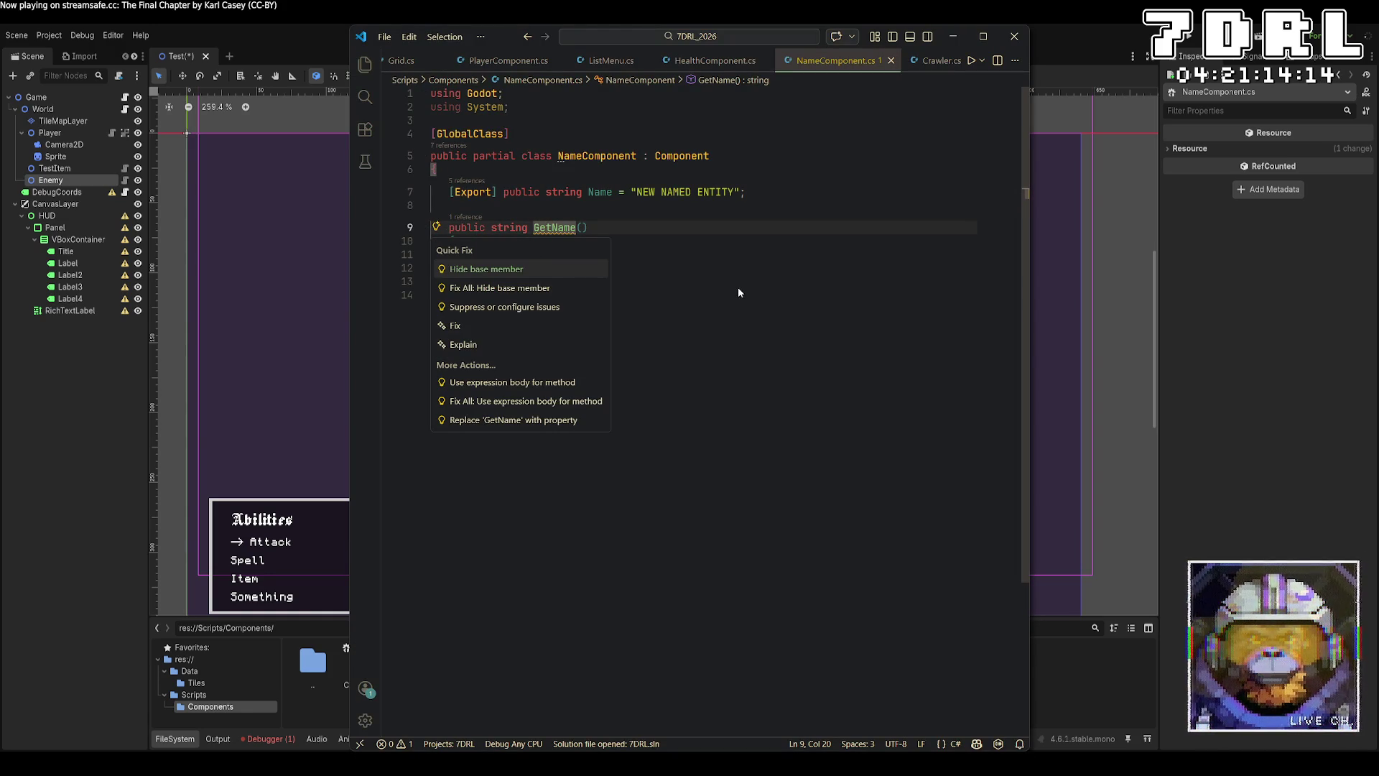
pyautogui.press('Escape')
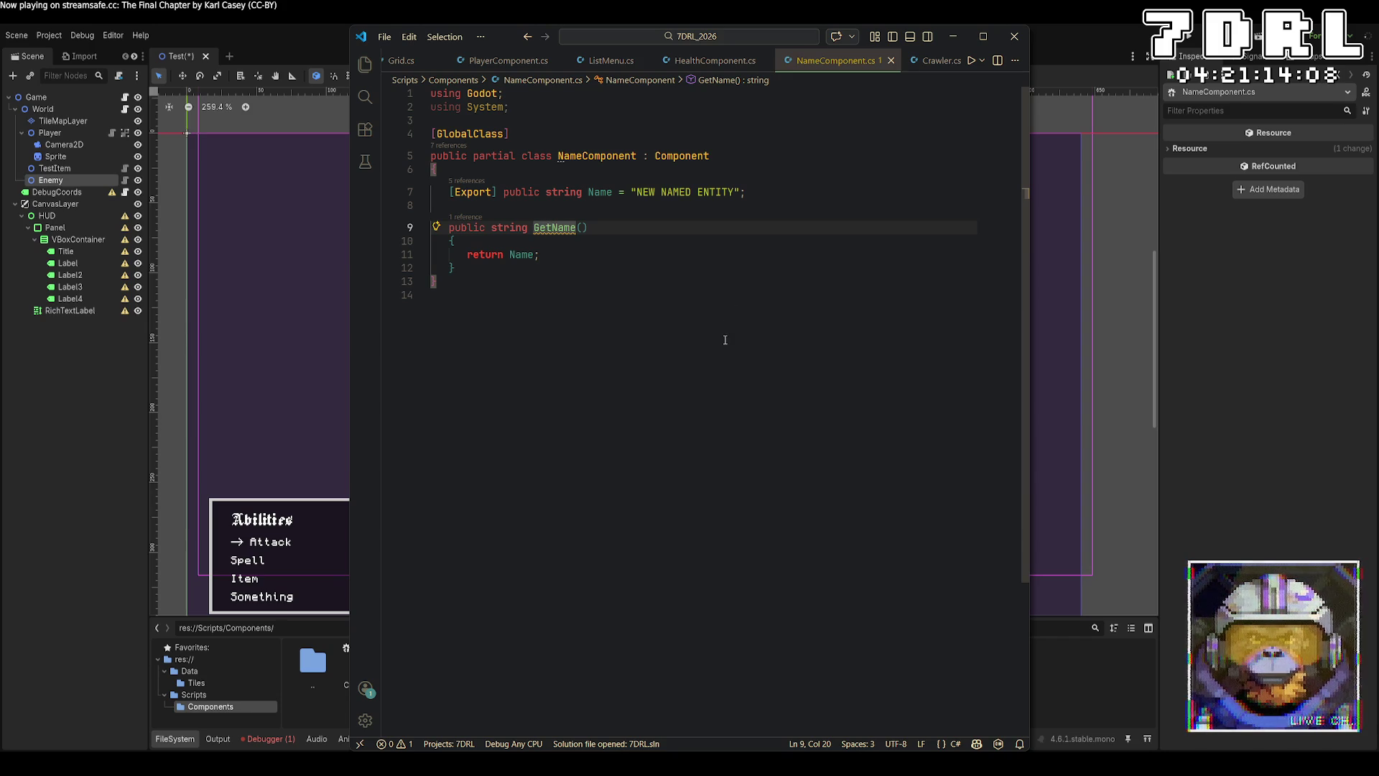
# Step: Rename GetName to GetNameString in NameComponent.cs, save, and return to Godot
pyautogui.hotkey('ctrl', 'Right')
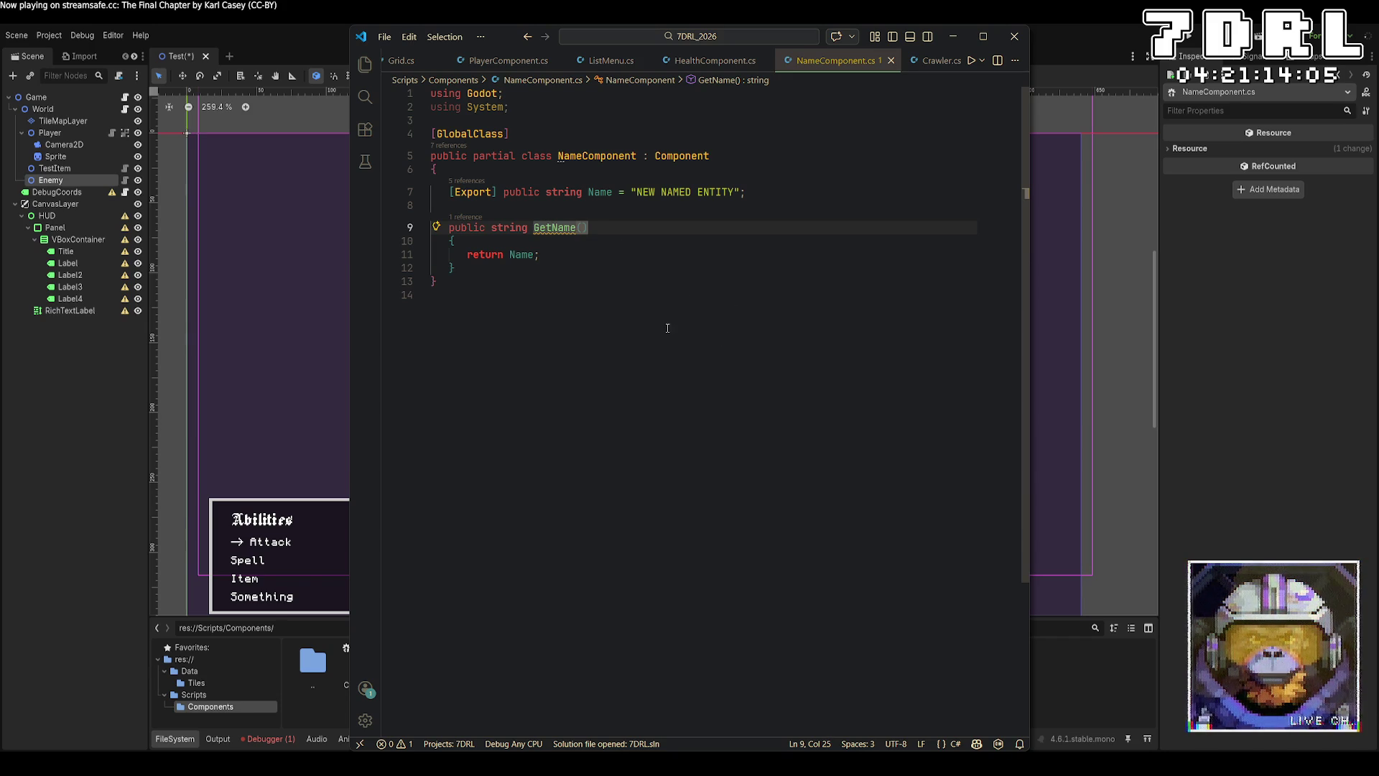
pyautogui.write('String')
pyautogui.hotkey('ctrl', 's')
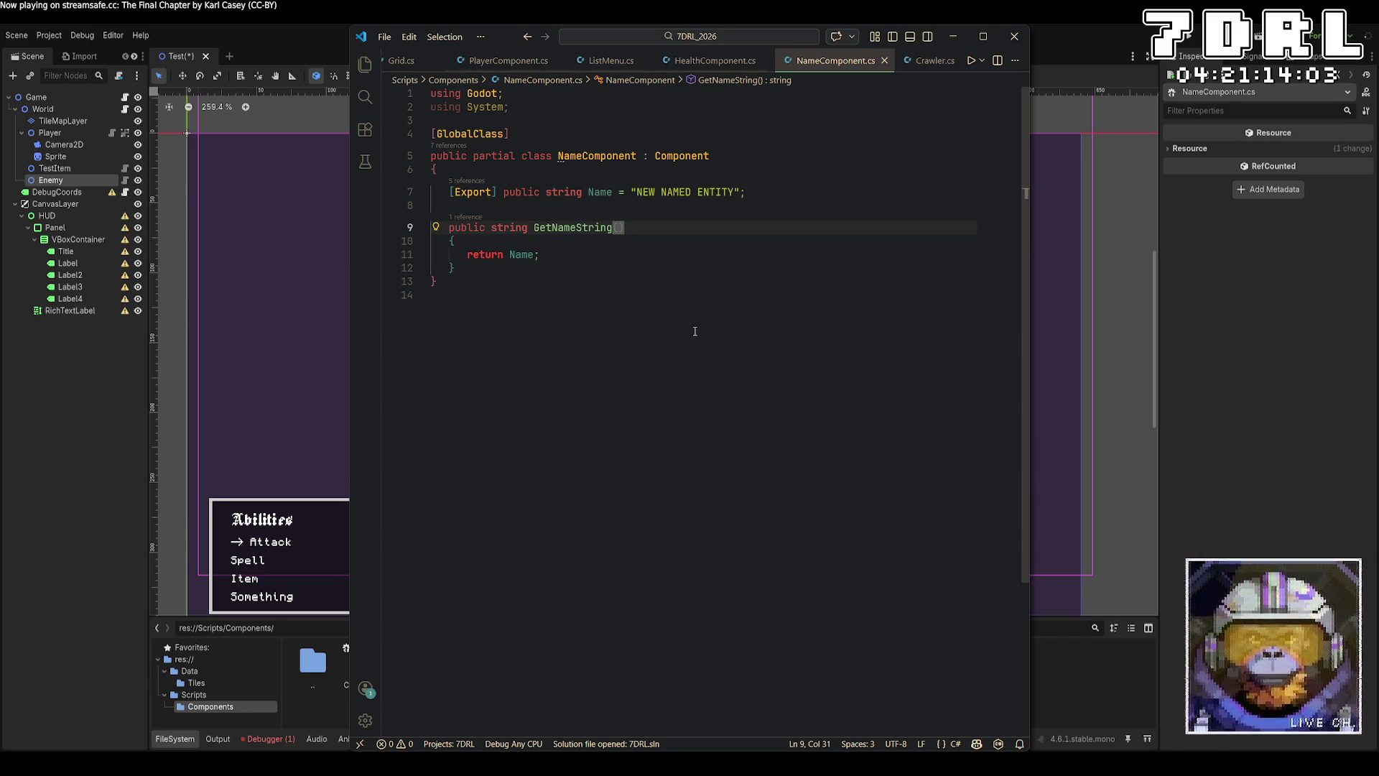
pyautogui.click(694, 332)
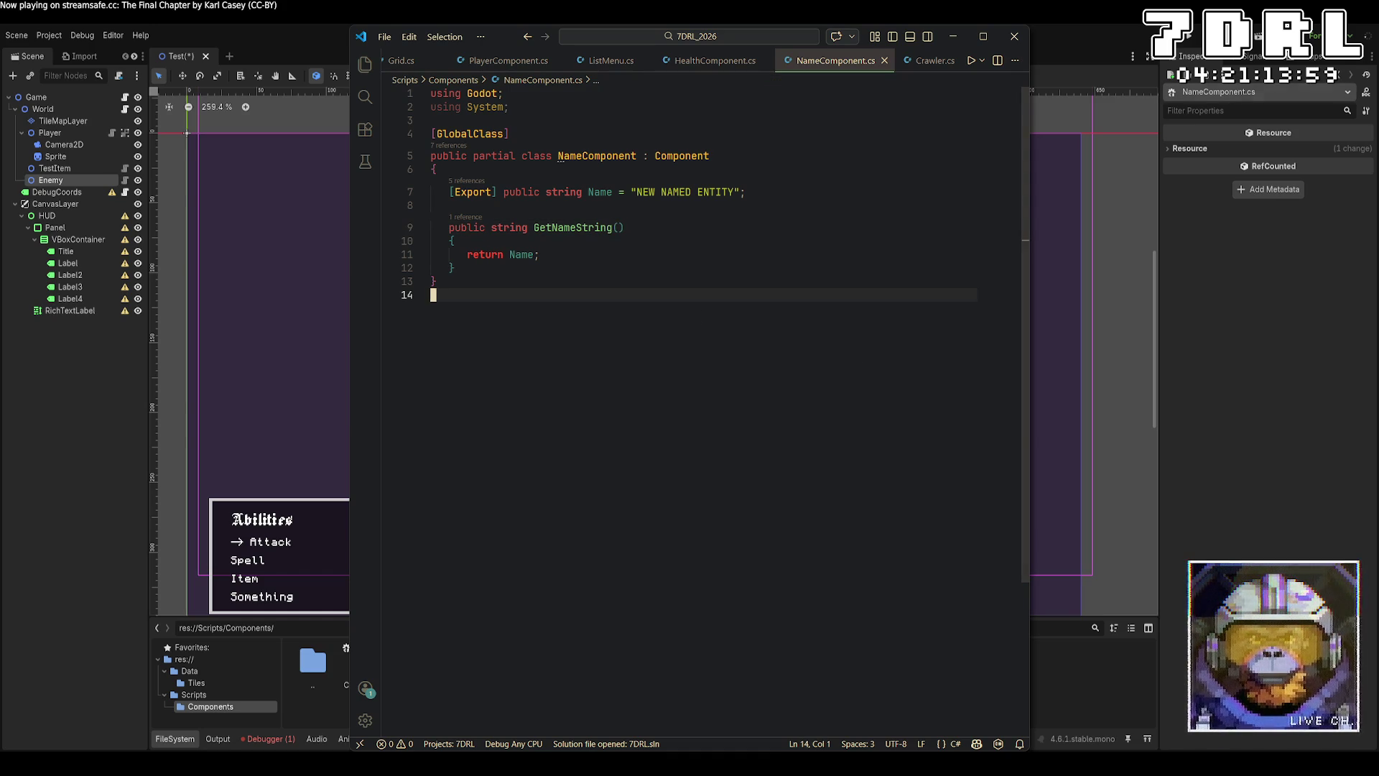
pyautogui.hotkey('alt', 'Tab')
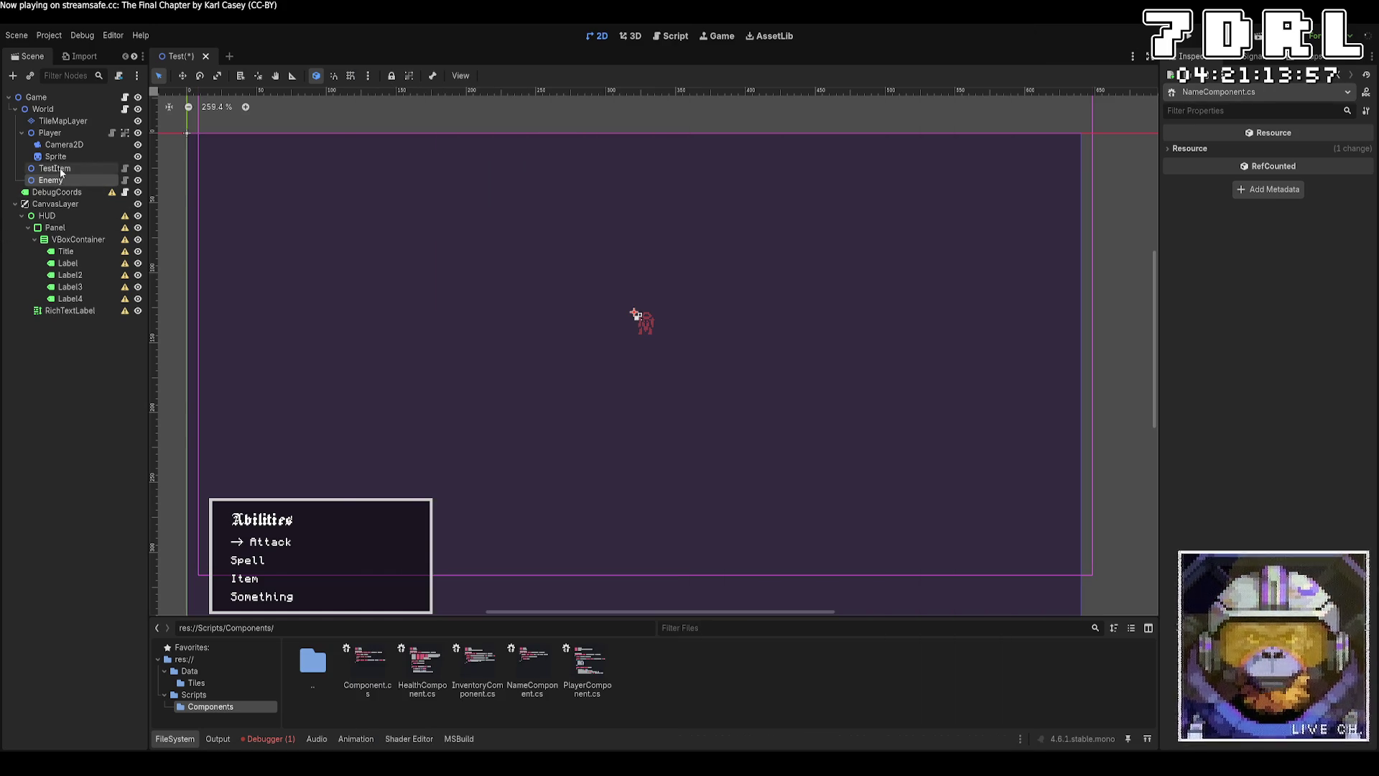
# Step: Rebuild the project and give Enemy a second component, a new NameComponent named 'Test Enemy'
pyautogui.click(636, 314)
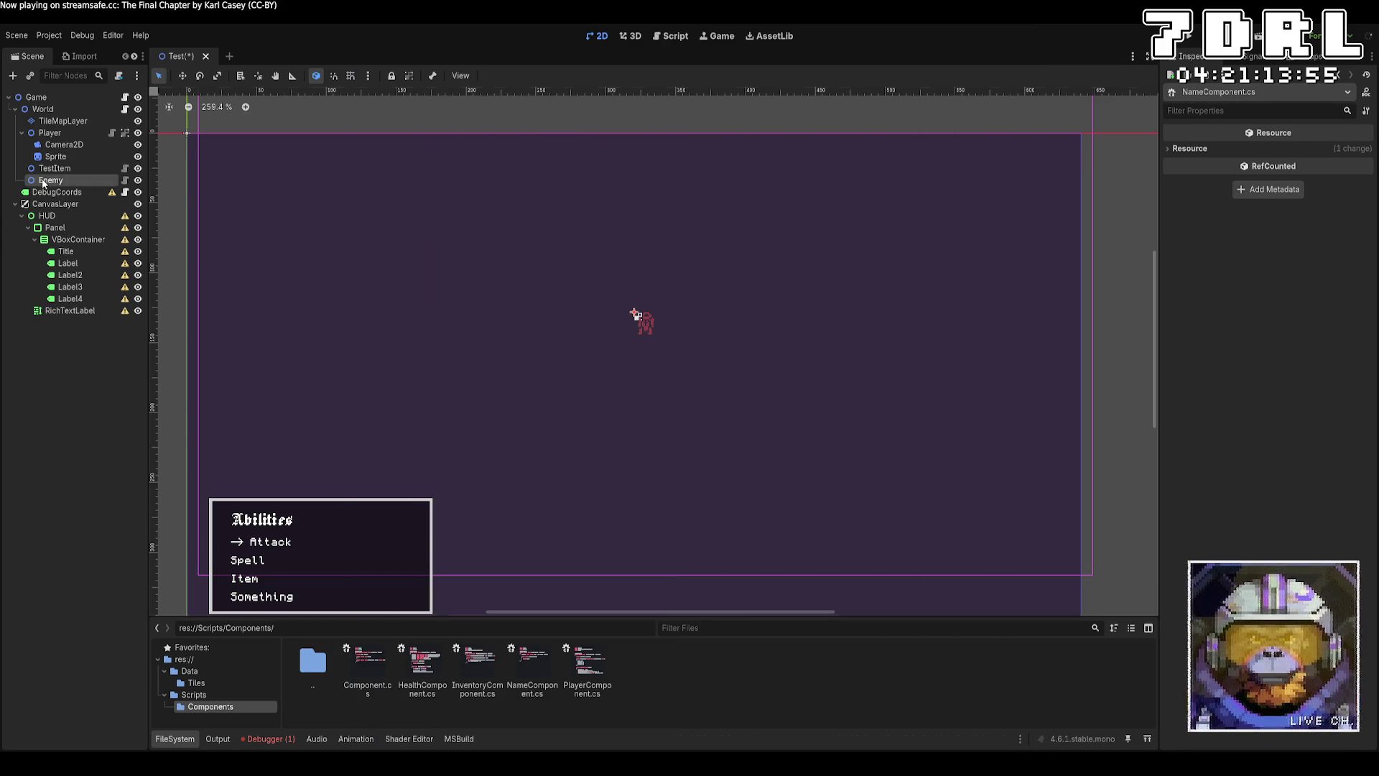
pyautogui.press('F5')
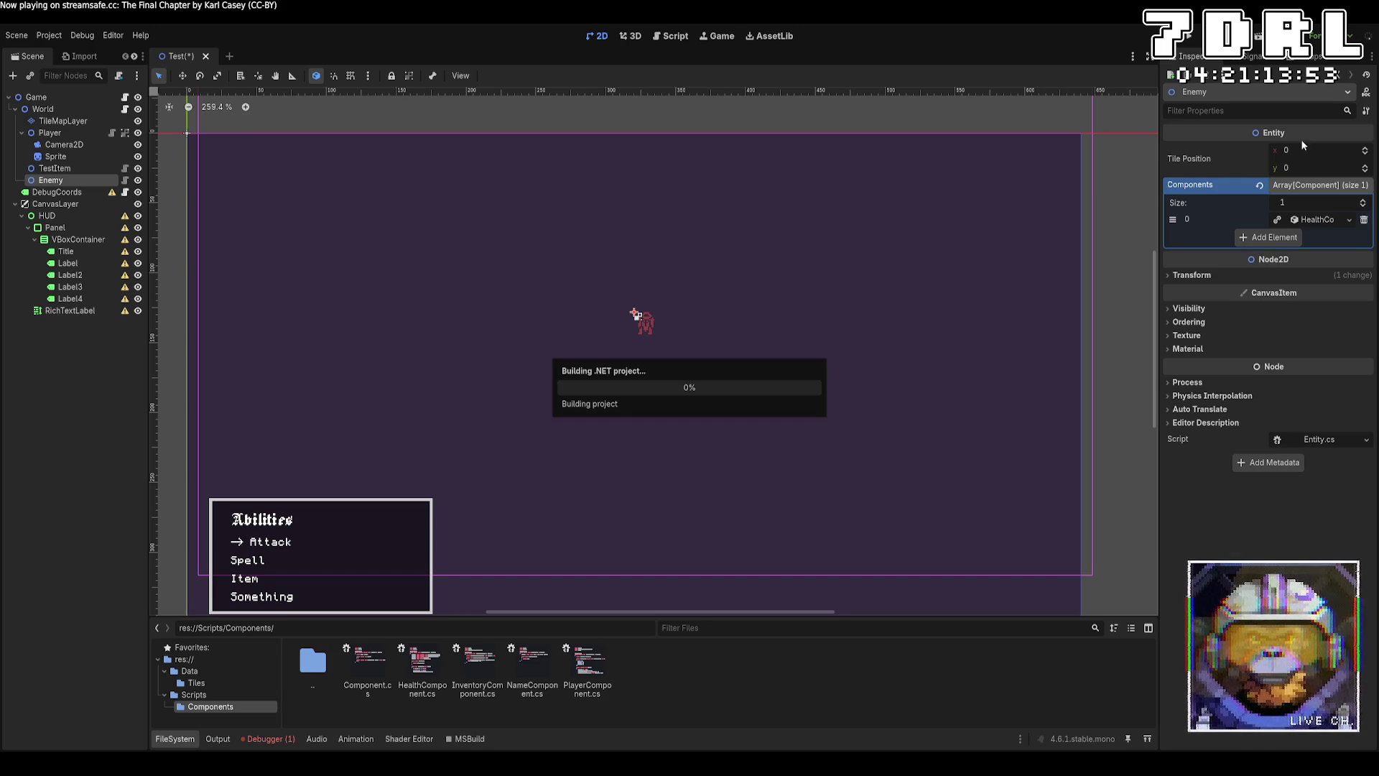
pyautogui.click(1274, 237)
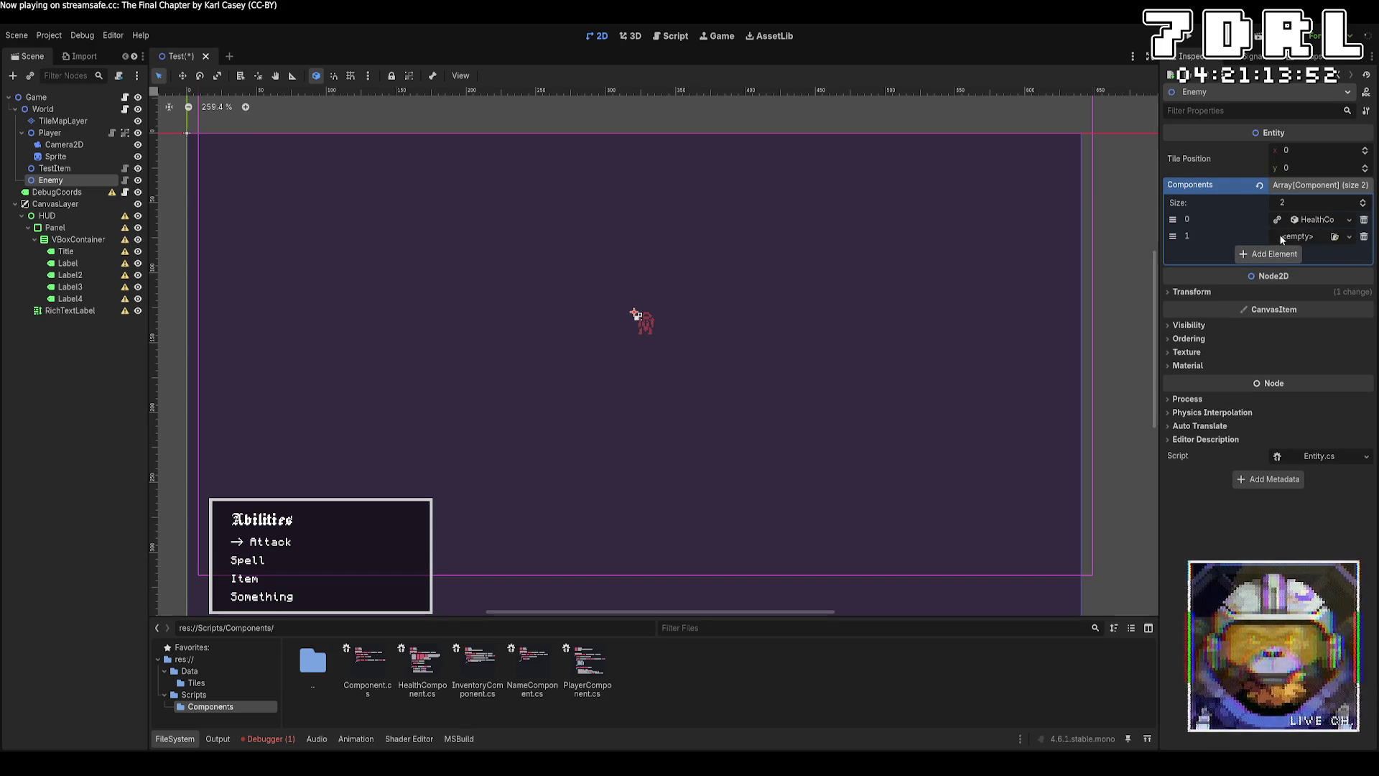
pyautogui.click(1349, 240)
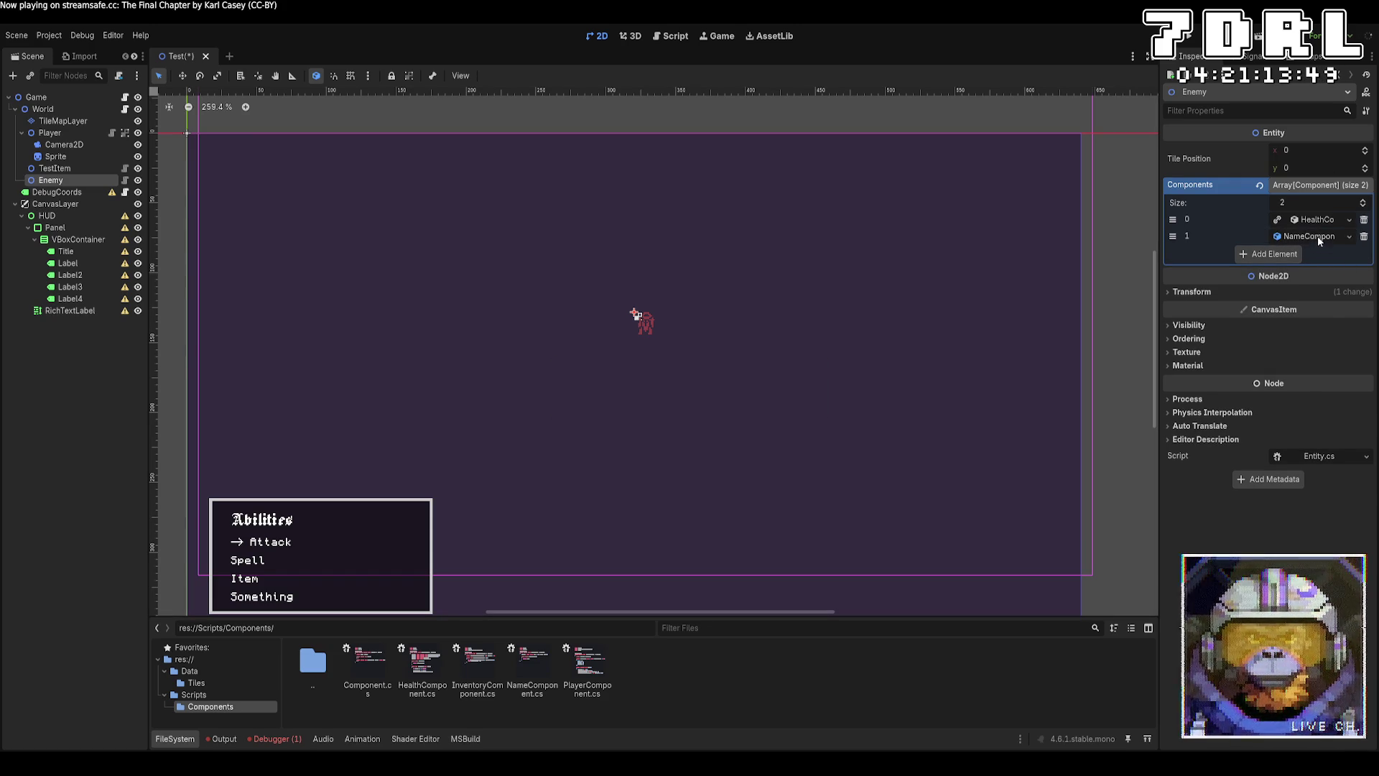
pyautogui.click(1319, 255)
pyautogui.hotkey('ctrl', 'a')
pyautogui.write('T')
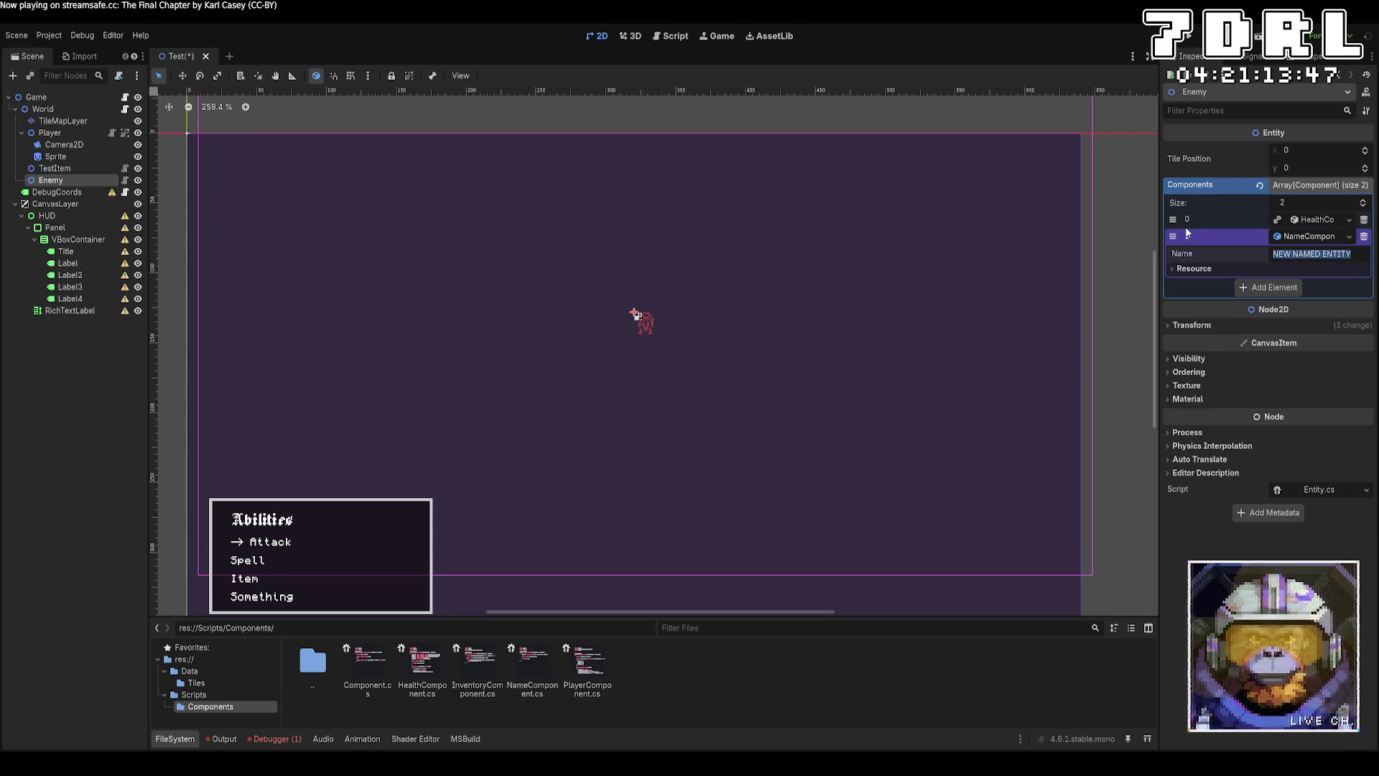
pyautogui.write('est')
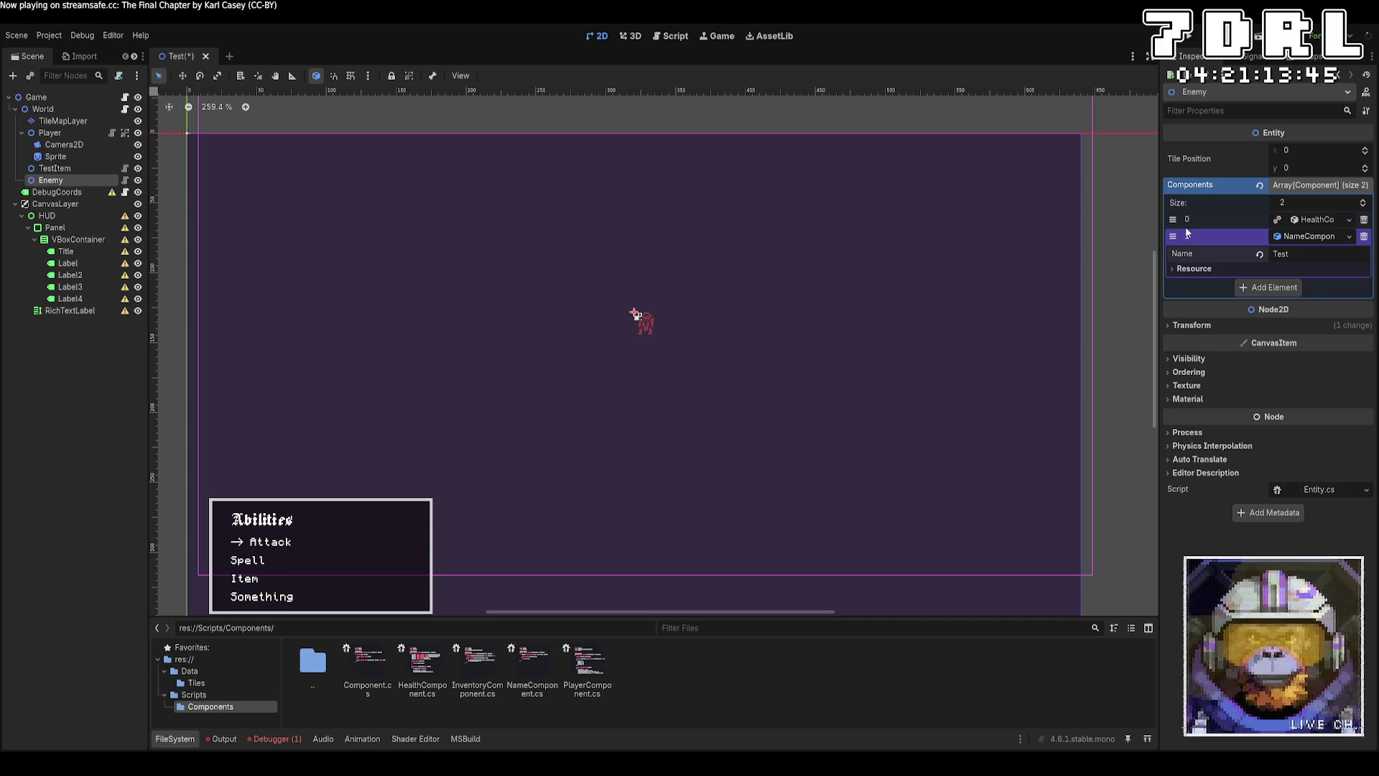
pyautogui.write(' NEnemy')
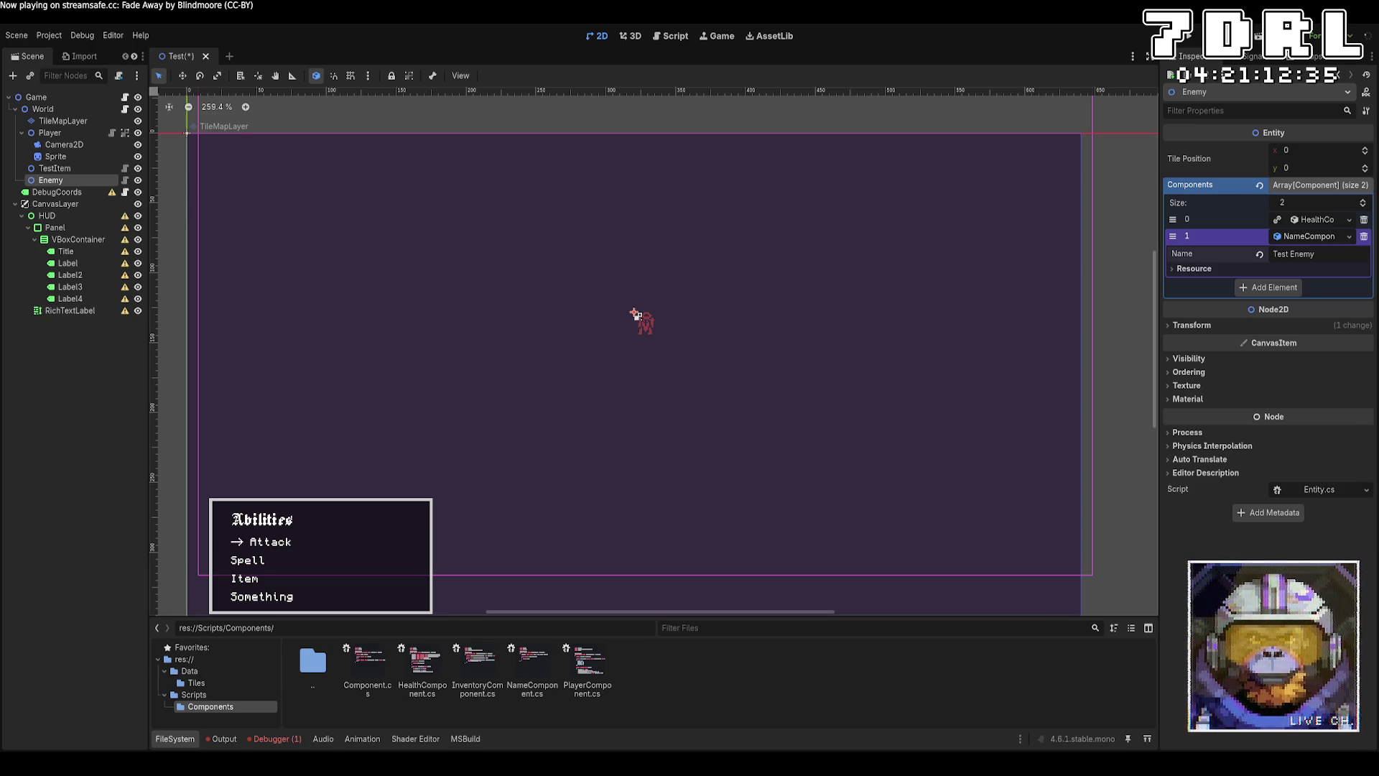
pyautogui.hotkey('alt', 'Tab')
pyautogui.hotkey('alt', 'Tab')
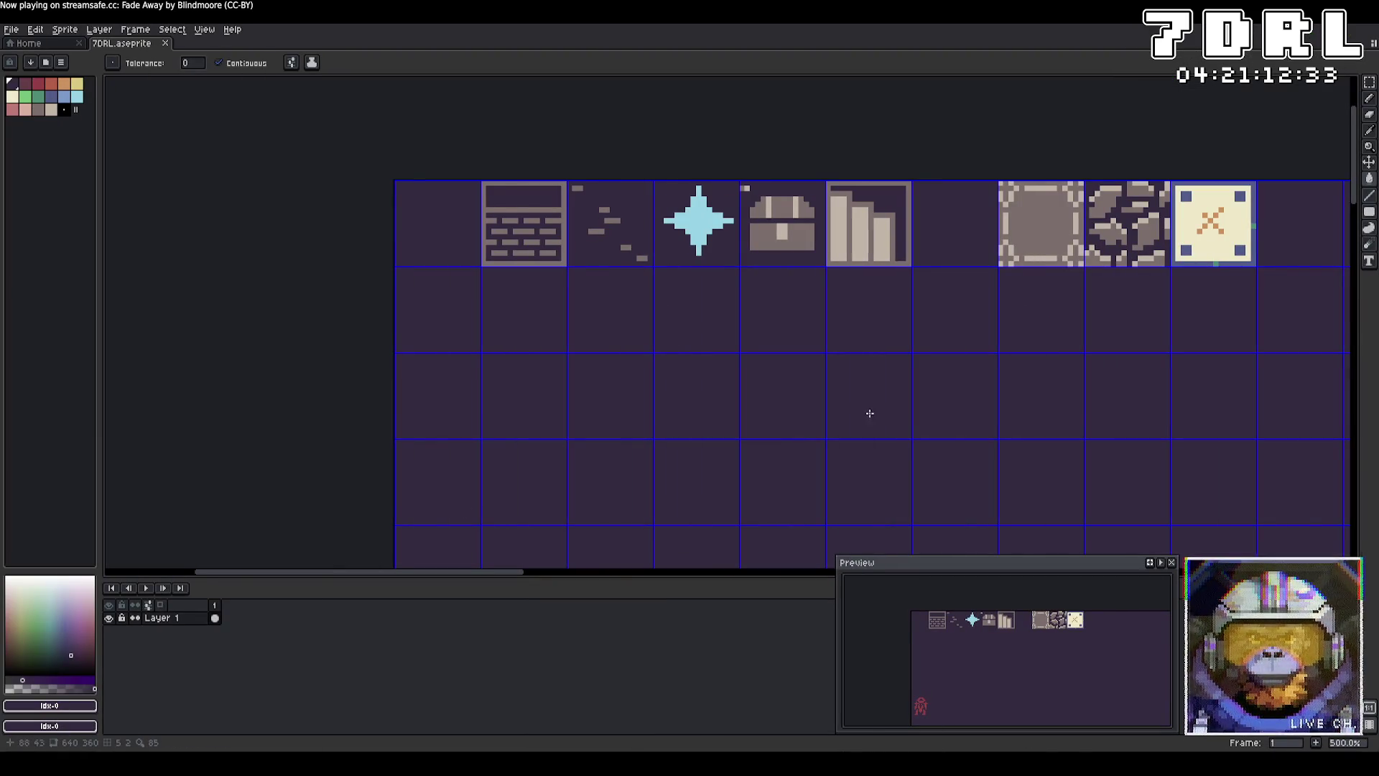
# Step: Switch to the single-pixel pencil and try red and pink strokes beside the sprite, undoing both
pyautogui.scroll(-7, 844, 383)
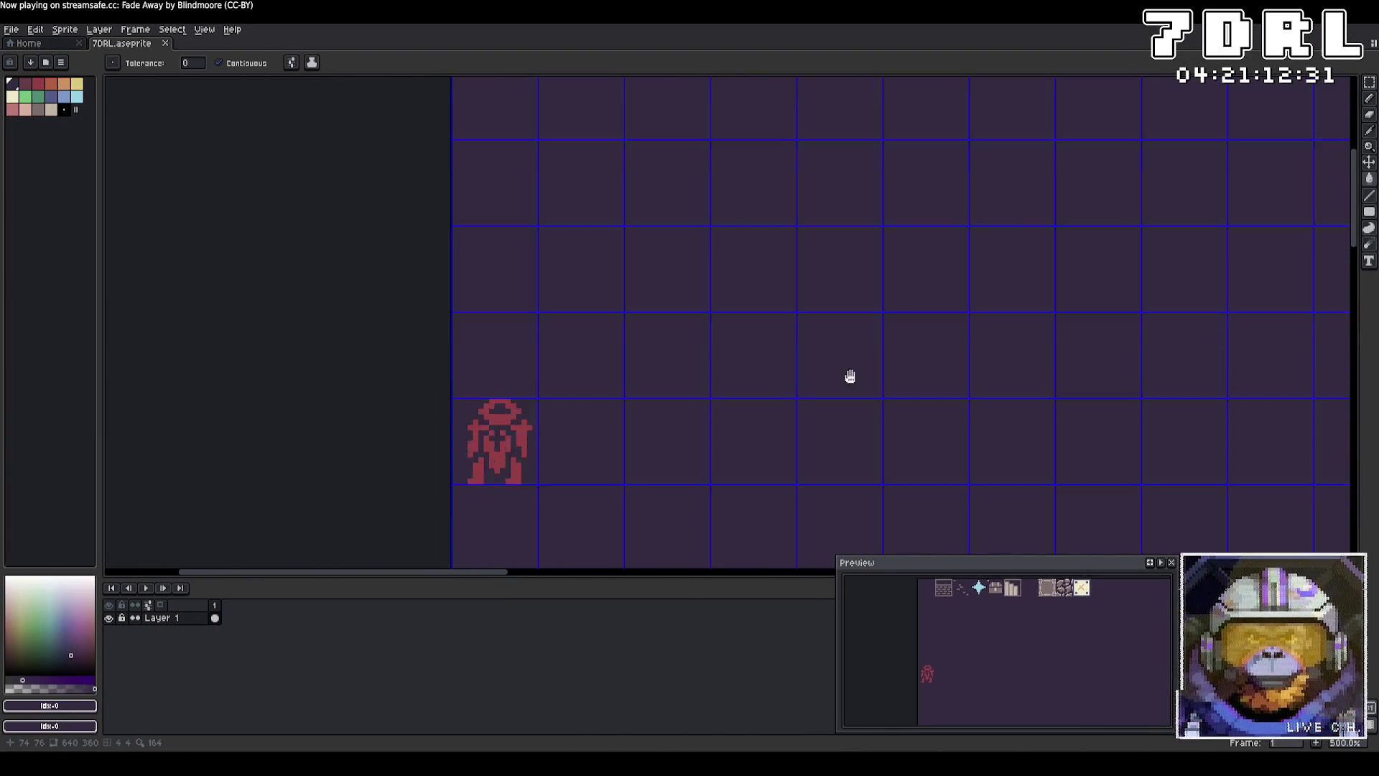
pyautogui.click(1369, 98)
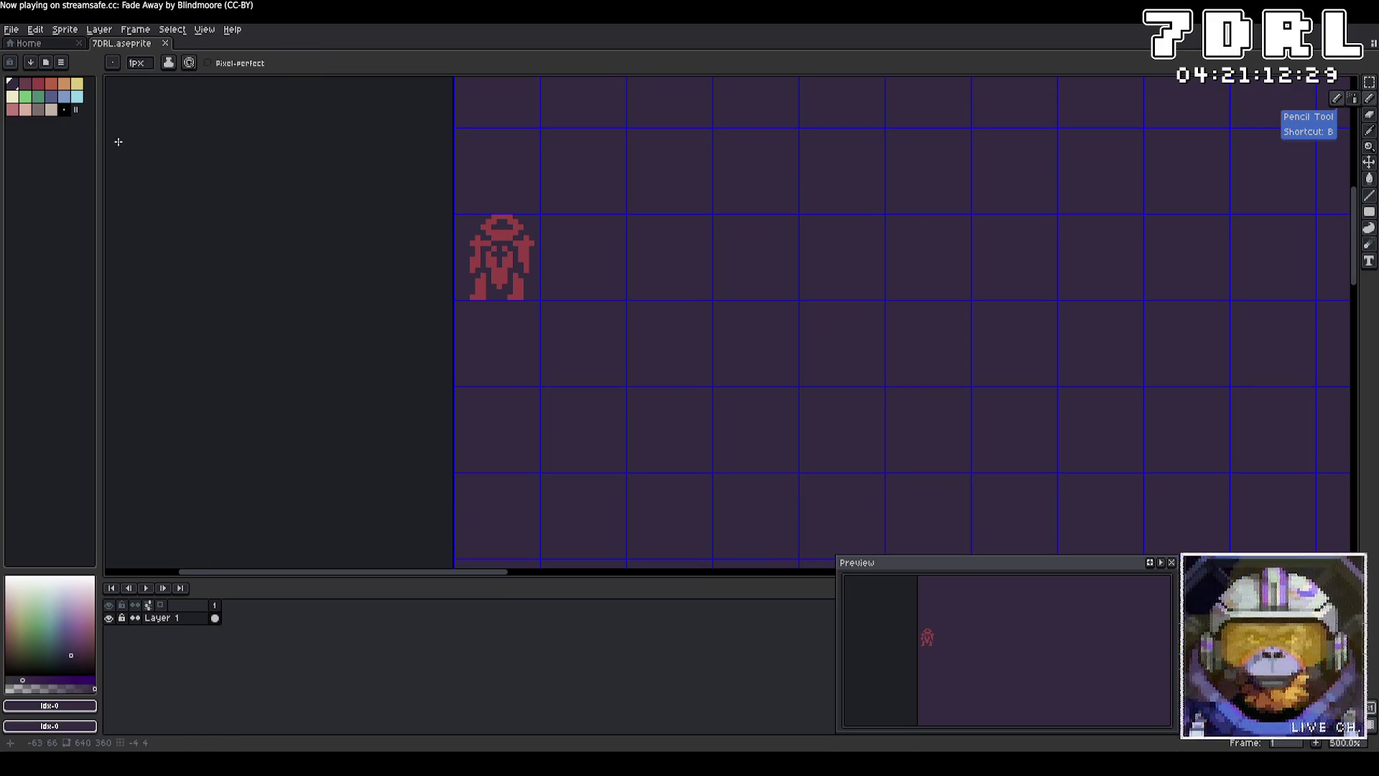
pyautogui.click(78, 86)
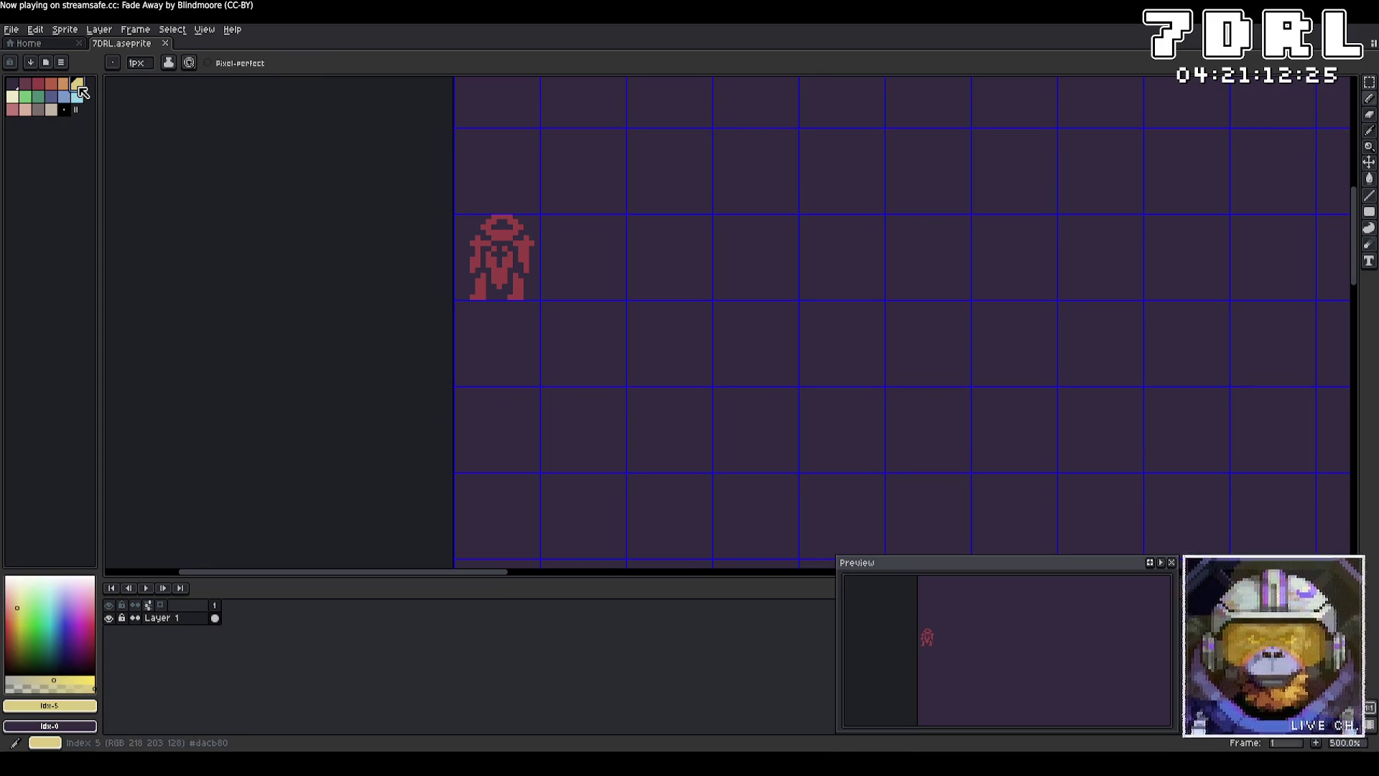
pyautogui.click(26, 84)
pyautogui.moveTo(567, 235)
pyautogui.mouseDown()
pyautogui.moveTo(603, 263)
pyautogui.moveTo(564, 293)
pyautogui.mouseUp()
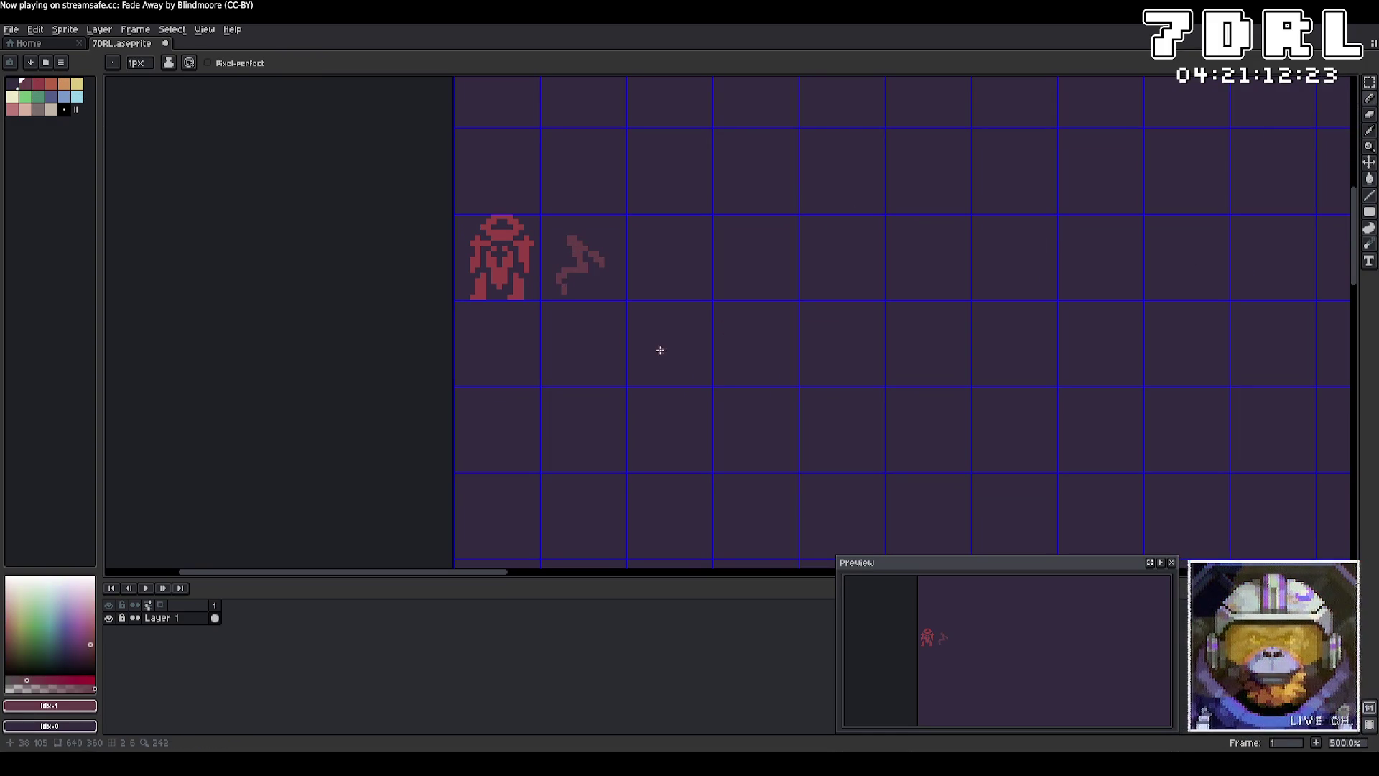
pyautogui.hotkey('ctrl', 'z')
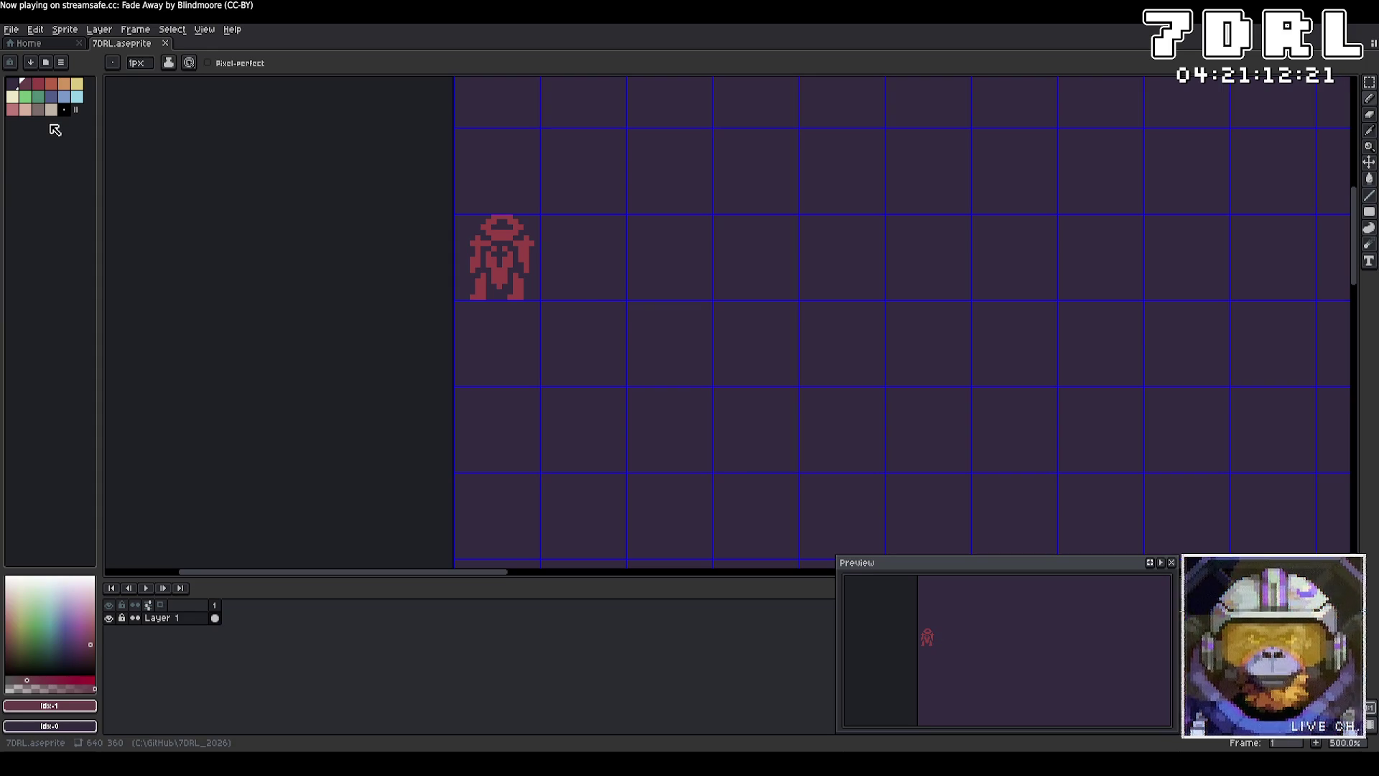
pyautogui.click(12, 110)
pyautogui.moveTo(600, 258); pyautogui.dragTo(574, 300)
pyautogui.hotkey('ctrl', 'z')
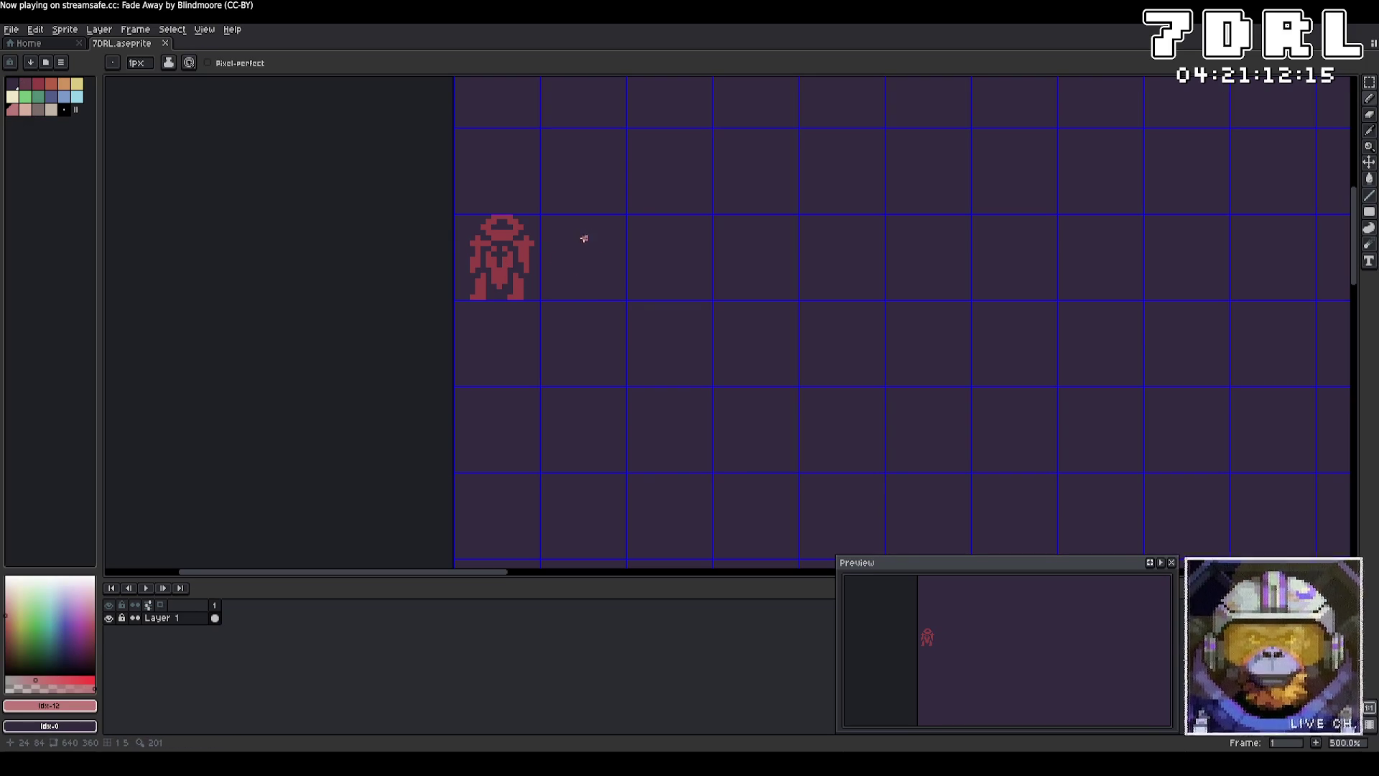
# Step: Draw the pink horned figure's head, dark mark, body and lower body, removing a trial arm
pyautogui.moveTo(608, 220)
pyautogui.mouseDown()
pyautogui.moveTo(594, 238)
pyautogui.moveTo(575, 232)
pyautogui.moveTo(575, 255)
pyautogui.moveTo(583, 246)
pyautogui.moveTo(598, 255)
pyautogui.moveTo(578, 260)
pyautogui.moveTo(592, 263)
pyautogui.mouseUp()
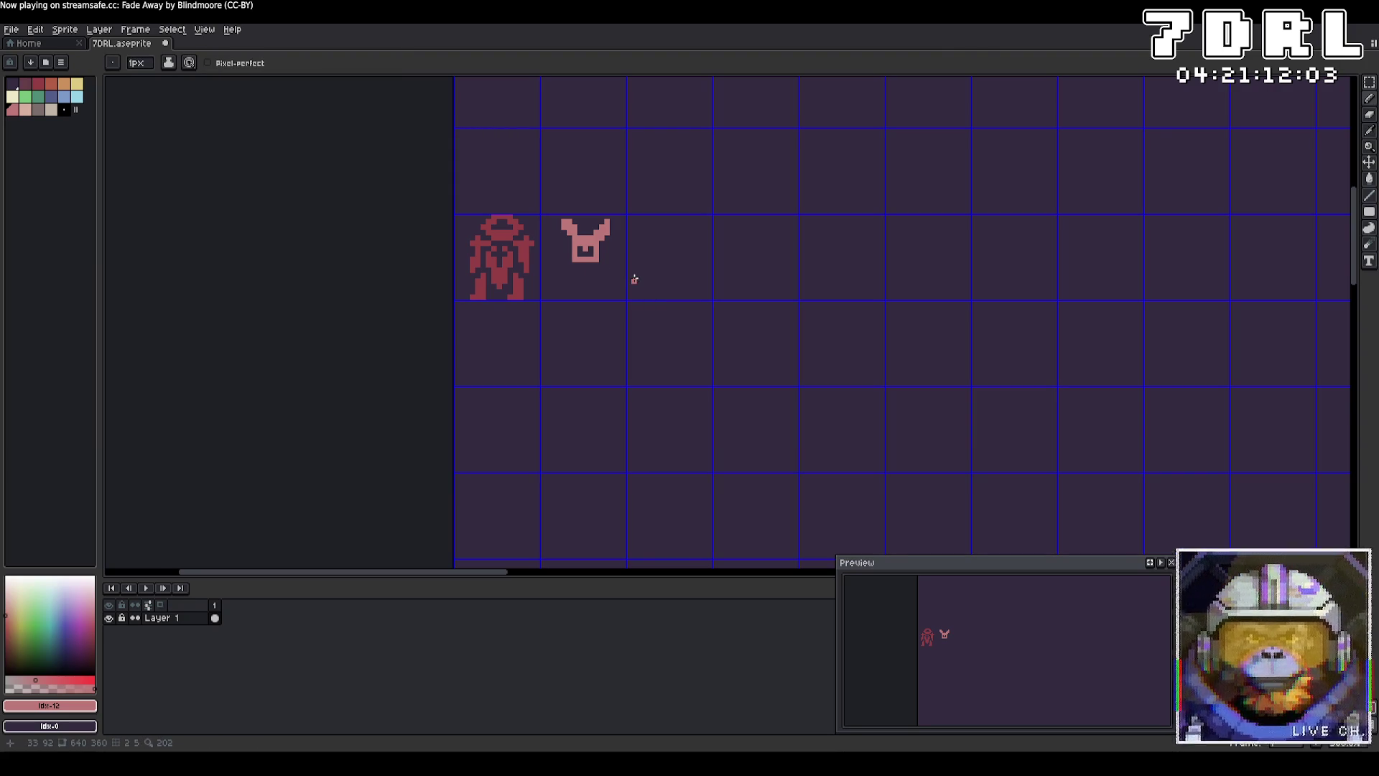
pyautogui.moveTo(577, 246); pyautogui.dragTo(595, 253)
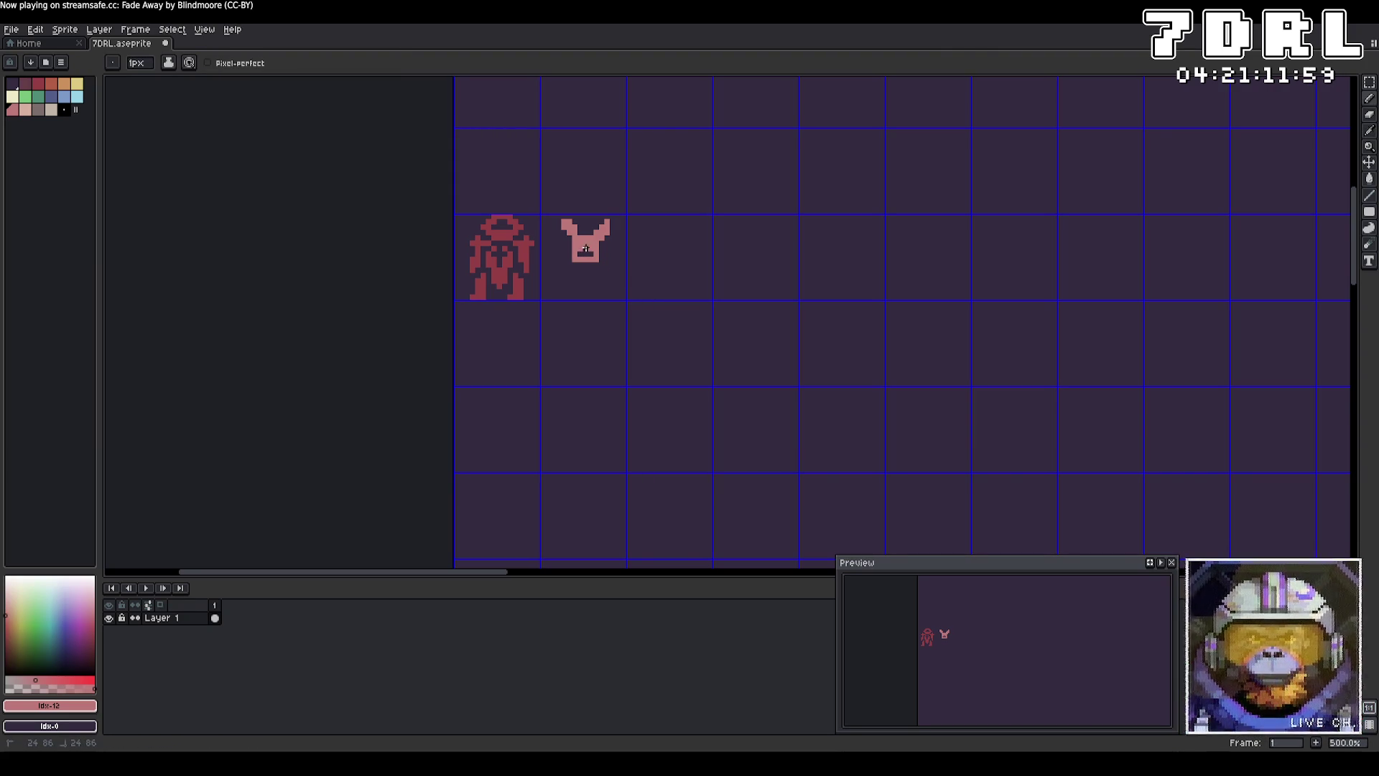
pyautogui.click(585, 249)
pyautogui.hotkey('ctrl', 'z')
pyautogui.hotkey('ctrl', 'z')
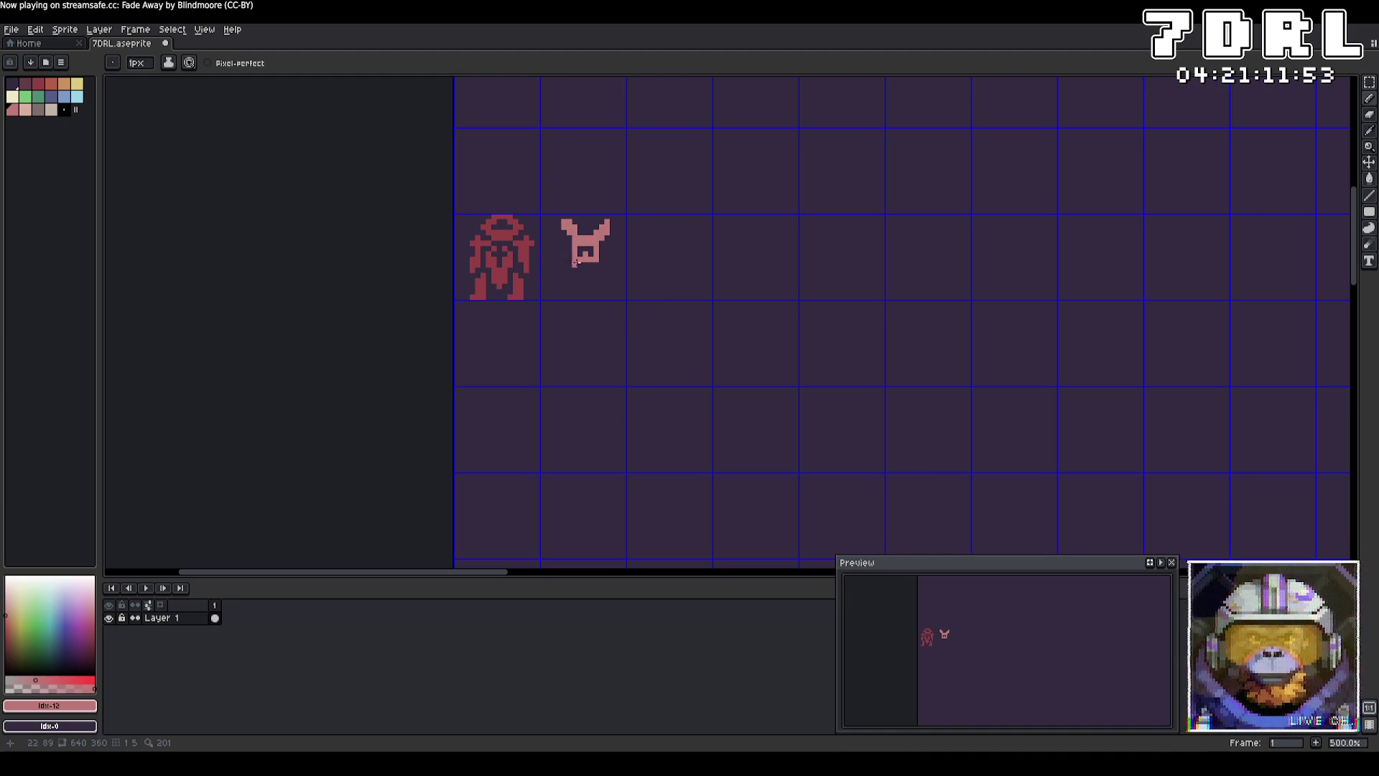
pyautogui.moveTo(602, 263)
pyautogui.mouseDown()
pyautogui.moveTo(599, 292)
pyautogui.moveTo(572, 294)
pyautogui.moveTo(572, 264)
pyautogui.moveTo(597, 267)
pyautogui.mouseUp()
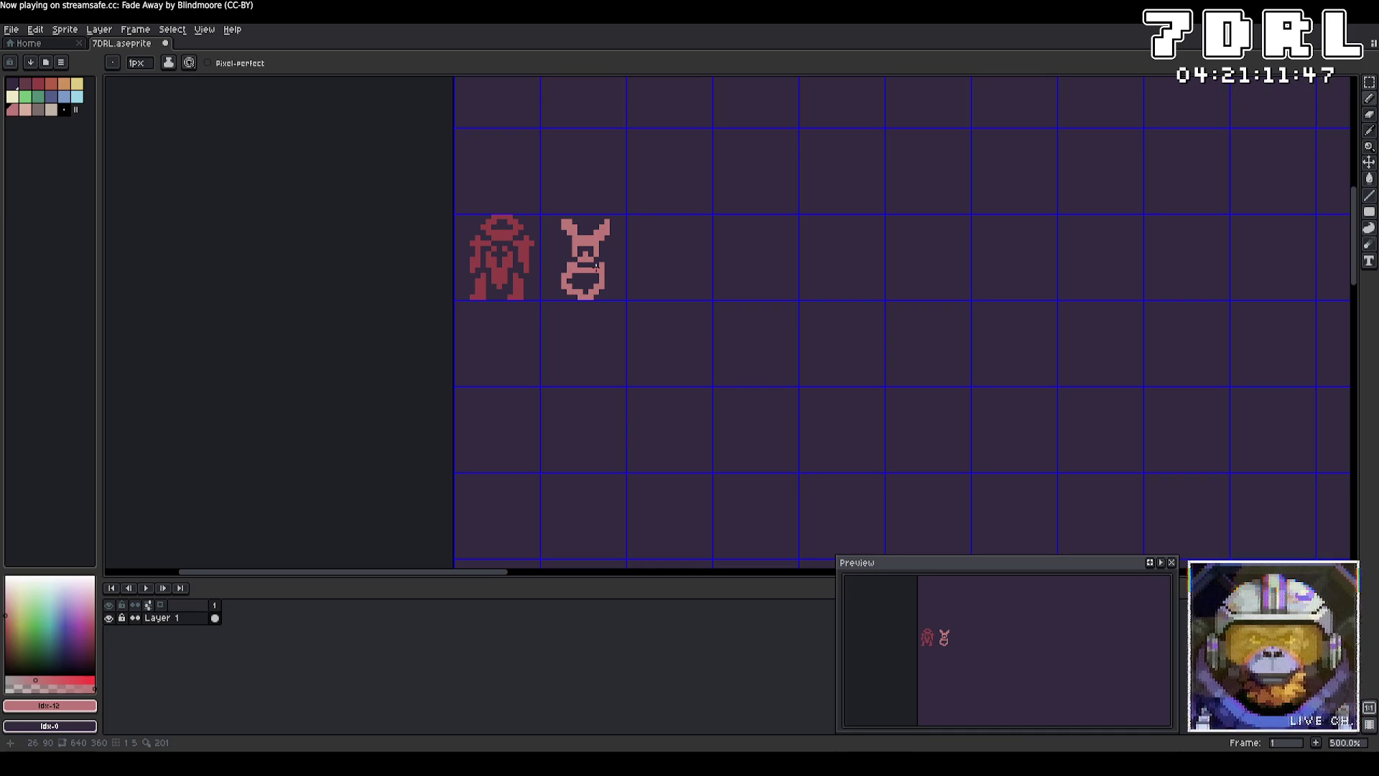
pyautogui.moveTo(593, 275); pyautogui.dragTo(565, 293)
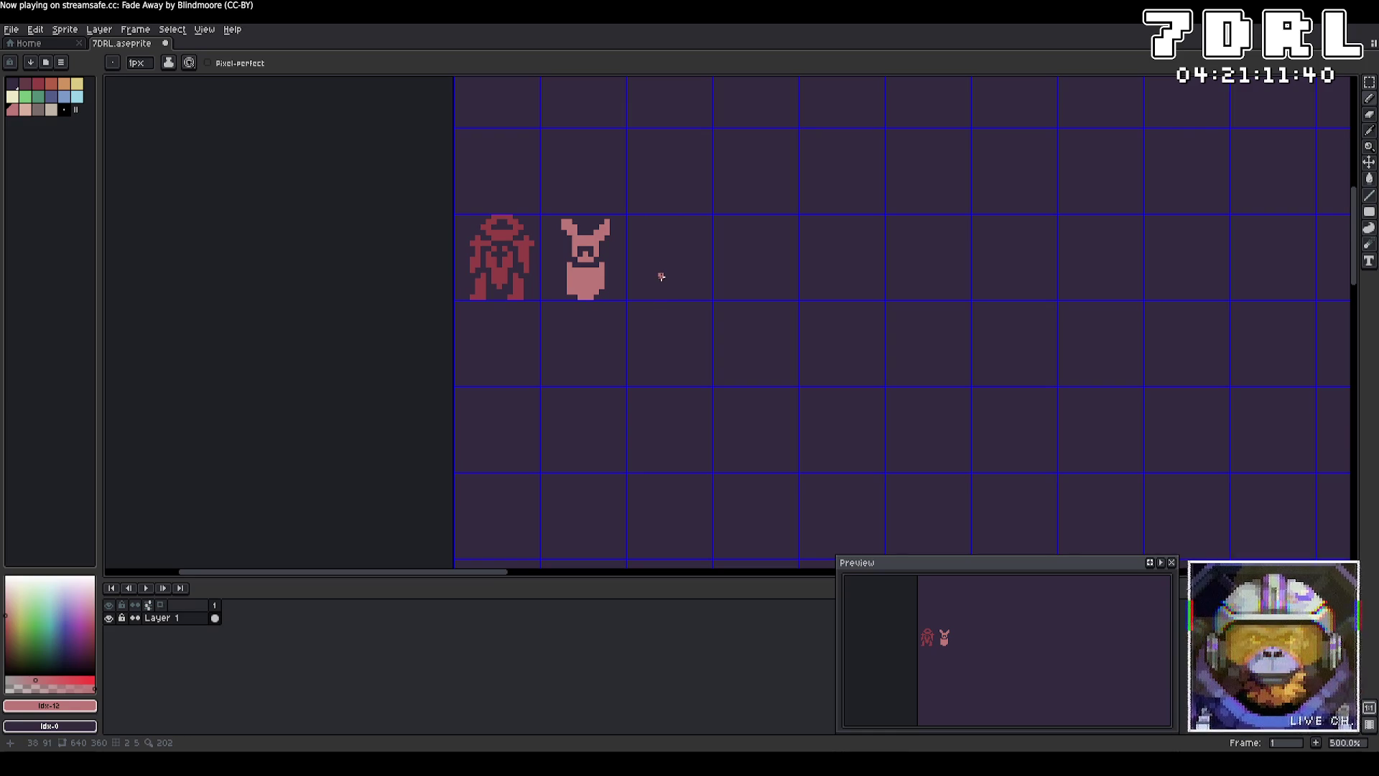
pyautogui.moveTo(612, 267)
pyautogui.mouseDown()
pyautogui.moveTo(614, 287)
pyautogui.moveTo(556, 283)
pyautogui.moveTo(555, 269)
pyautogui.mouseUp()
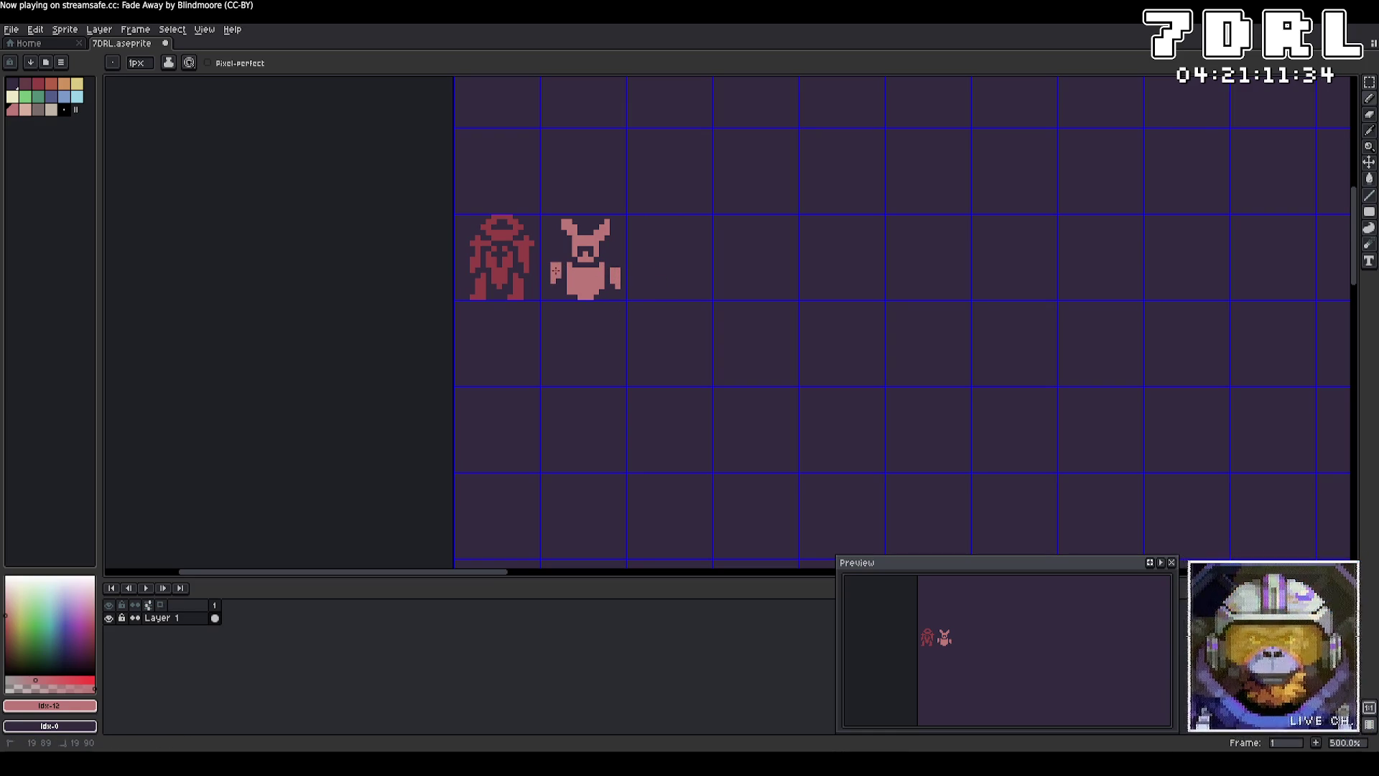
pyautogui.hotkey('ctrl', 'z')
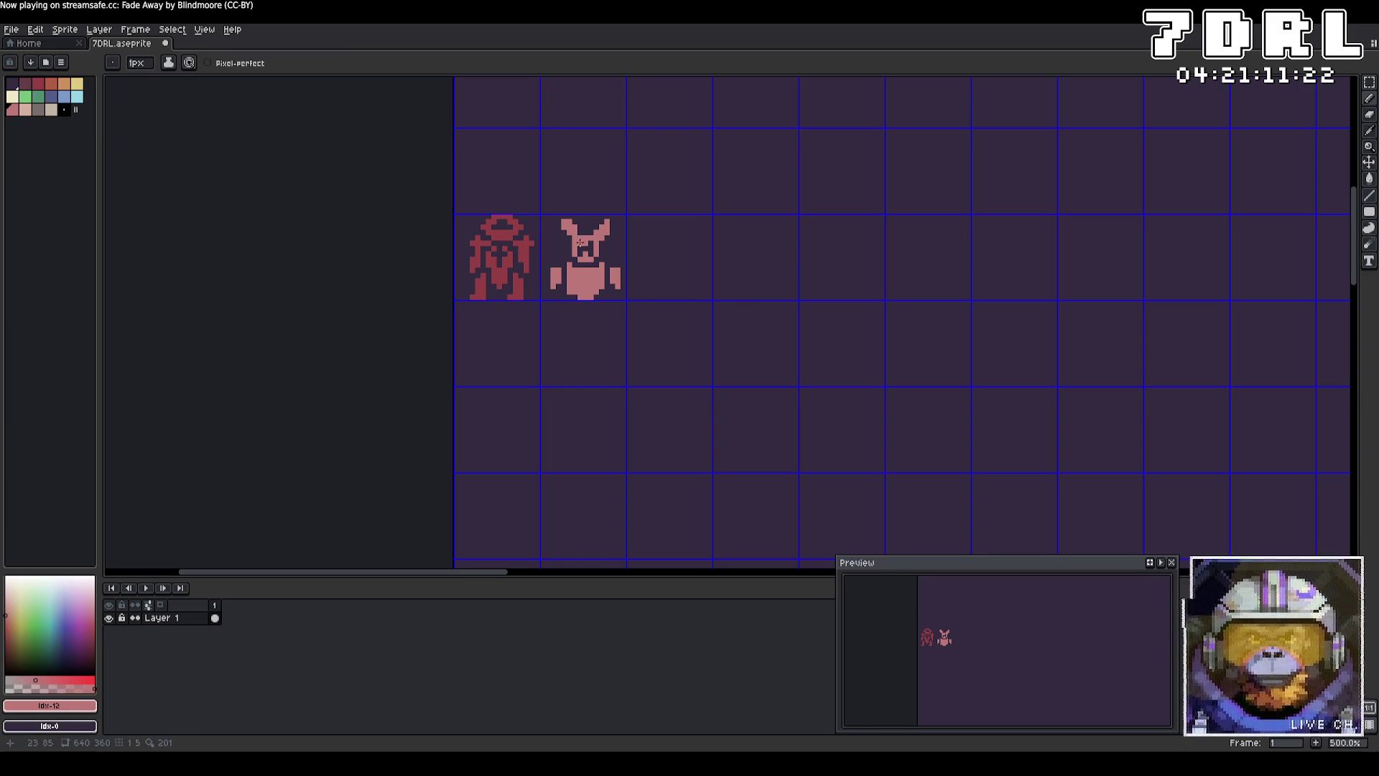
# Step: Undo the last stroke on the figure's ear and return to the pencil tool
pyautogui.press('v')
pyautogui.press('b')
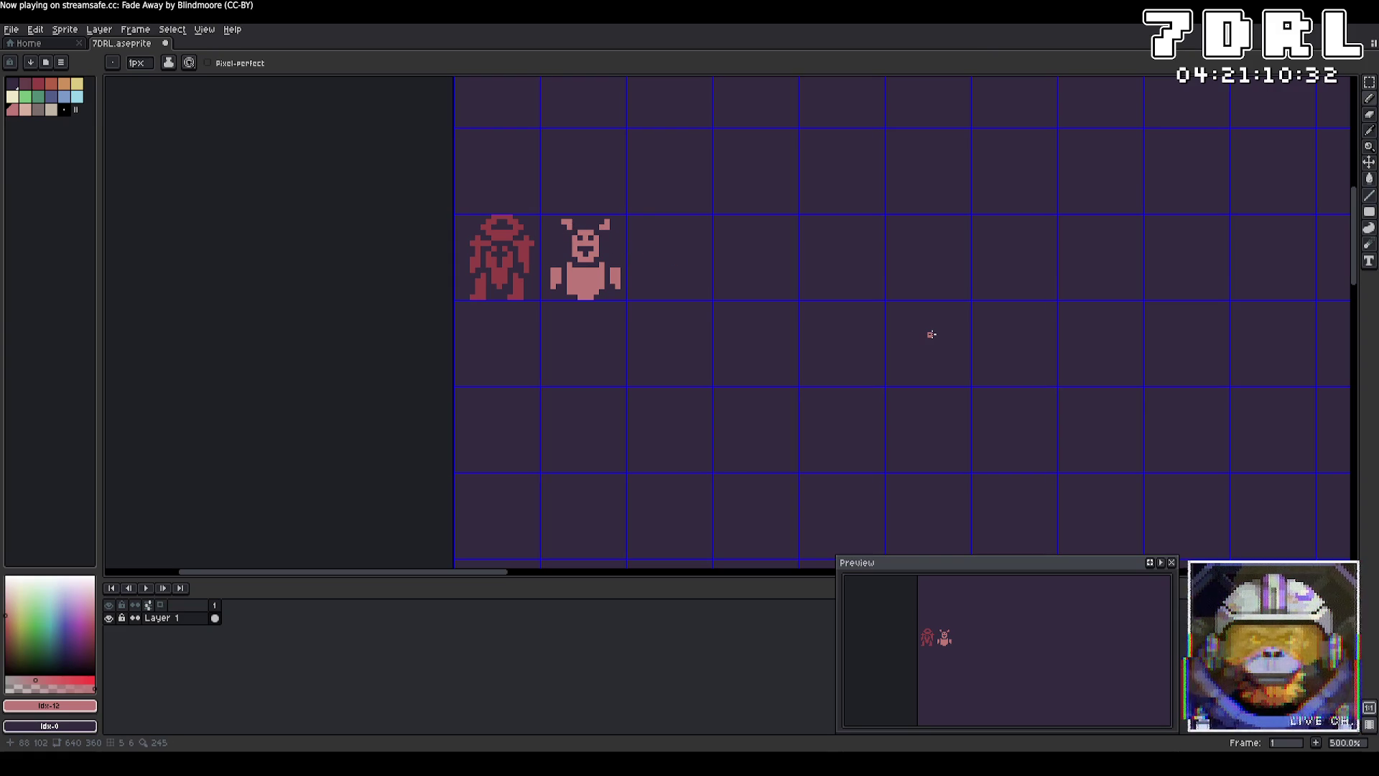
pyautogui.hotkey('ctrl', 'z')
pyautogui.press('v')
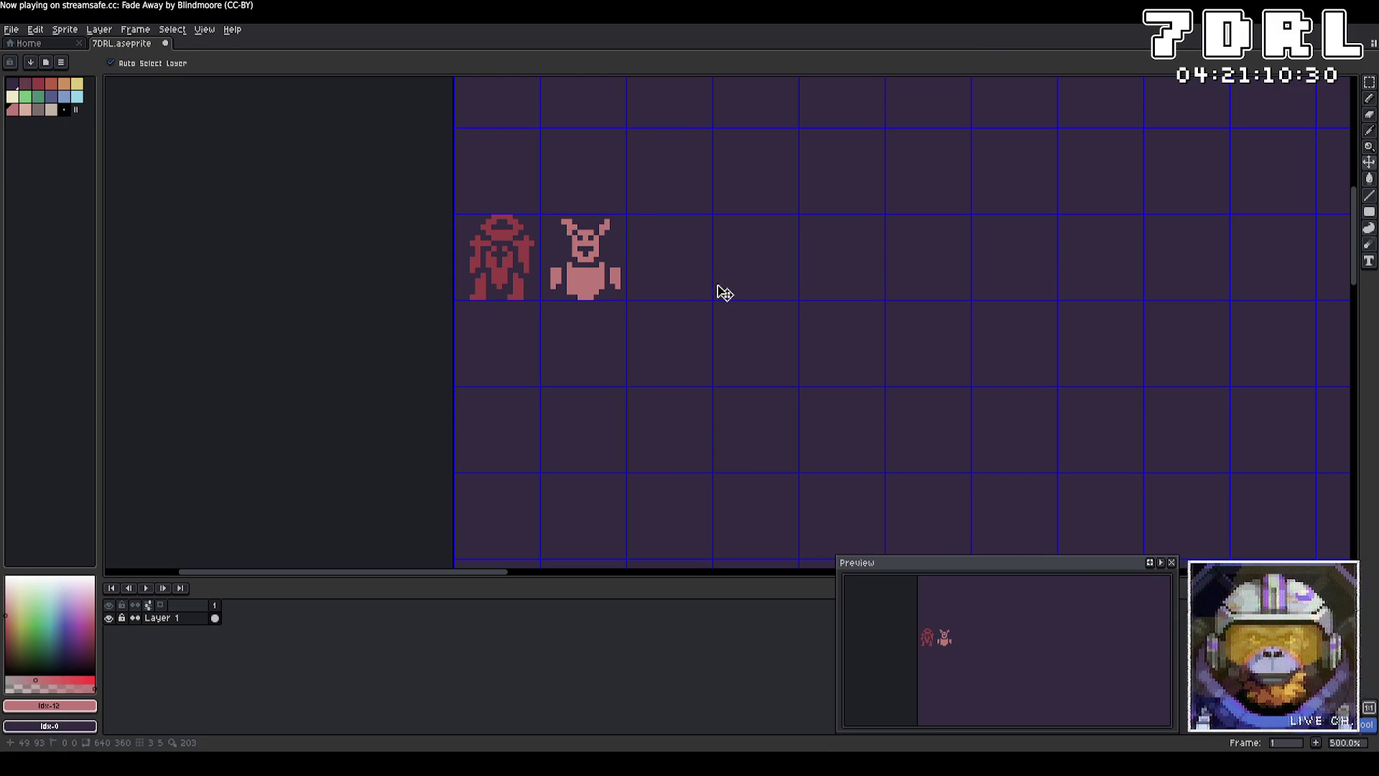
pyautogui.press('b')
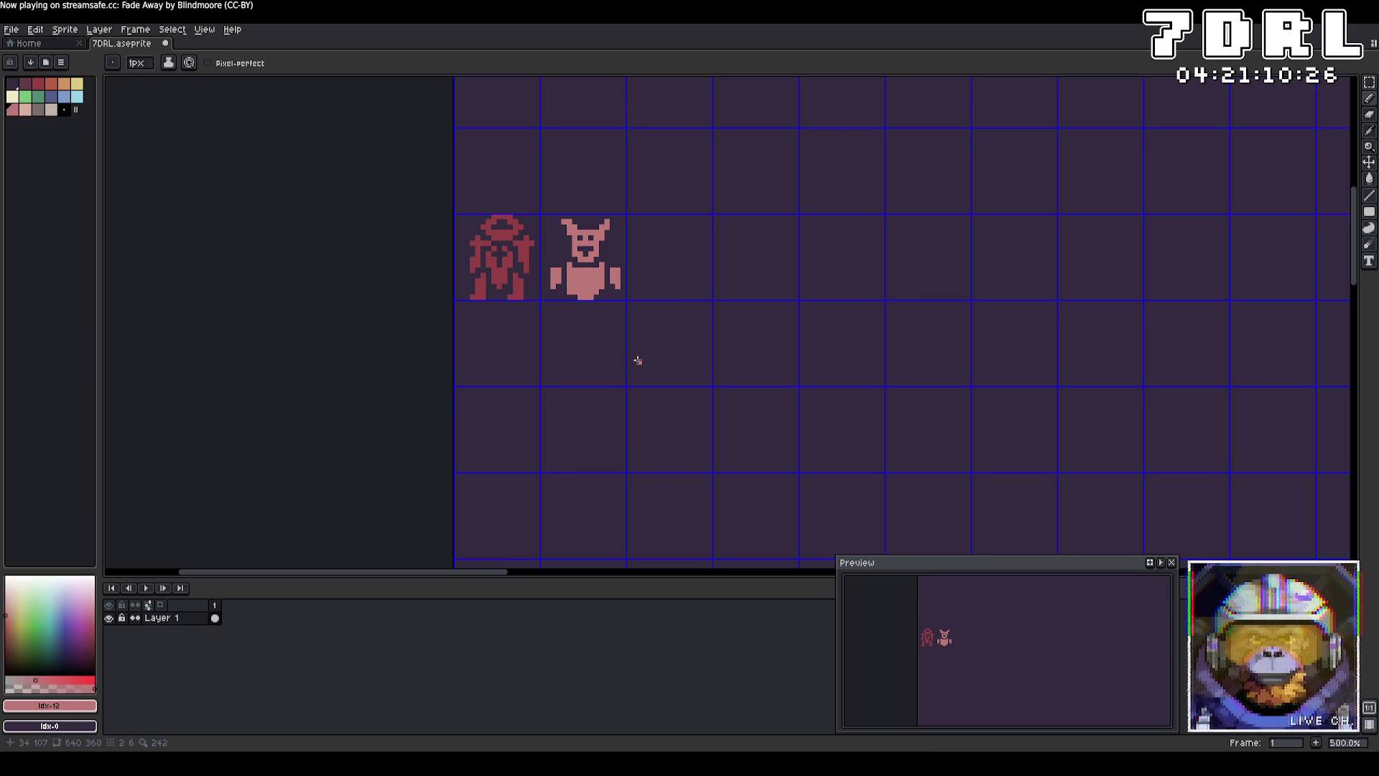
# Step: Draw the figure's lower body and both legs, and extend its arm downward
pyautogui.moveTo(602, 303)
pyautogui.mouseDown()
pyautogui.moveTo(567, 311)
pyautogui.moveTo(601, 322)
pyautogui.moveTo(567, 342)
pyautogui.moveTo(595, 337)
pyautogui.mouseUp()
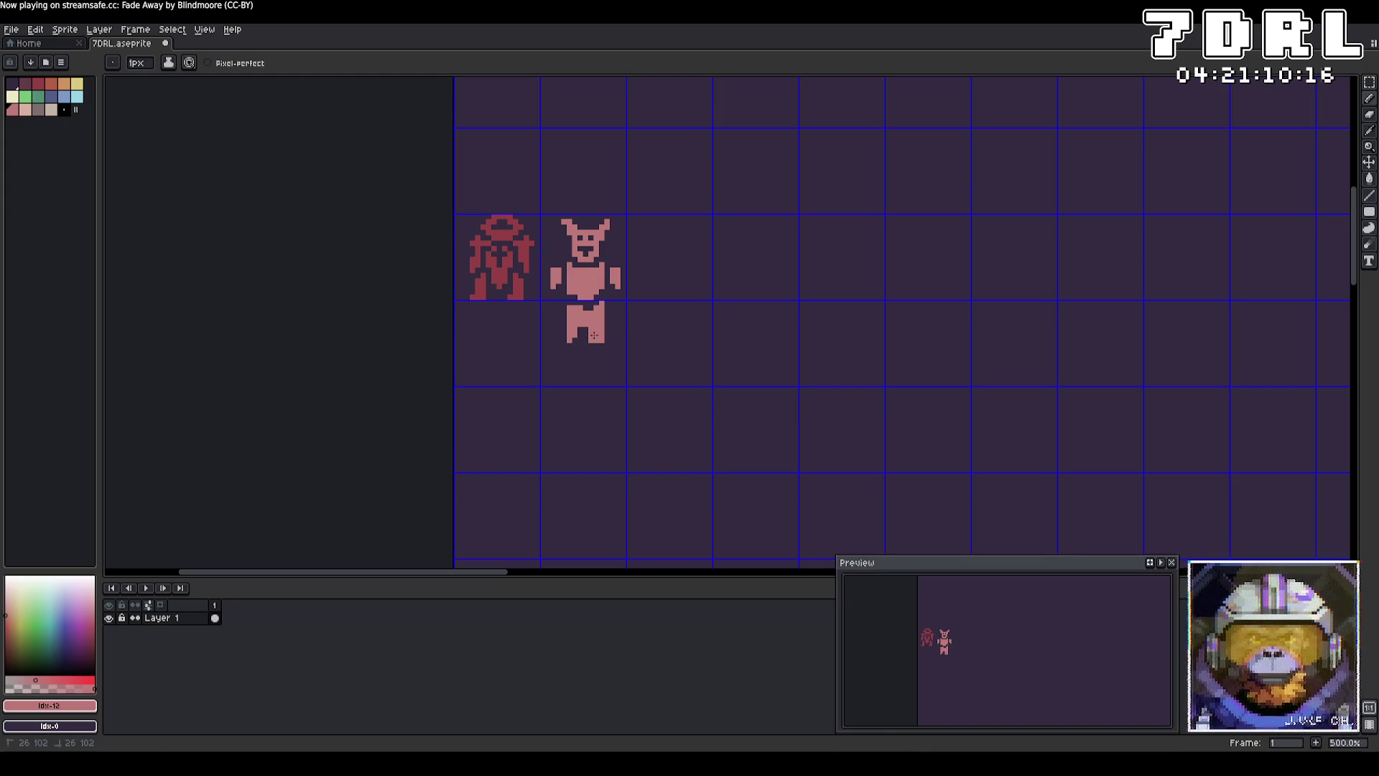
pyautogui.moveTo(596, 353)
pyautogui.mouseDown()
pyautogui.moveTo(591, 378)
pyautogui.moveTo(607, 382)
pyautogui.moveTo(599, 354)
pyautogui.mouseUp()
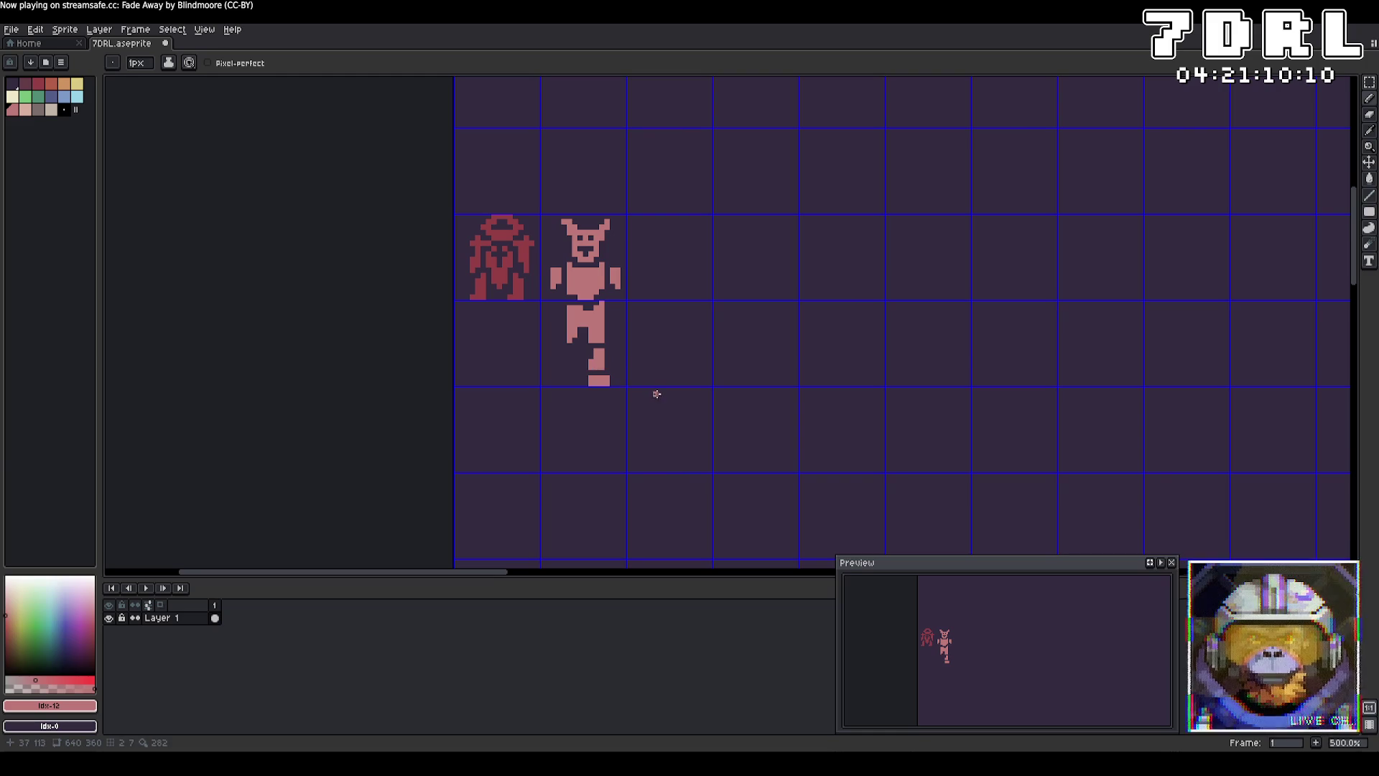
pyautogui.moveTo(573, 351)
pyautogui.mouseDown()
pyautogui.moveTo(561, 381)
pyautogui.moveTo(576, 377)
pyautogui.mouseUp()
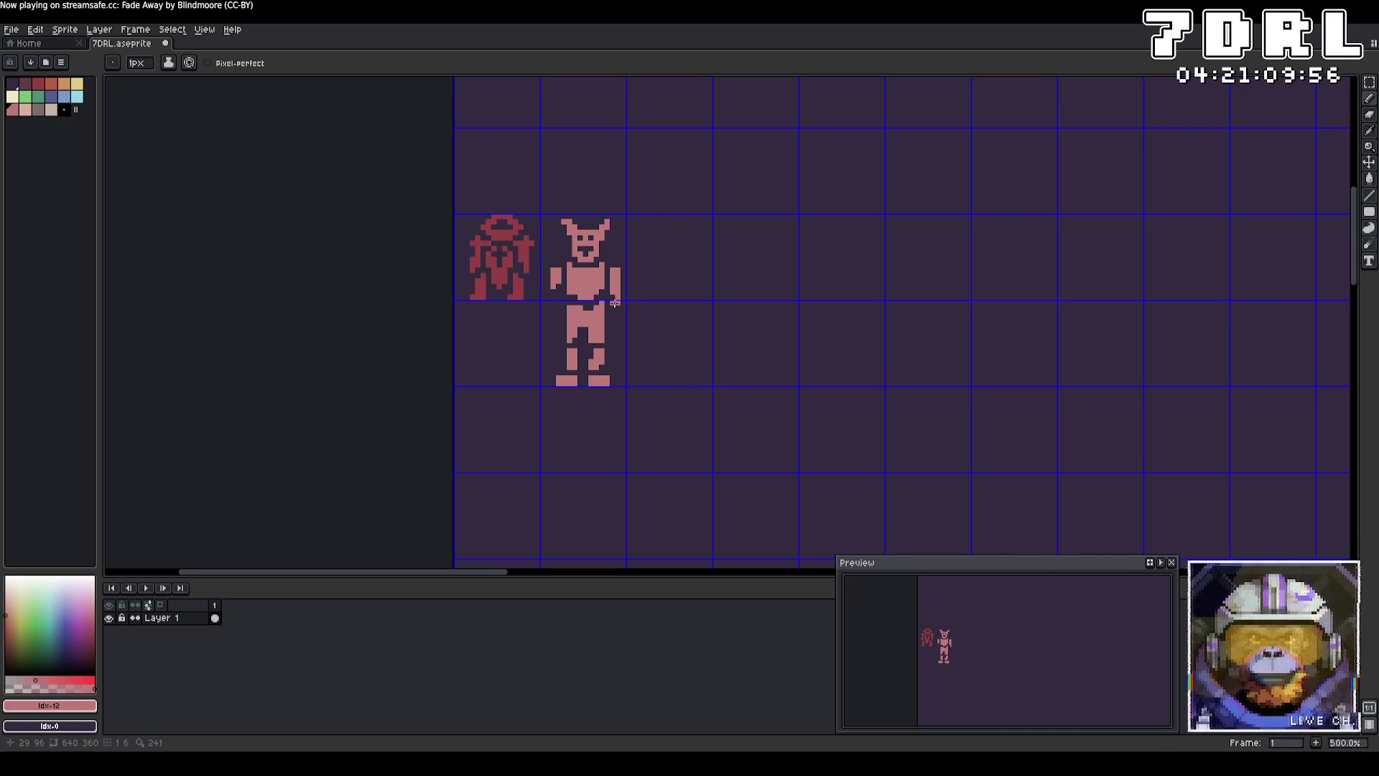
pyautogui.moveTo(556, 293); pyautogui.dragTo(553, 314)
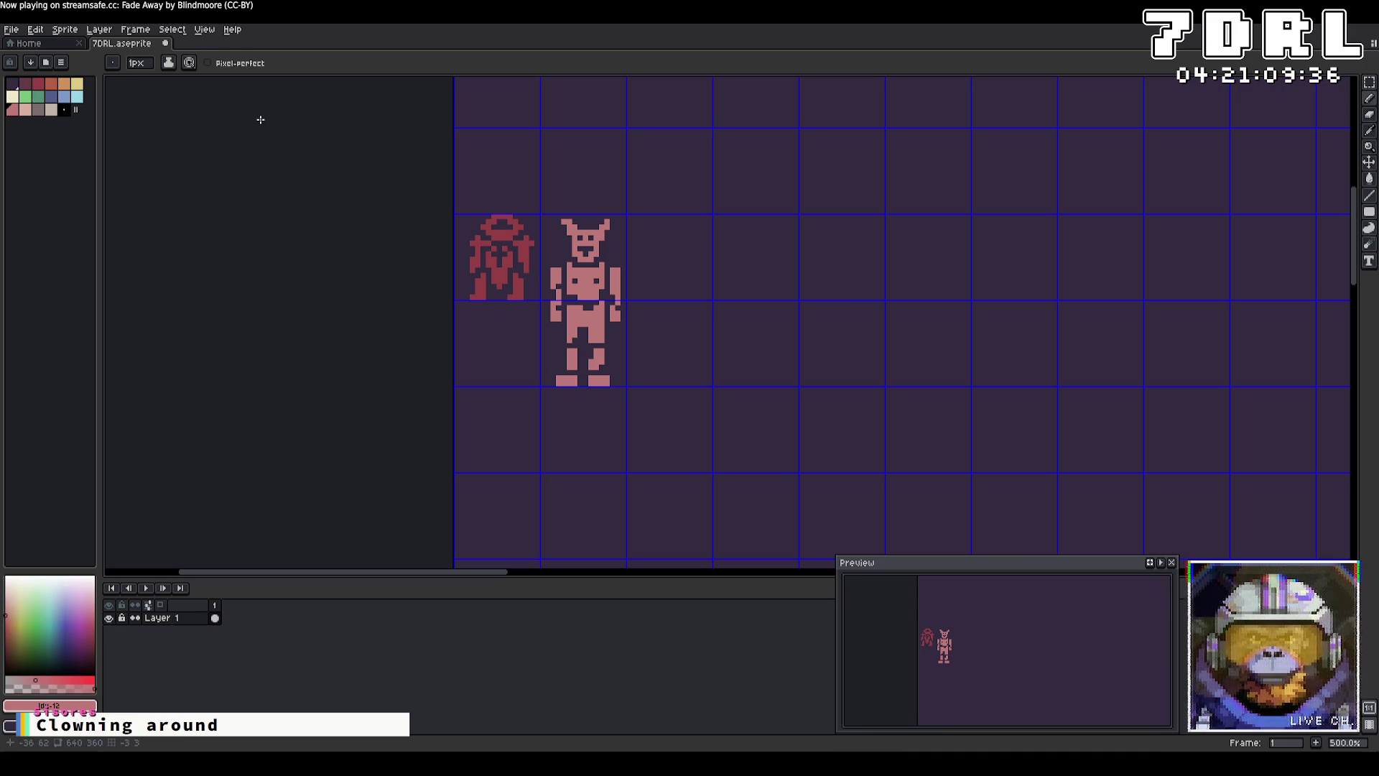
# Step: Open View > Grid > Grid Settings and Select > Color Range, cancelling both unchanged
pyautogui.click(171, 30)
pyautogui.moveTo(134, 29)
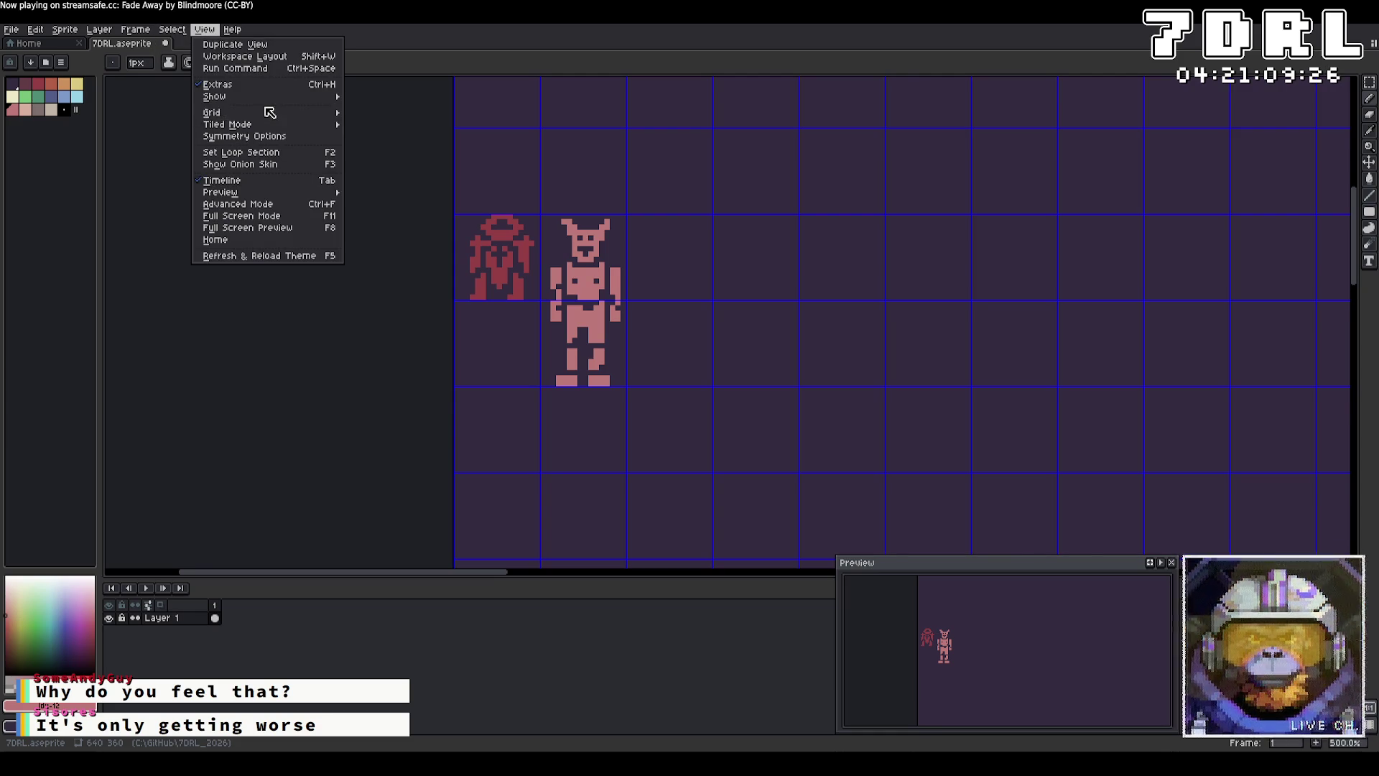
pyautogui.moveTo(269, 112)
pyautogui.click(372, 113)
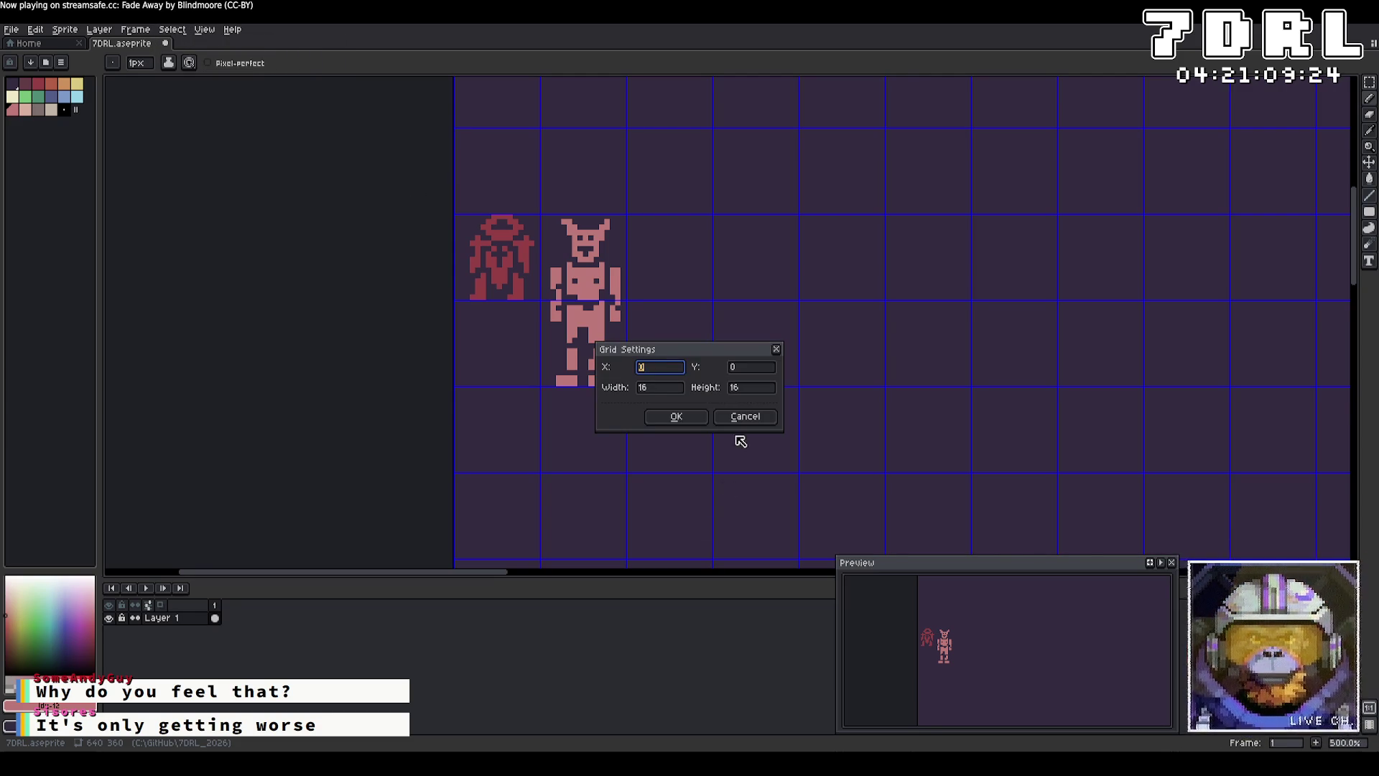
pyautogui.click(745, 416)
pyautogui.click(171, 30)
pyautogui.click(234, 94)
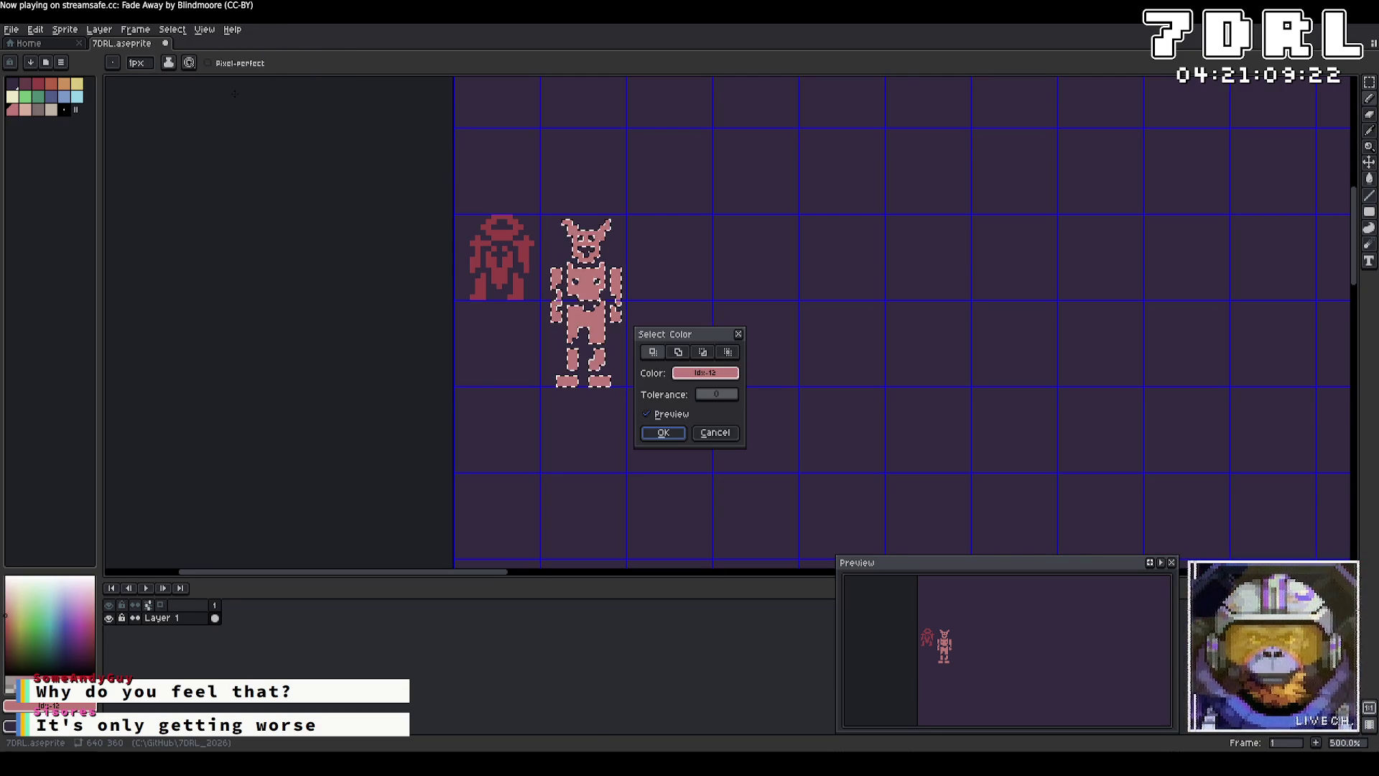
pyautogui.click(716, 432)
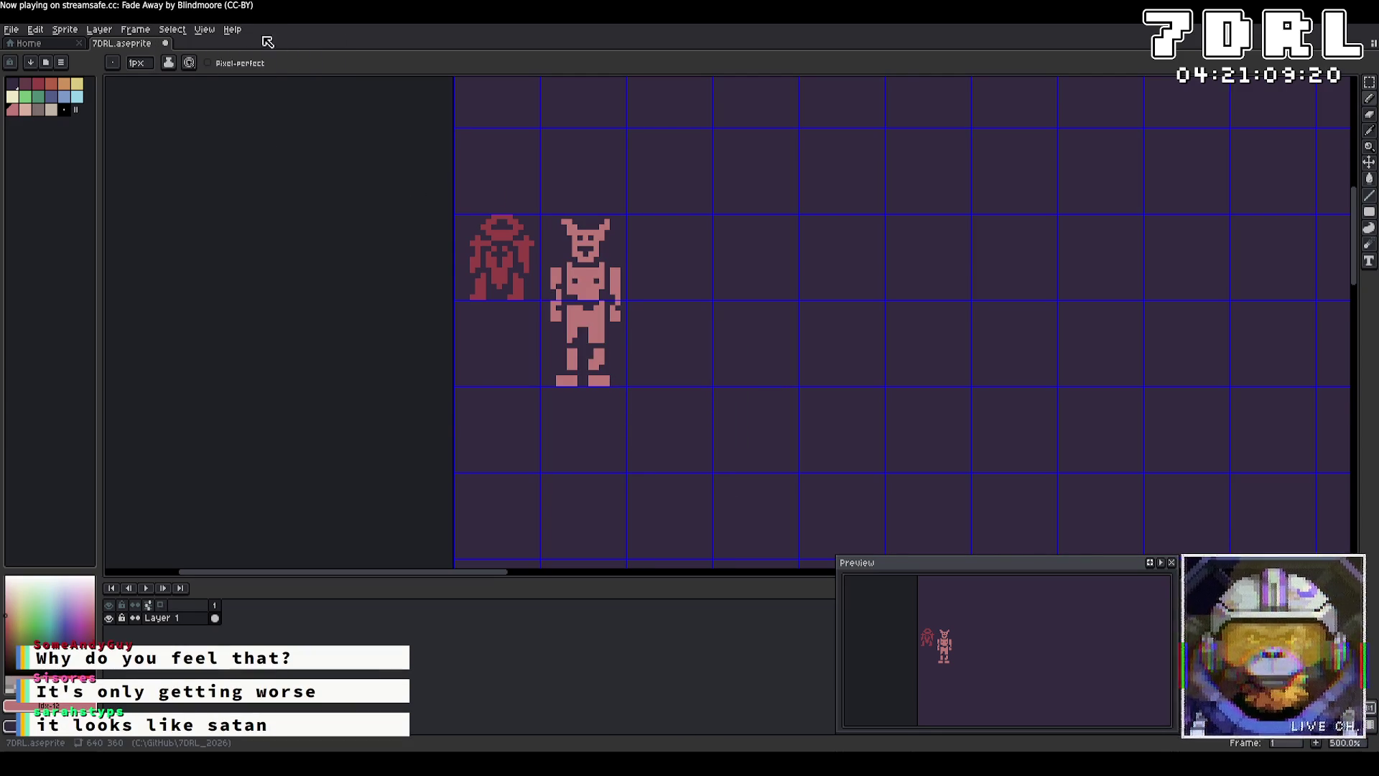
# Step: Browse the Select, View and Edit menus and reopen Grid Settings, cancelling again
pyautogui.click(172, 29)
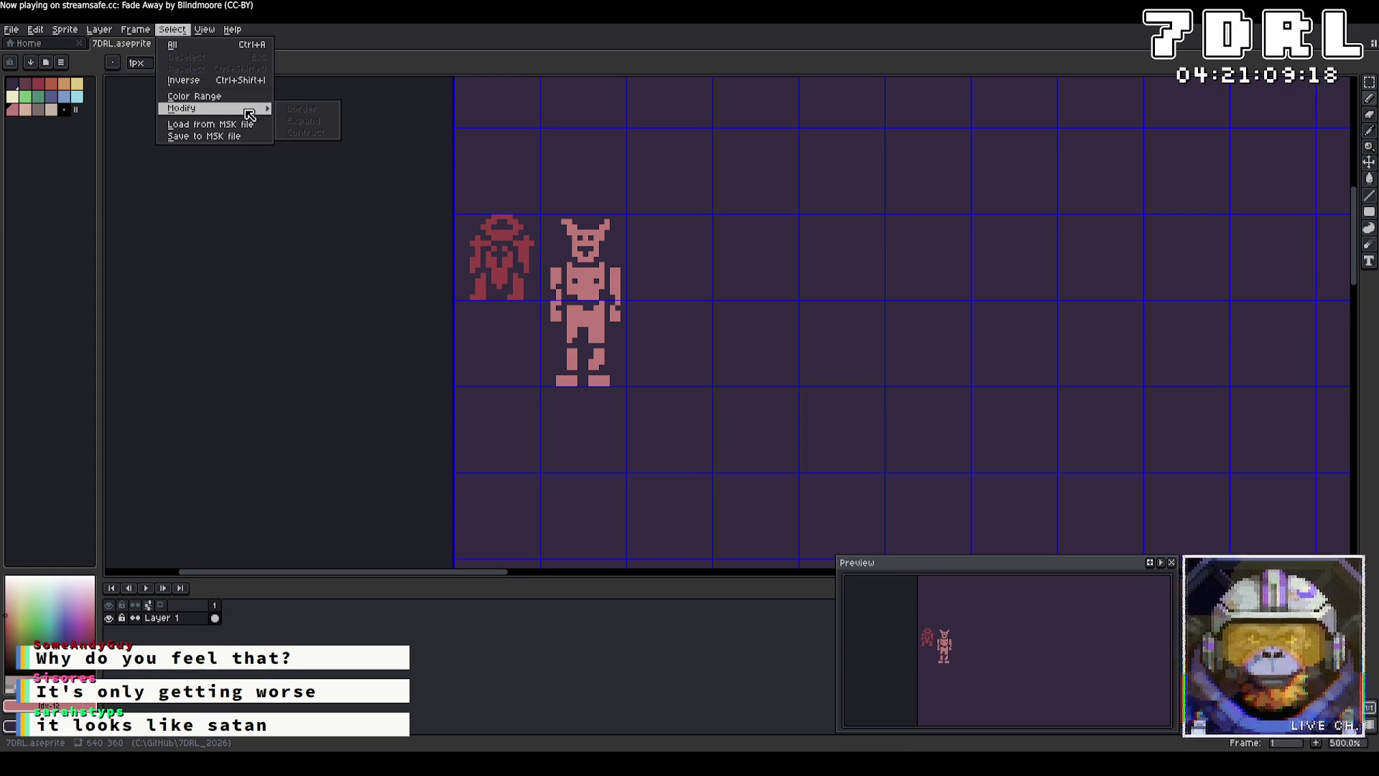
pyautogui.click(205, 30)
pyautogui.moveTo(298, 126)
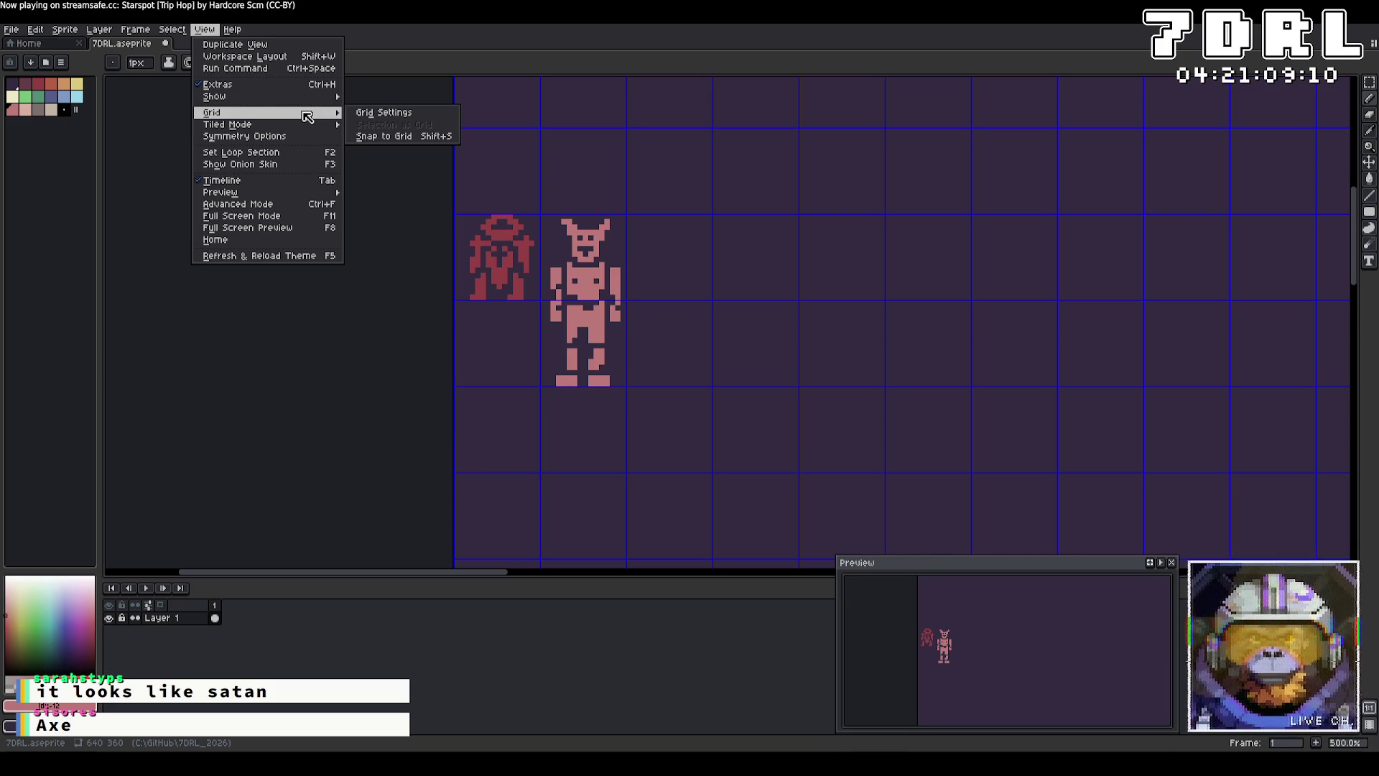
pyautogui.click(53, 31)
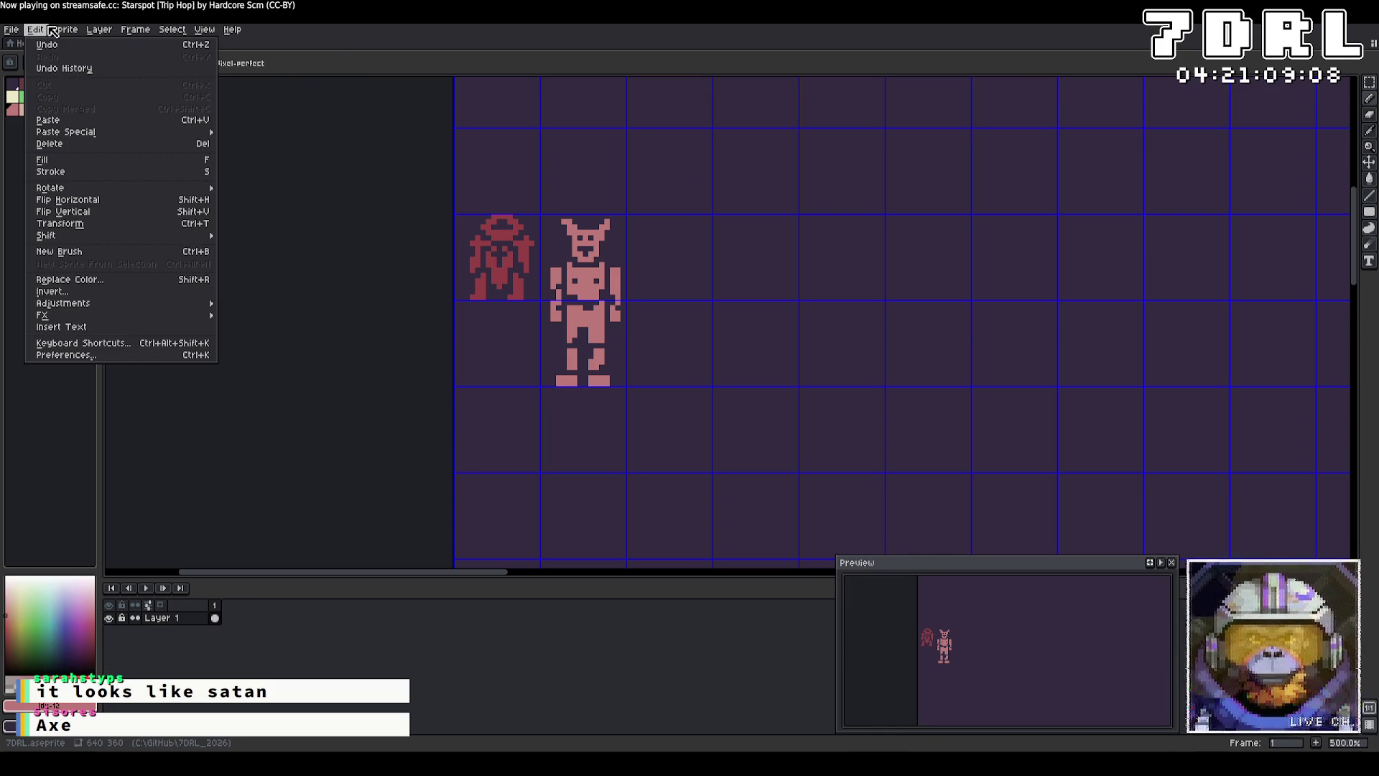
pyautogui.moveTo(205, 30)
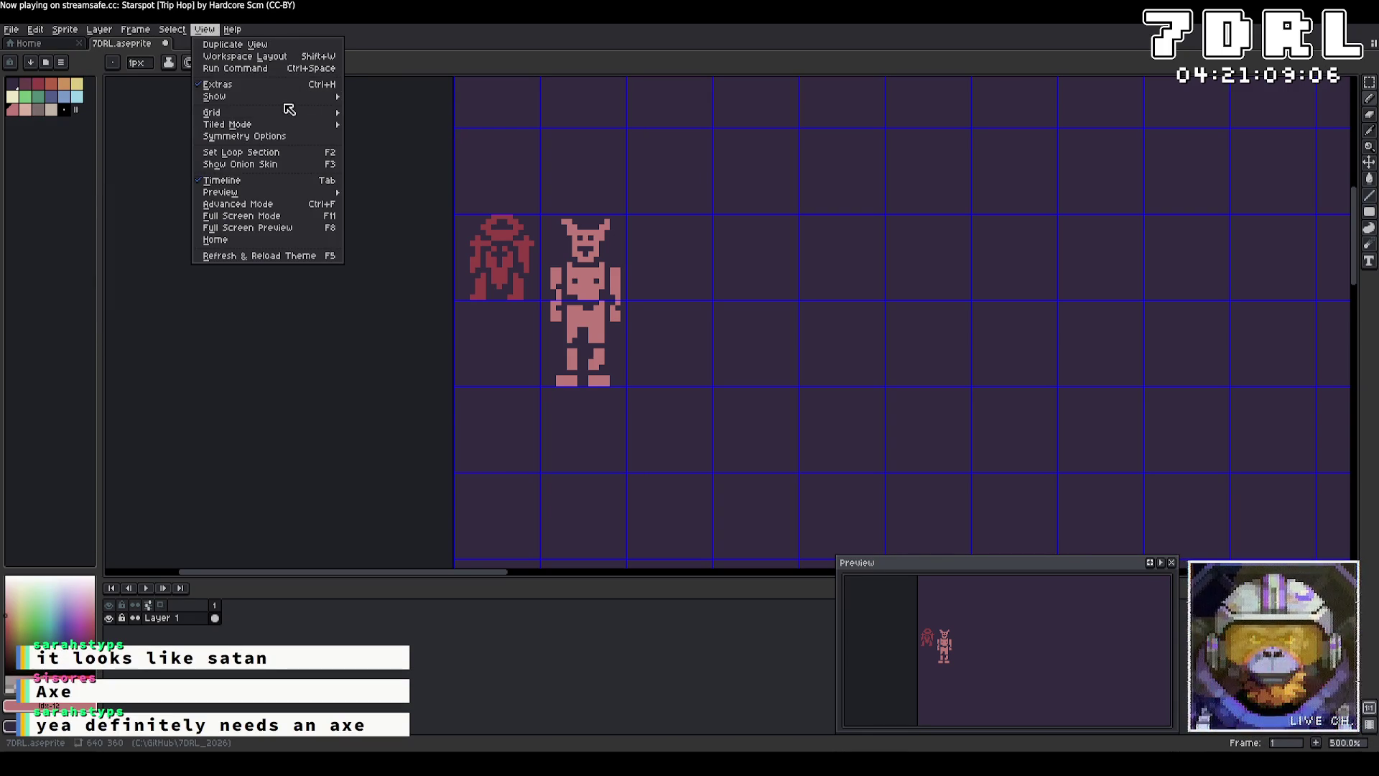
pyautogui.moveTo(287, 112)
pyautogui.click(359, 109)
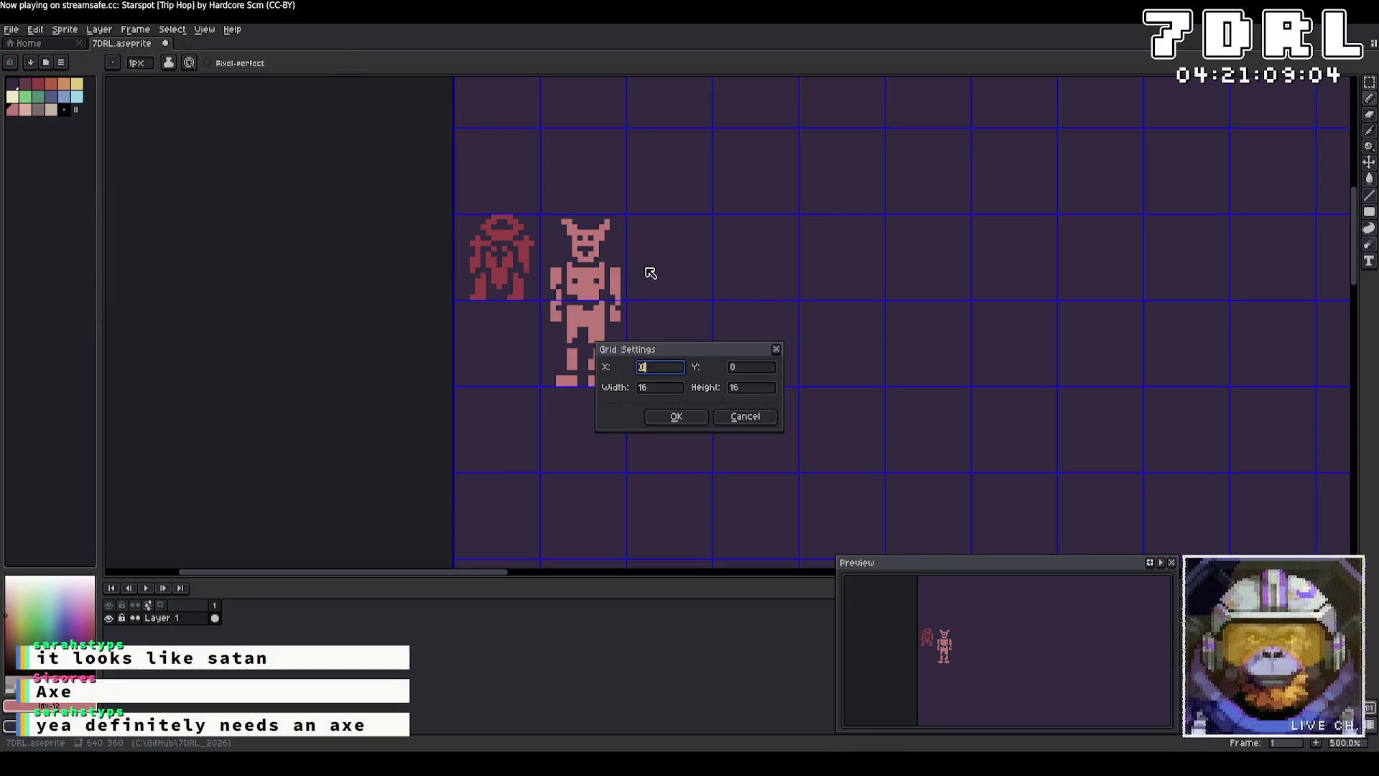
pyautogui.click(778, 351)
# Step: Browse the Edit and Select menus over to the Layer options list
pyautogui.click(43, 32)
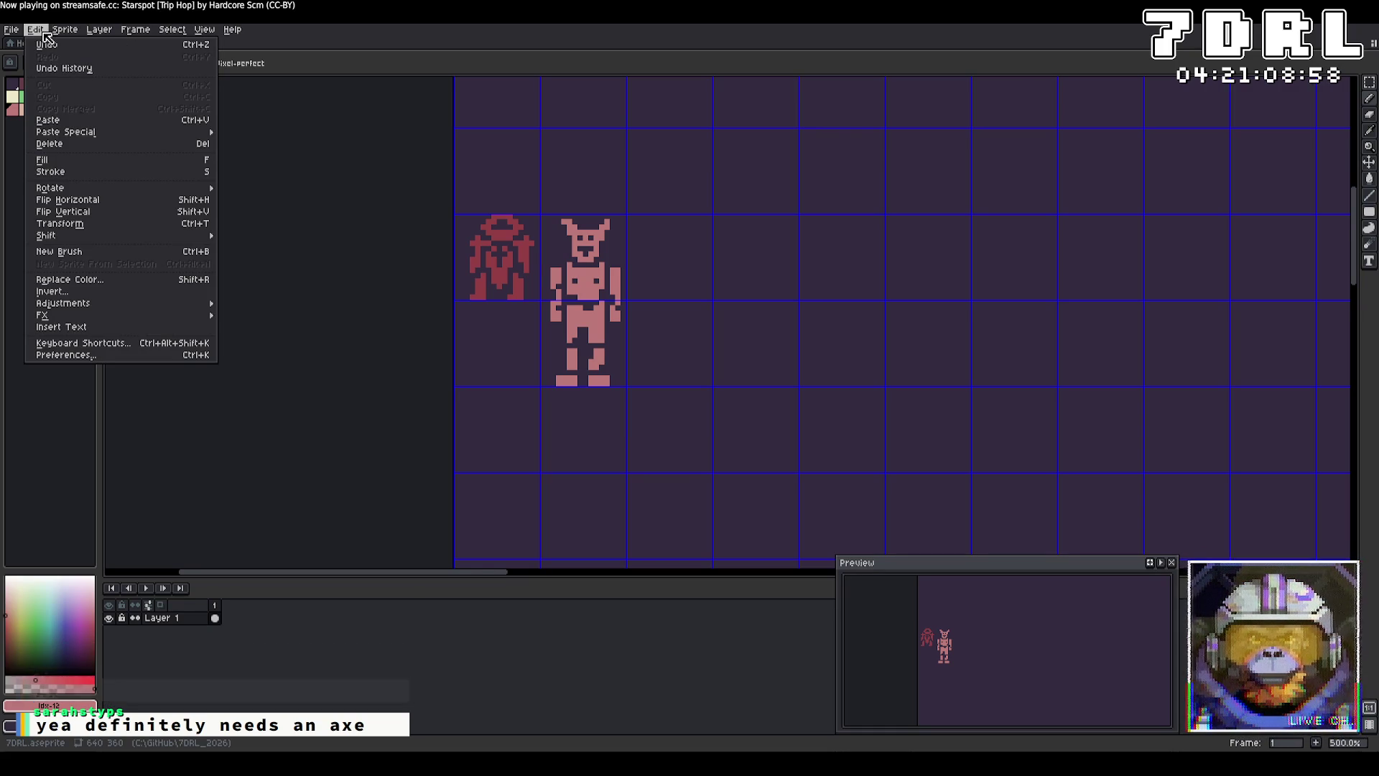
pyautogui.moveTo(94, 36)
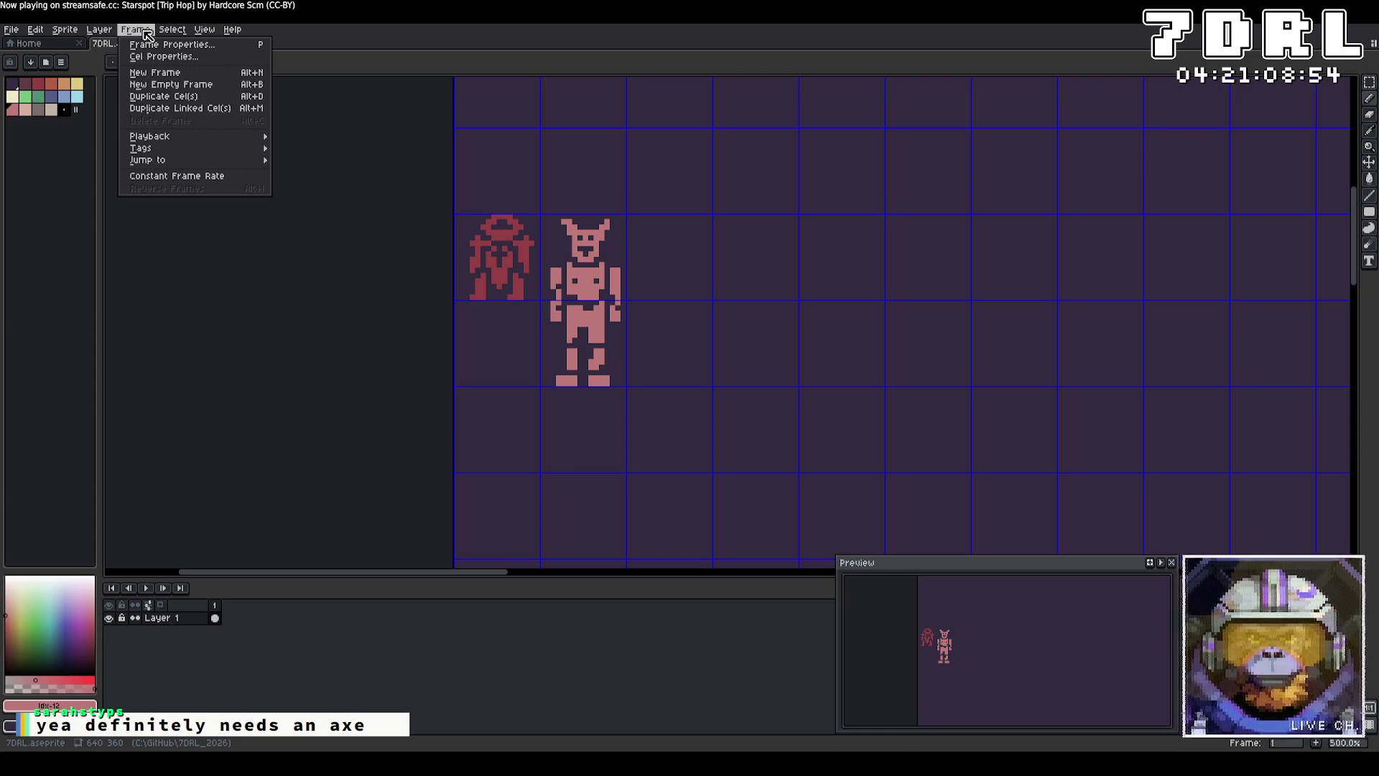
pyautogui.moveTo(171, 28)
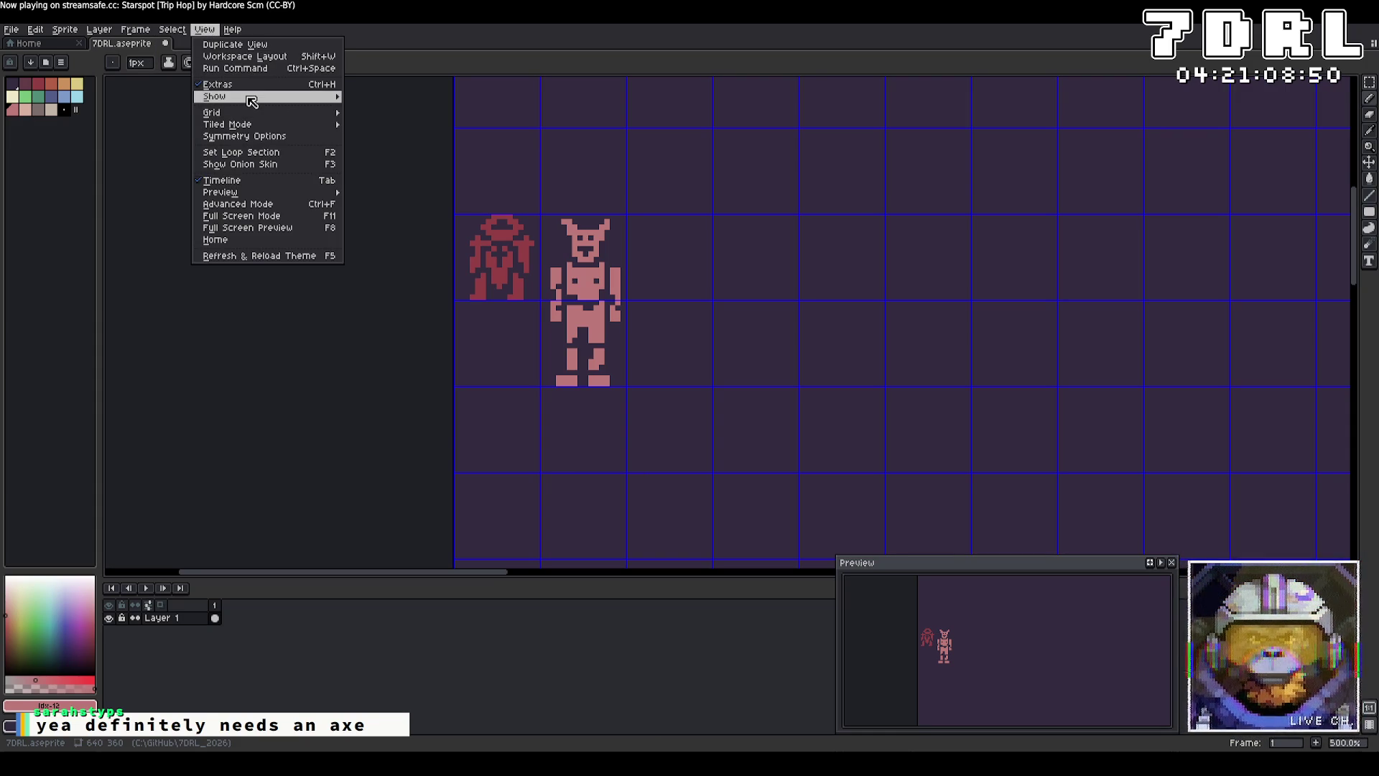
pyautogui.moveTo(251, 101)
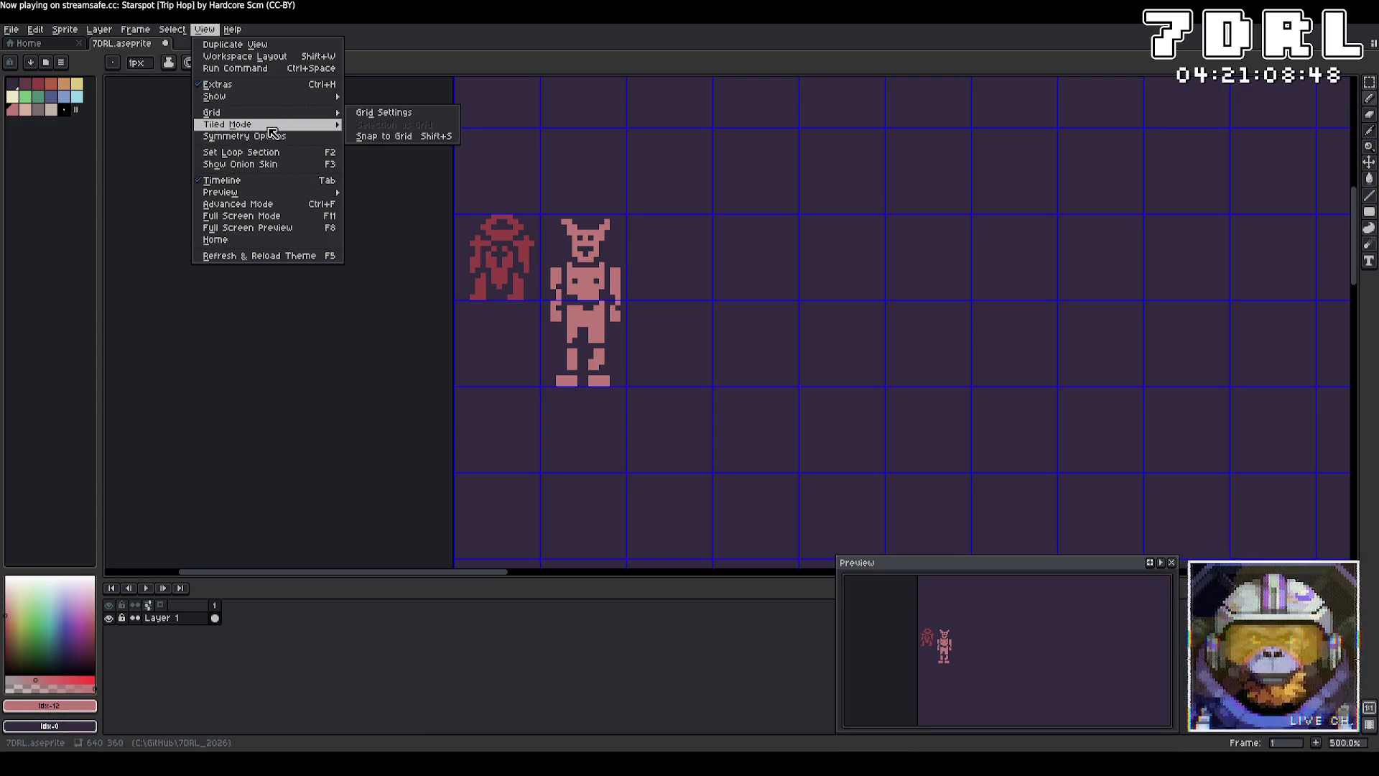
pyautogui.moveTo(272, 127)
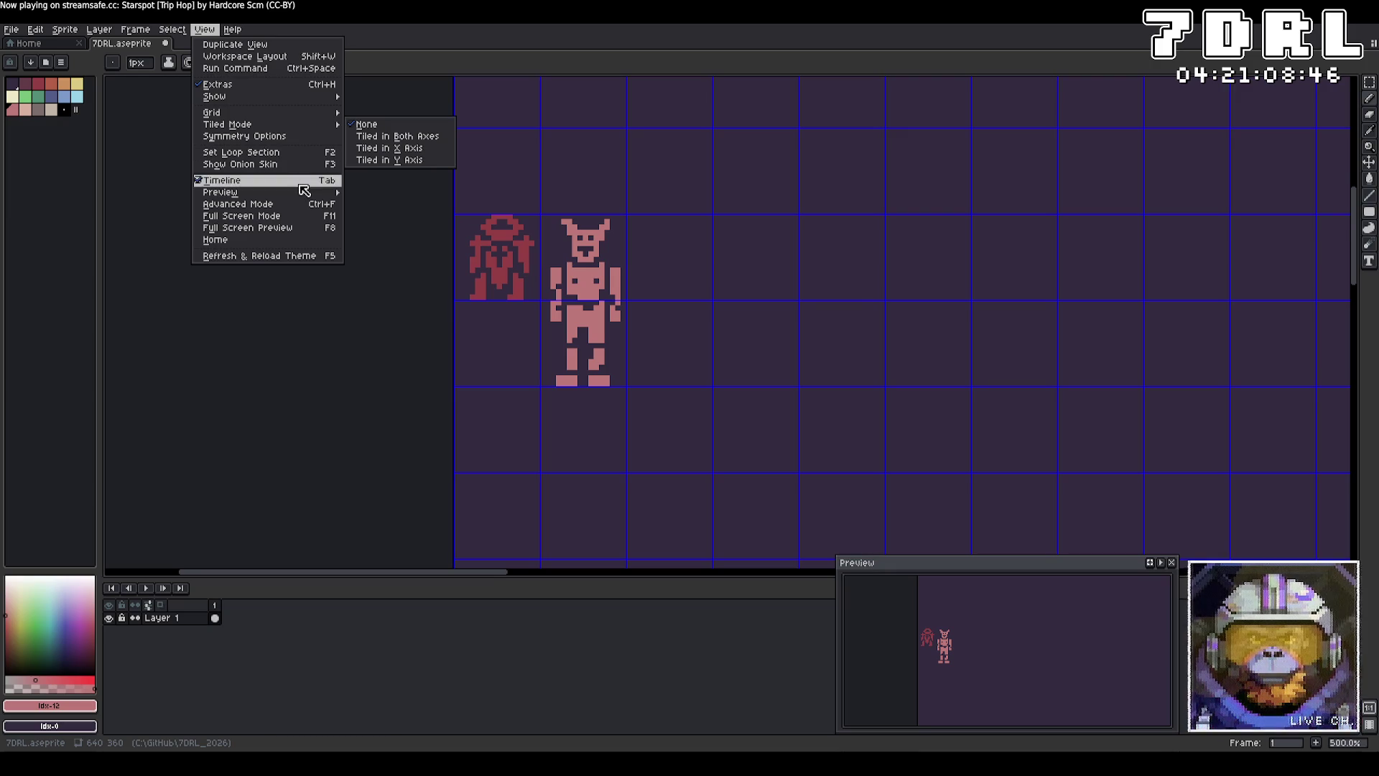
pyautogui.moveTo(309, 195)
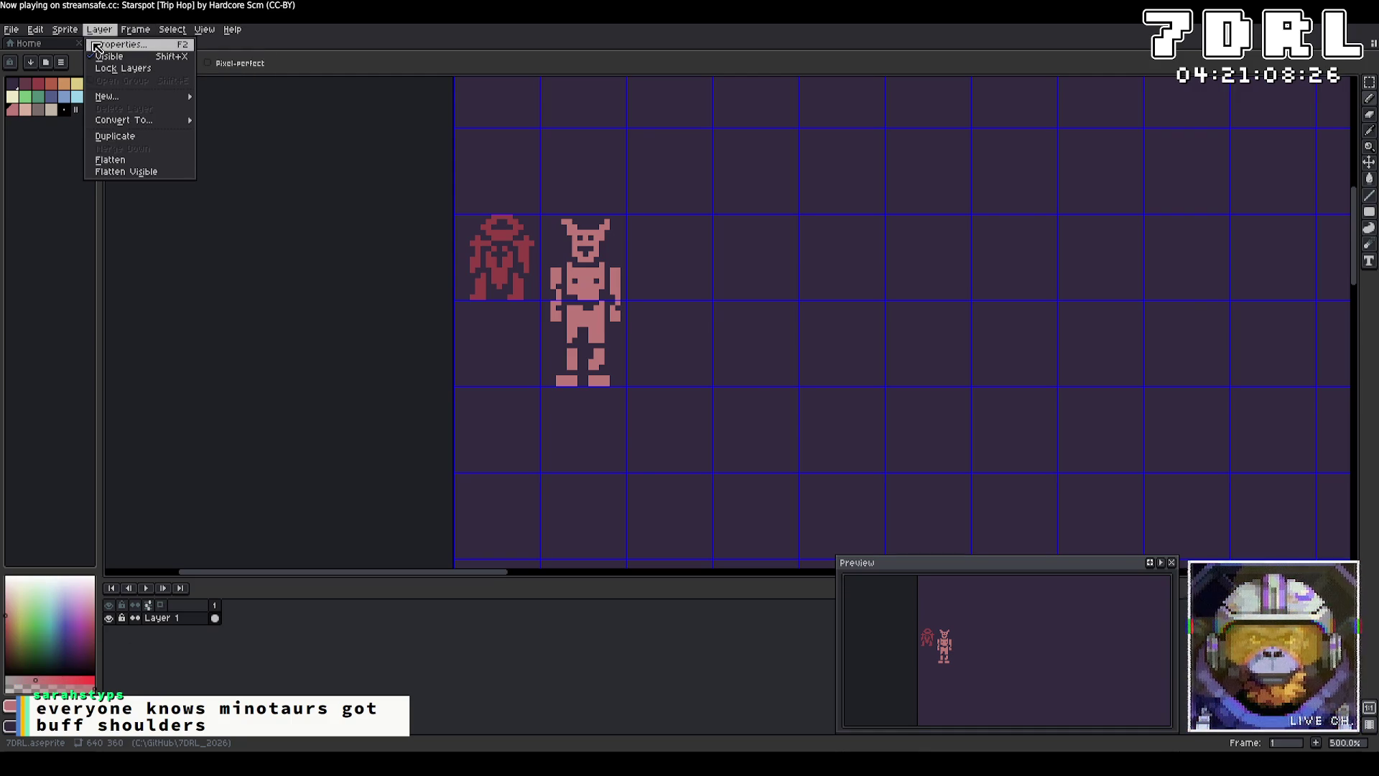
# Step: Open the layer properties and sprite properties dialogs, closing each without changes
pyautogui.click(101, 44)
pyautogui.click(786, 352)
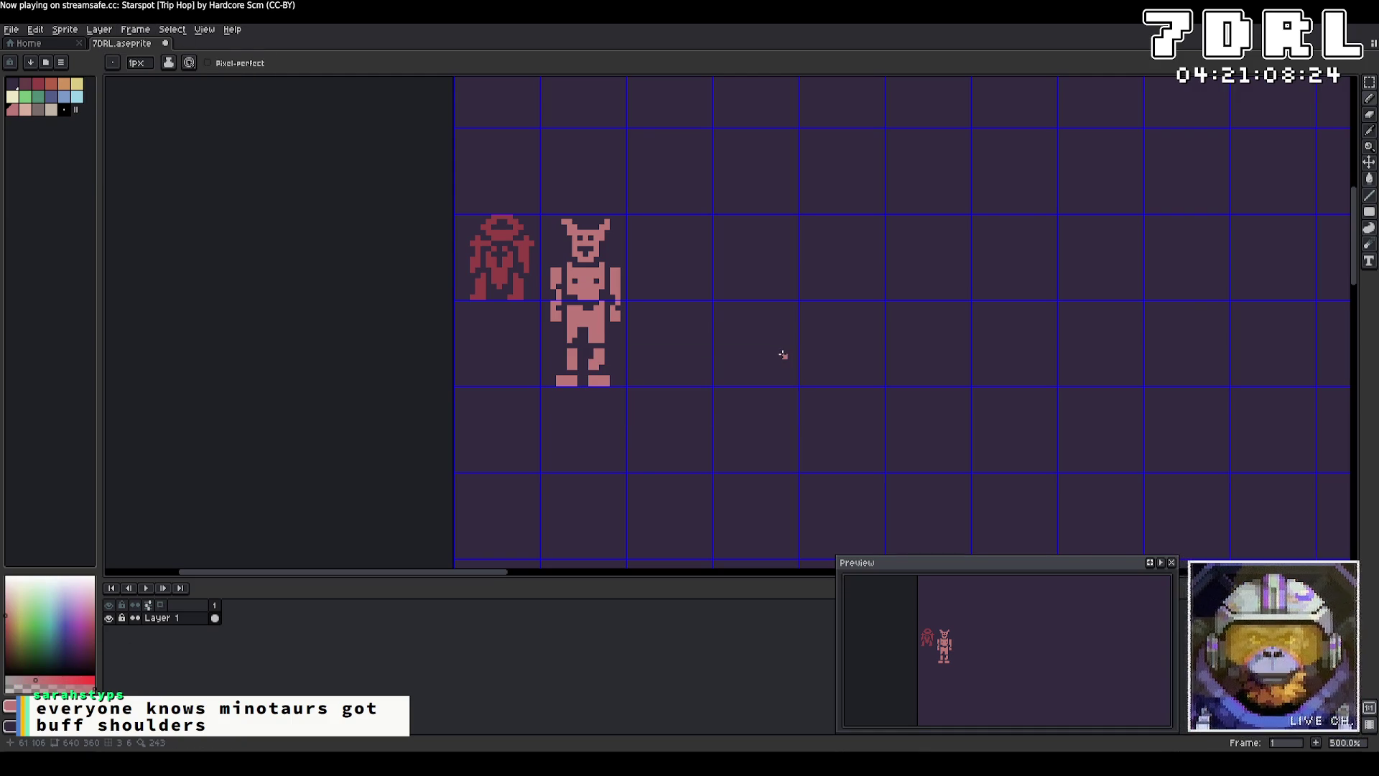
pyautogui.click(66, 30)
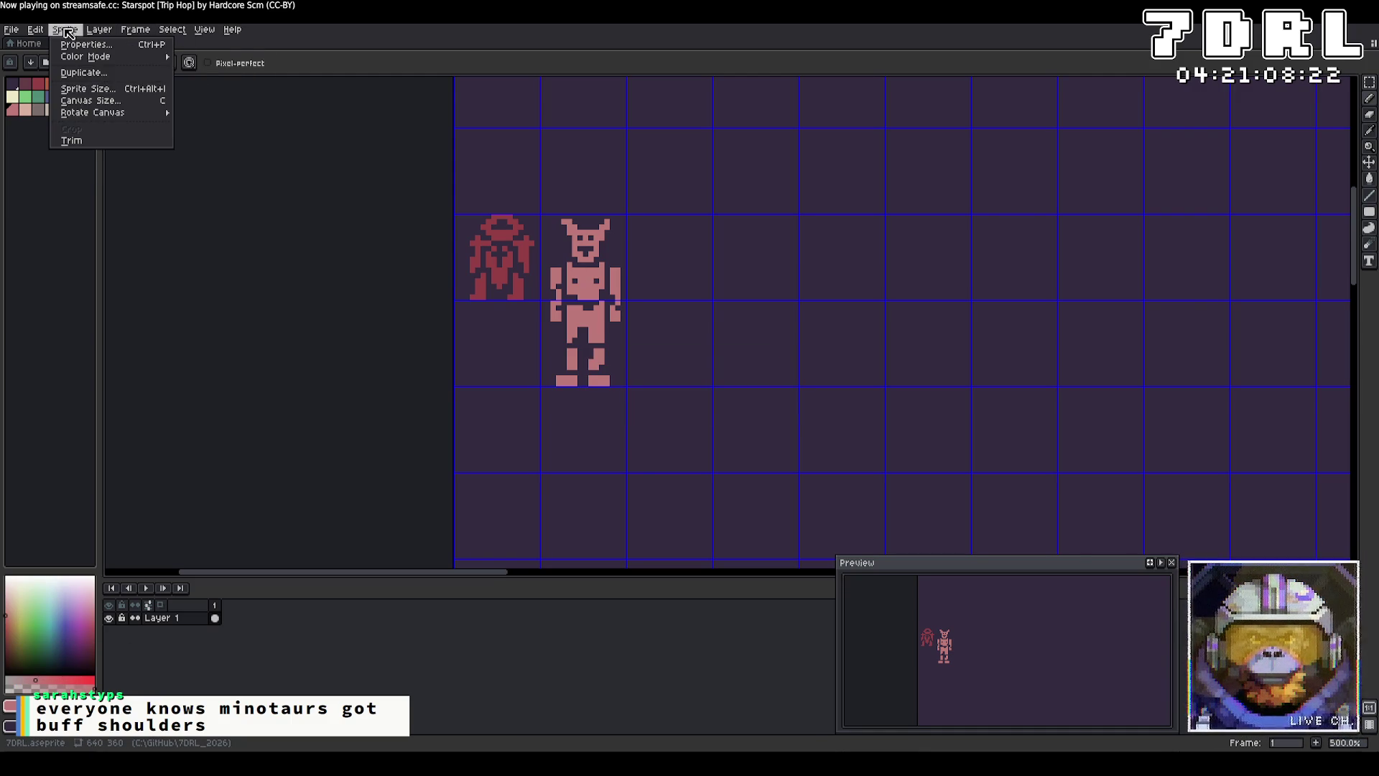
pyautogui.click(100, 44)
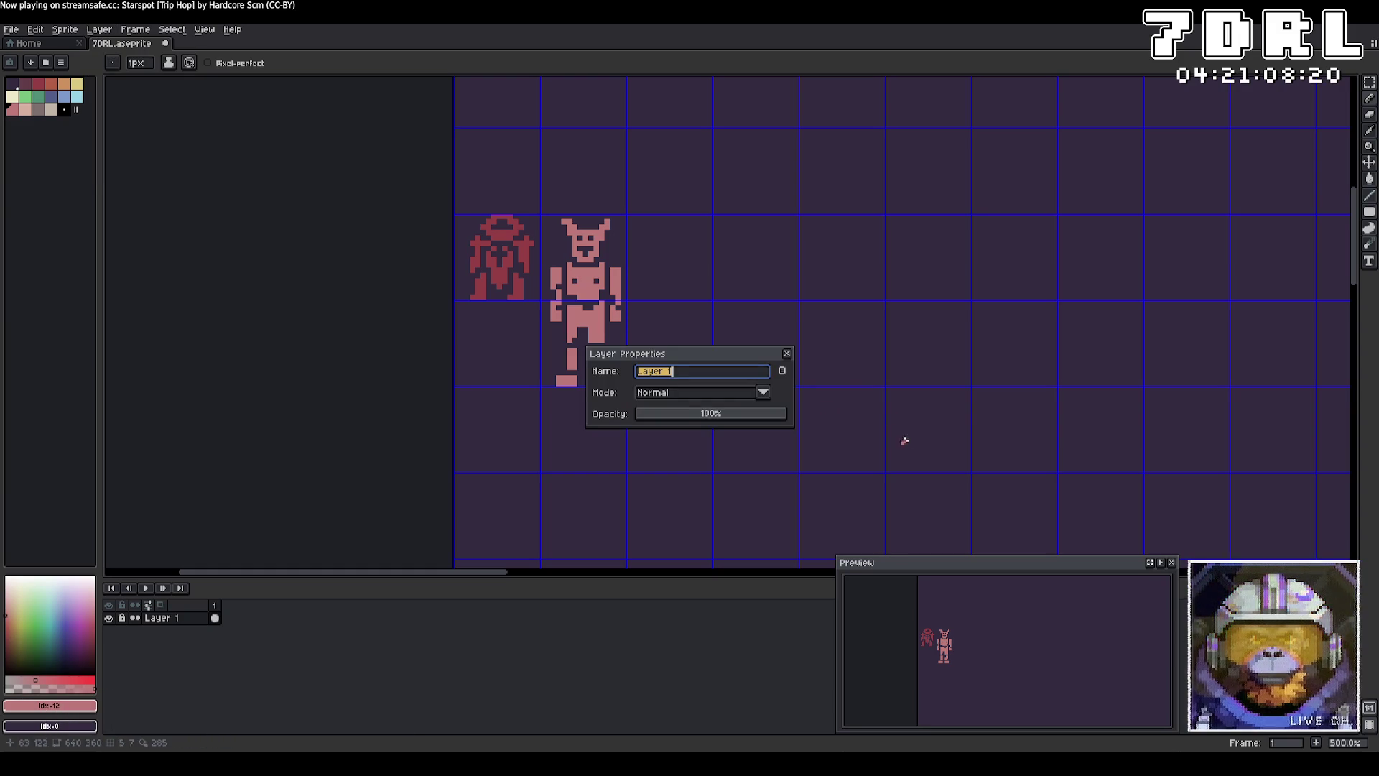
pyautogui.click(787, 353)
pyautogui.click(103, 32)
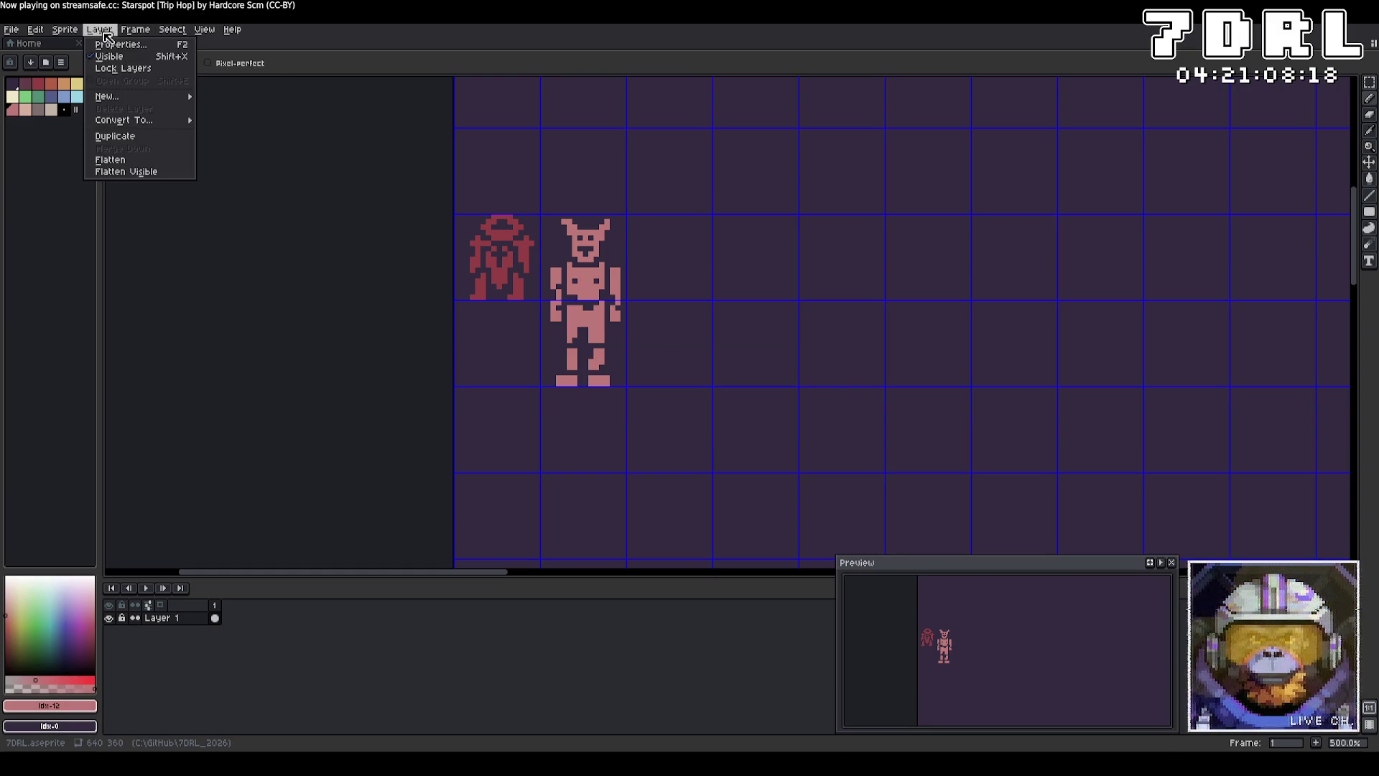
pyautogui.moveTo(75, 34)
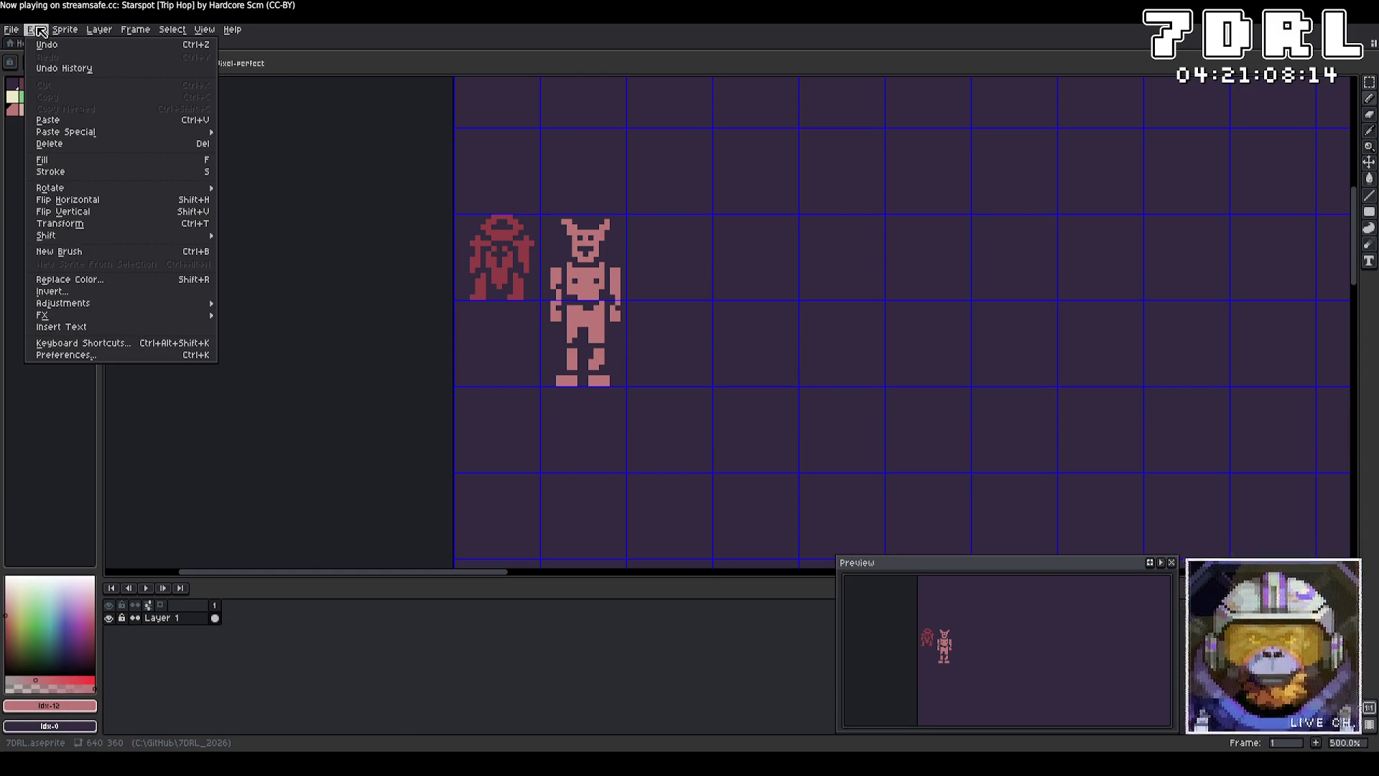
pyautogui.click(78, 44)
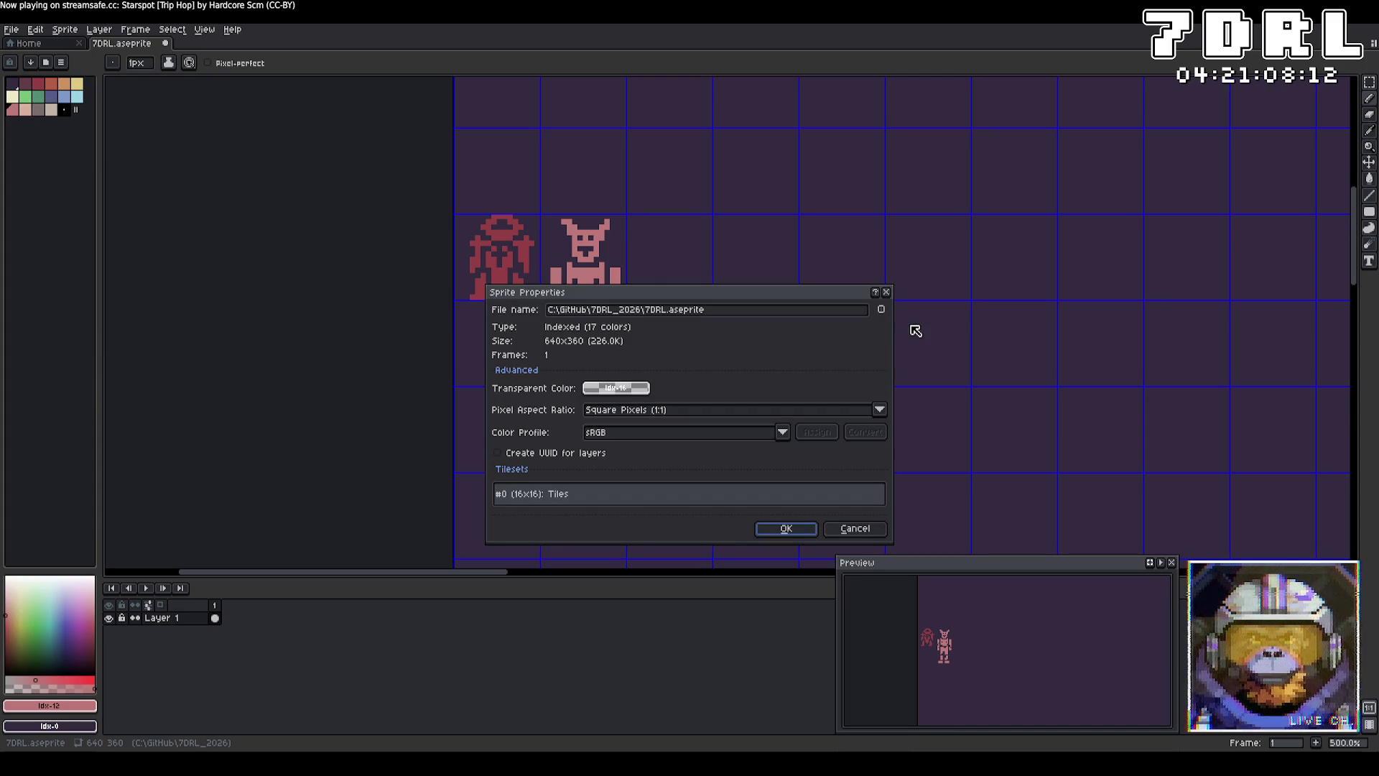
pyautogui.click(886, 292)
# Step: Check Grid Settings once more unchanged, visit Godot, then return and open the Edit menu
pyautogui.click(171, 30)
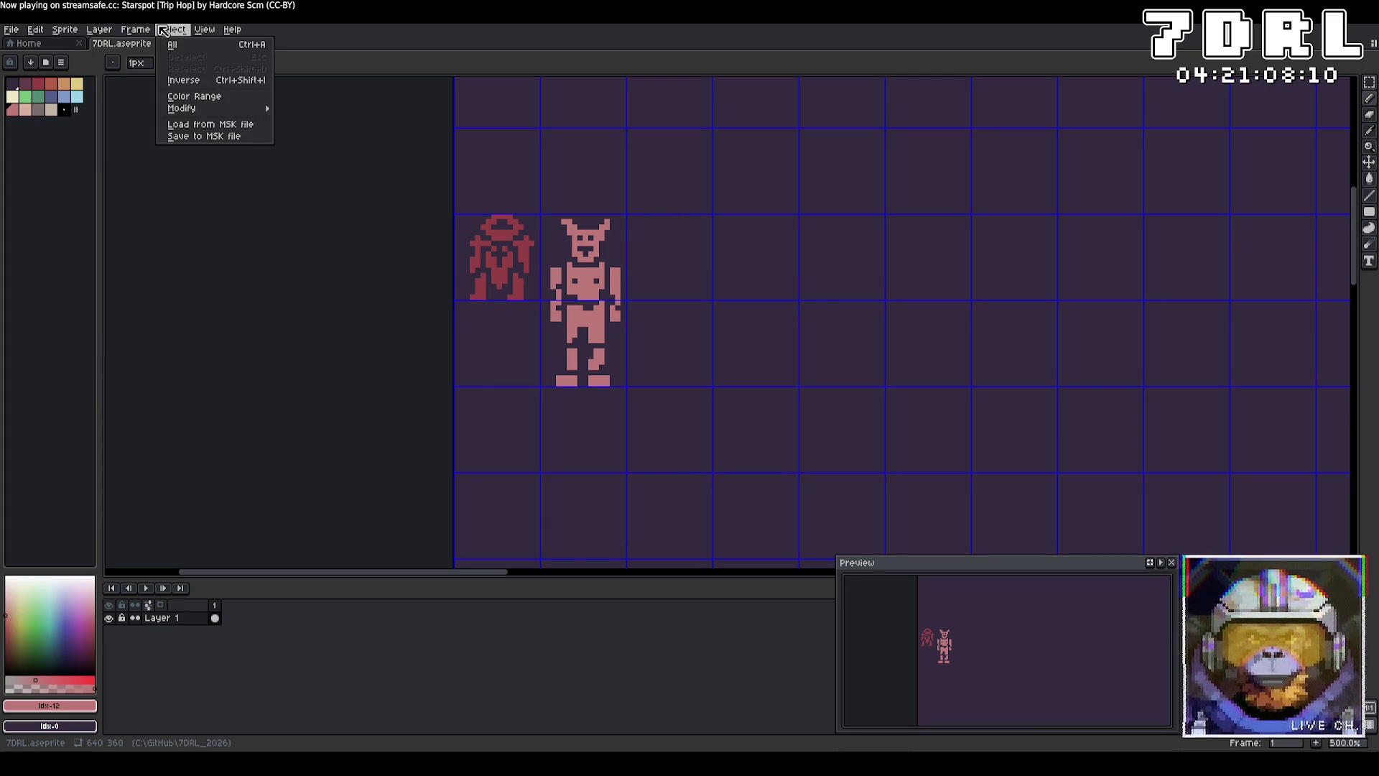
pyautogui.moveTo(204, 32)
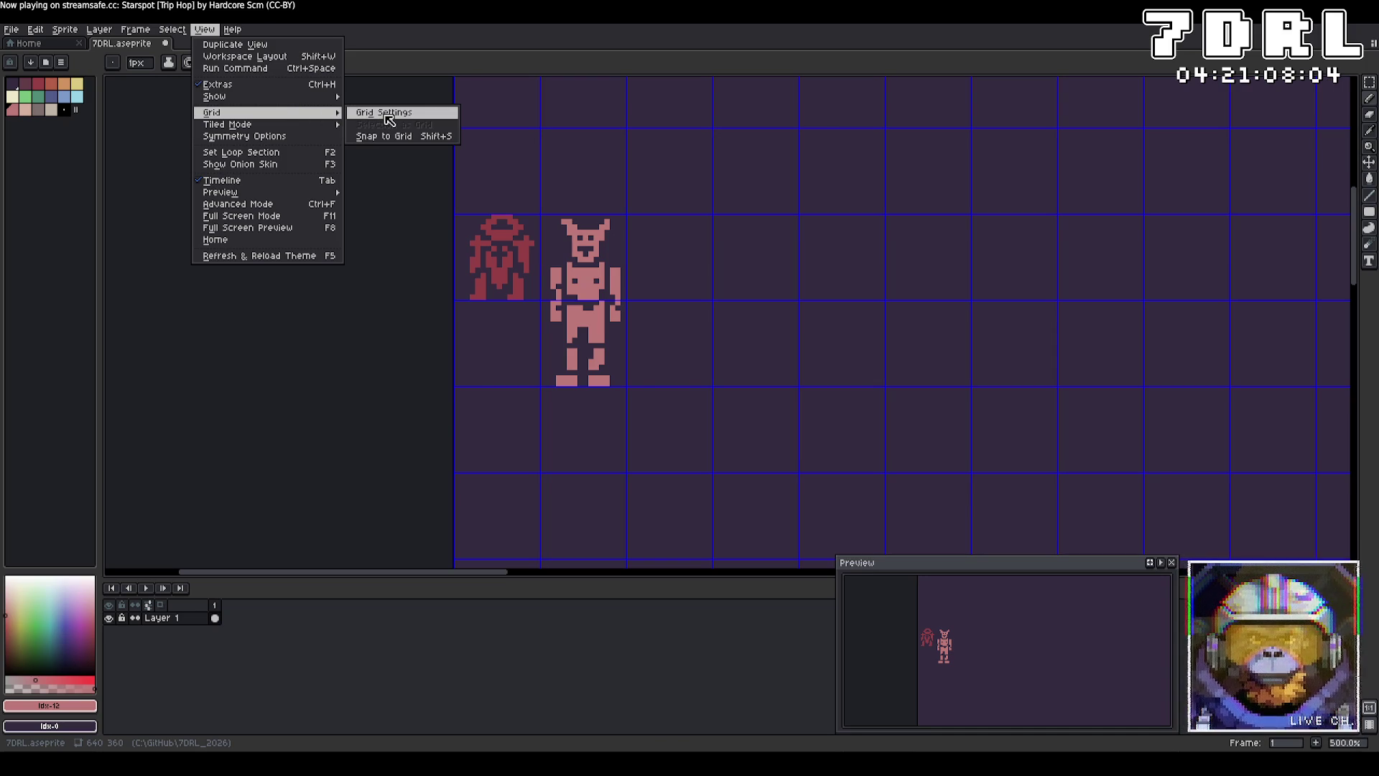
pyautogui.click(386, 115)
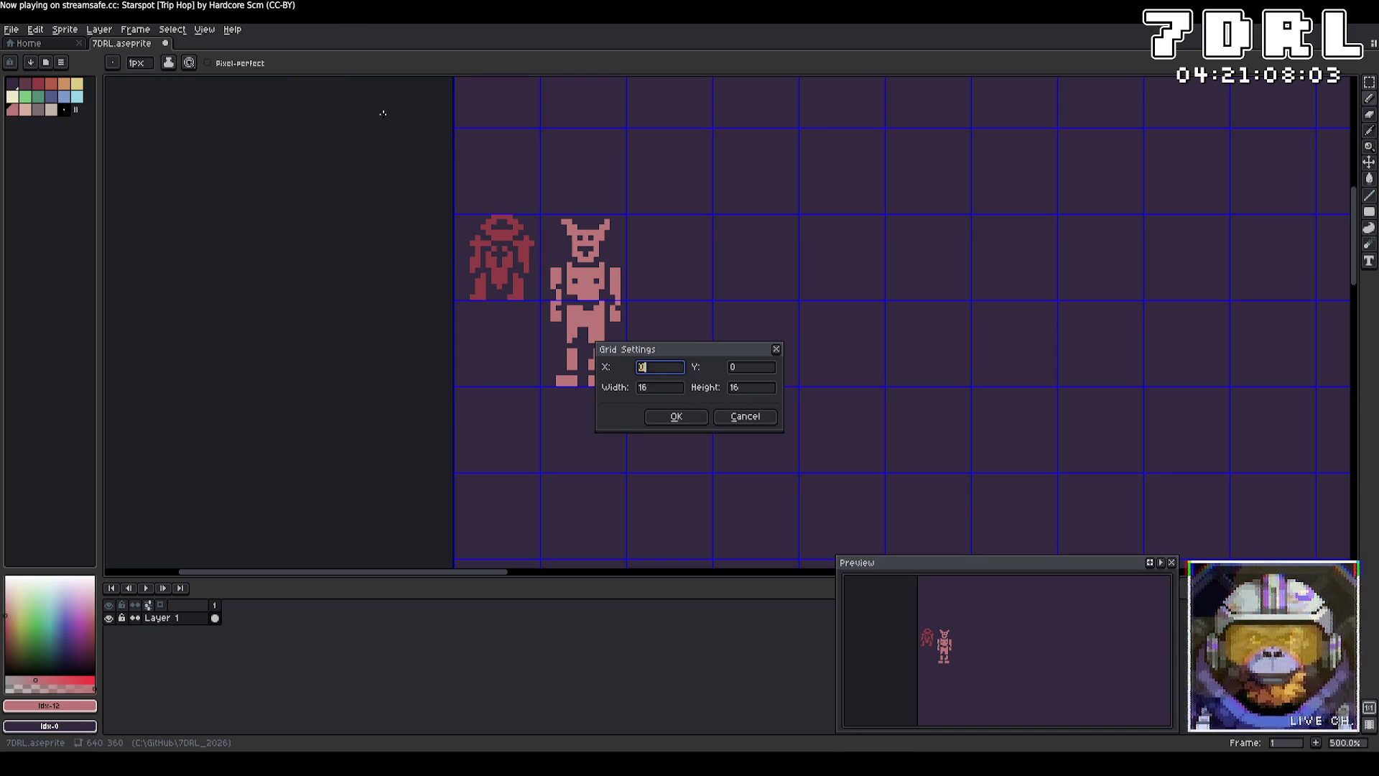
pyautogui.click(776, 350)
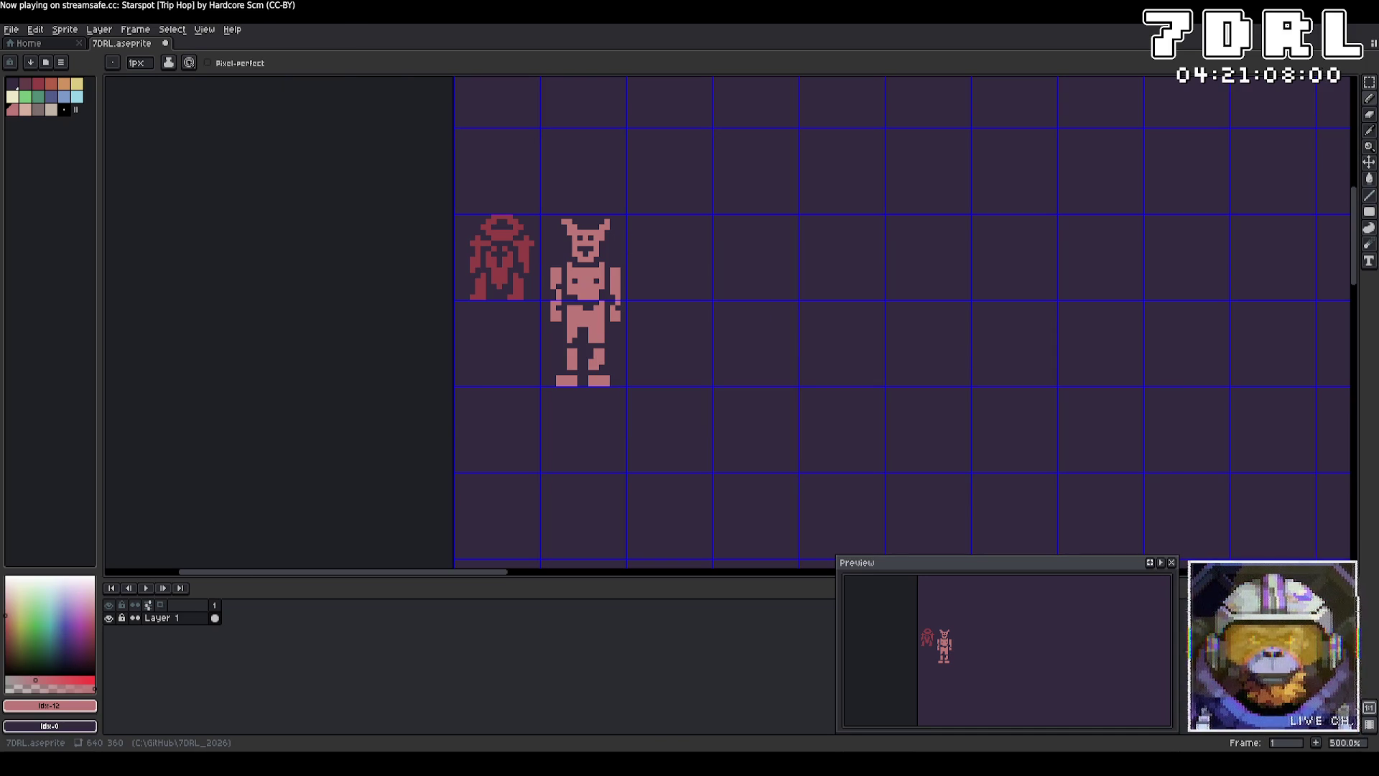
pyautogui.hotkey('alt', 'Tab')
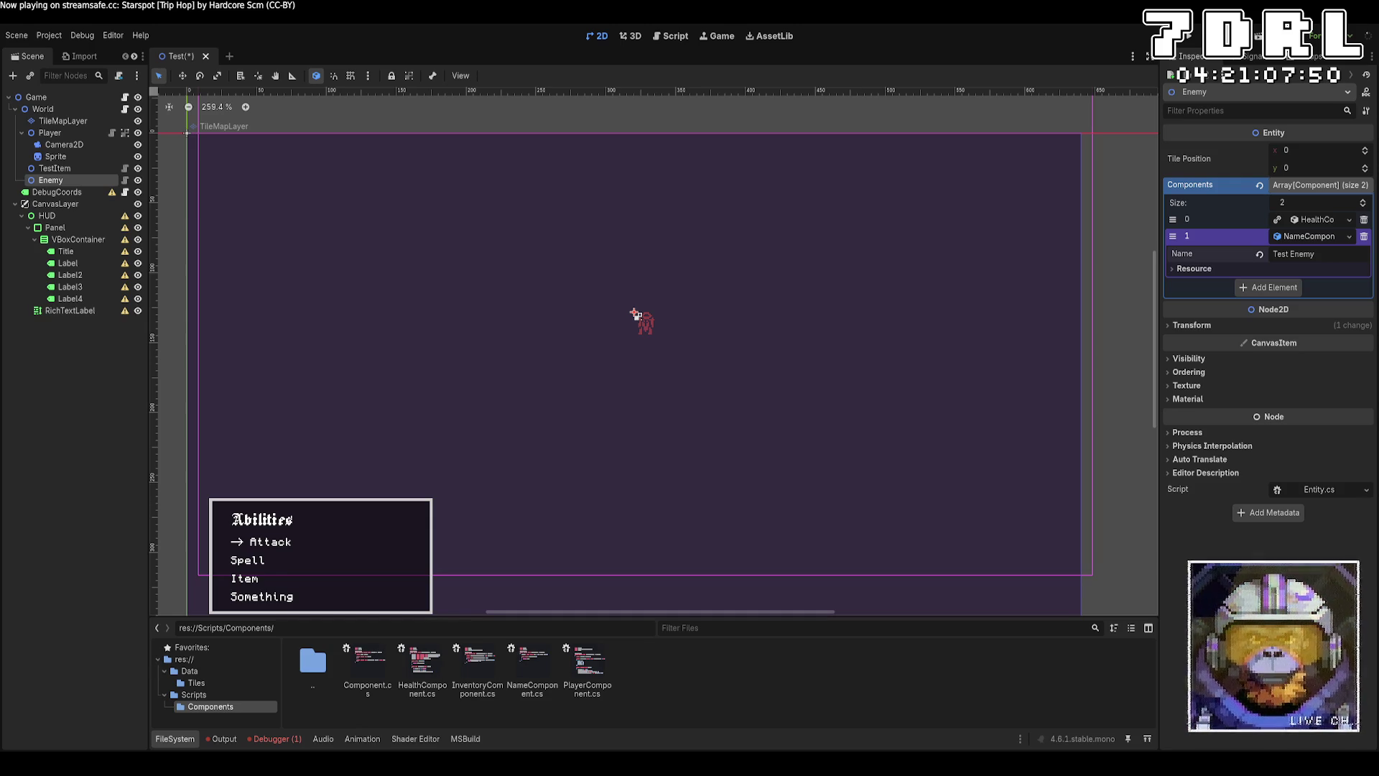
pyautogui.click(34, 29)
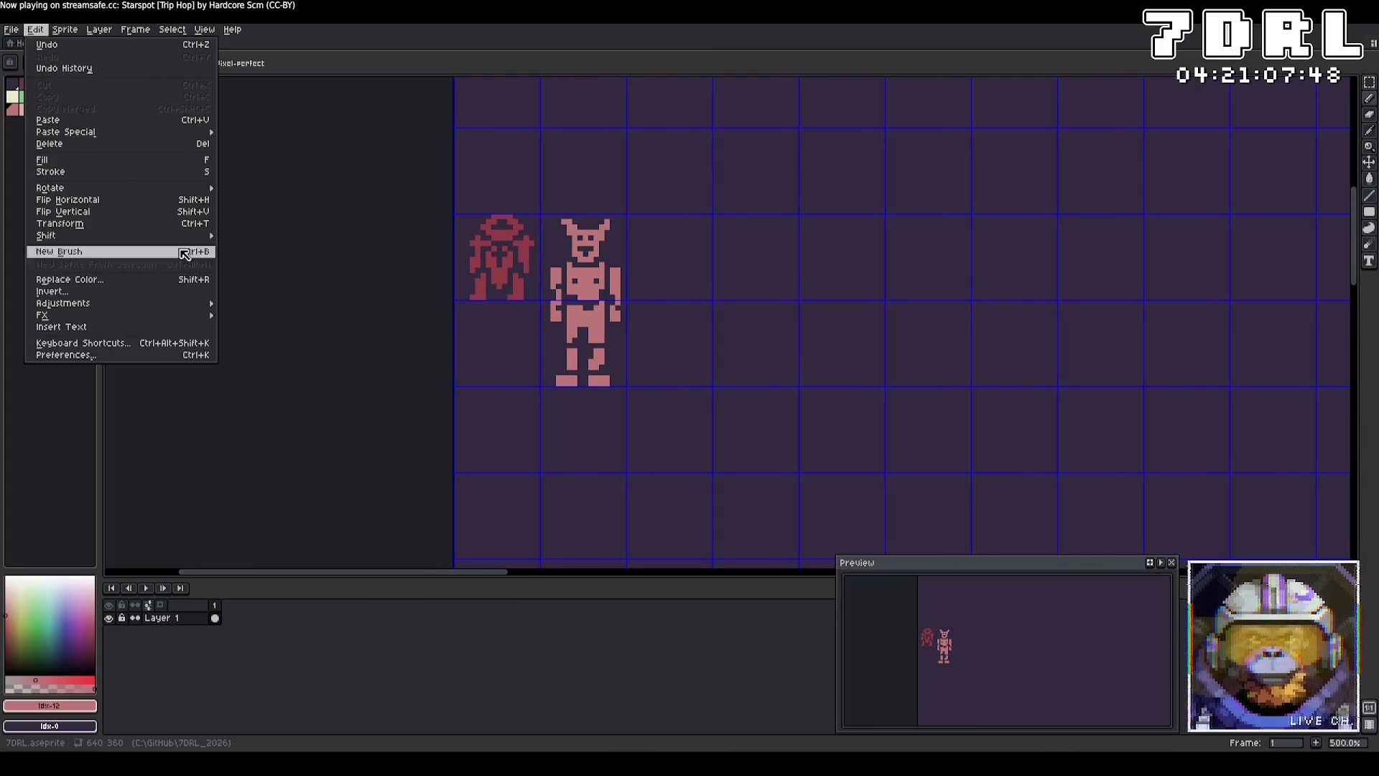
# Step: In Preferences > Grid, make the grid colour semi-transparent, apply, and close
pyautogui.click(163, 352)
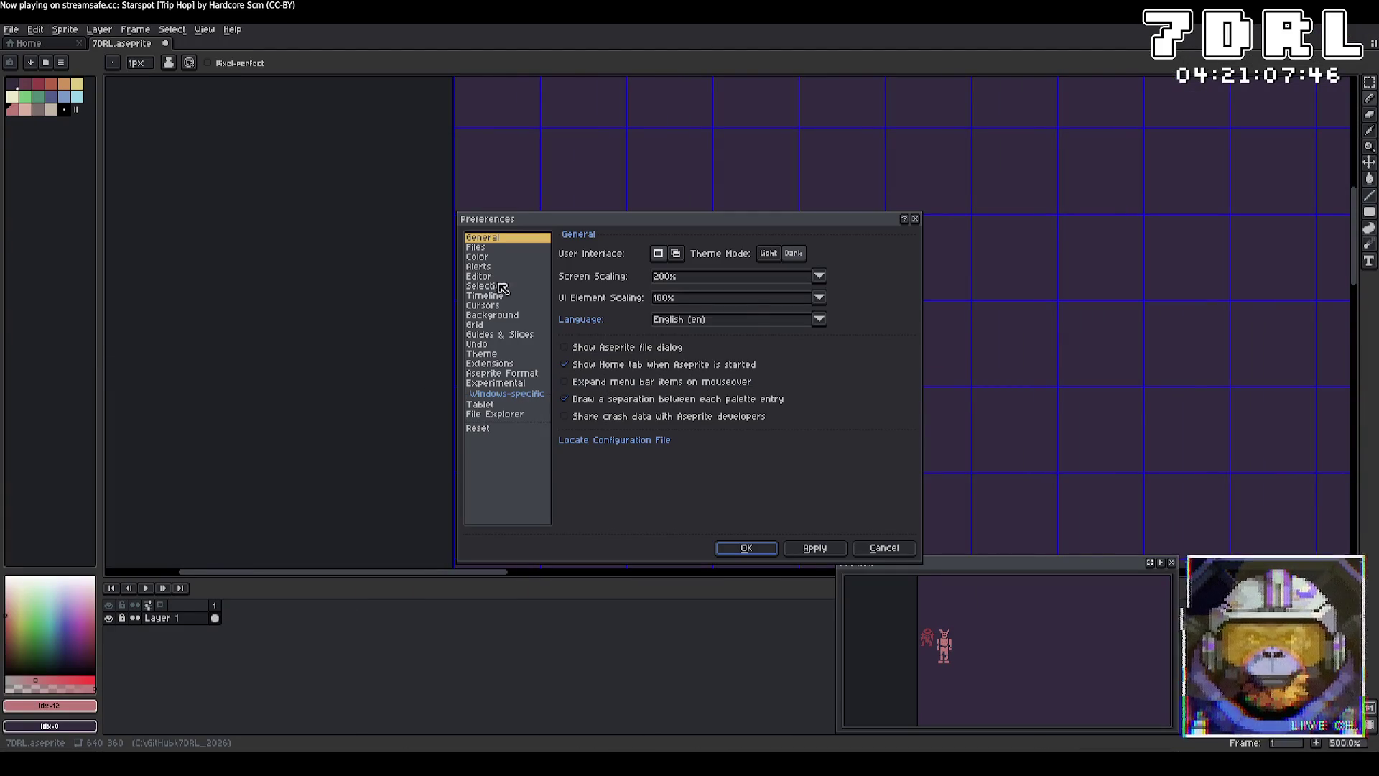
pyautogui.click(493, 258)
pyautogui.click(490, 324)
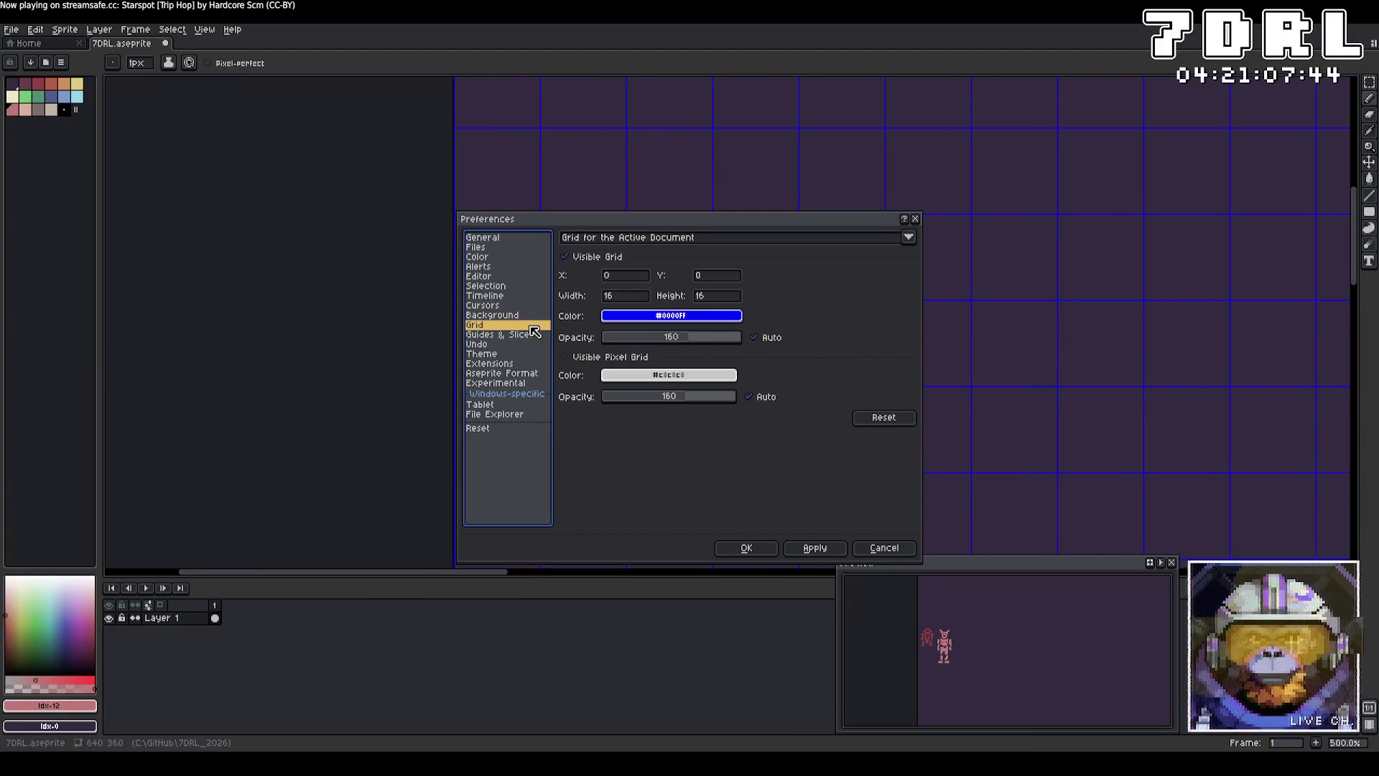
pyautogui.click(712, 319)
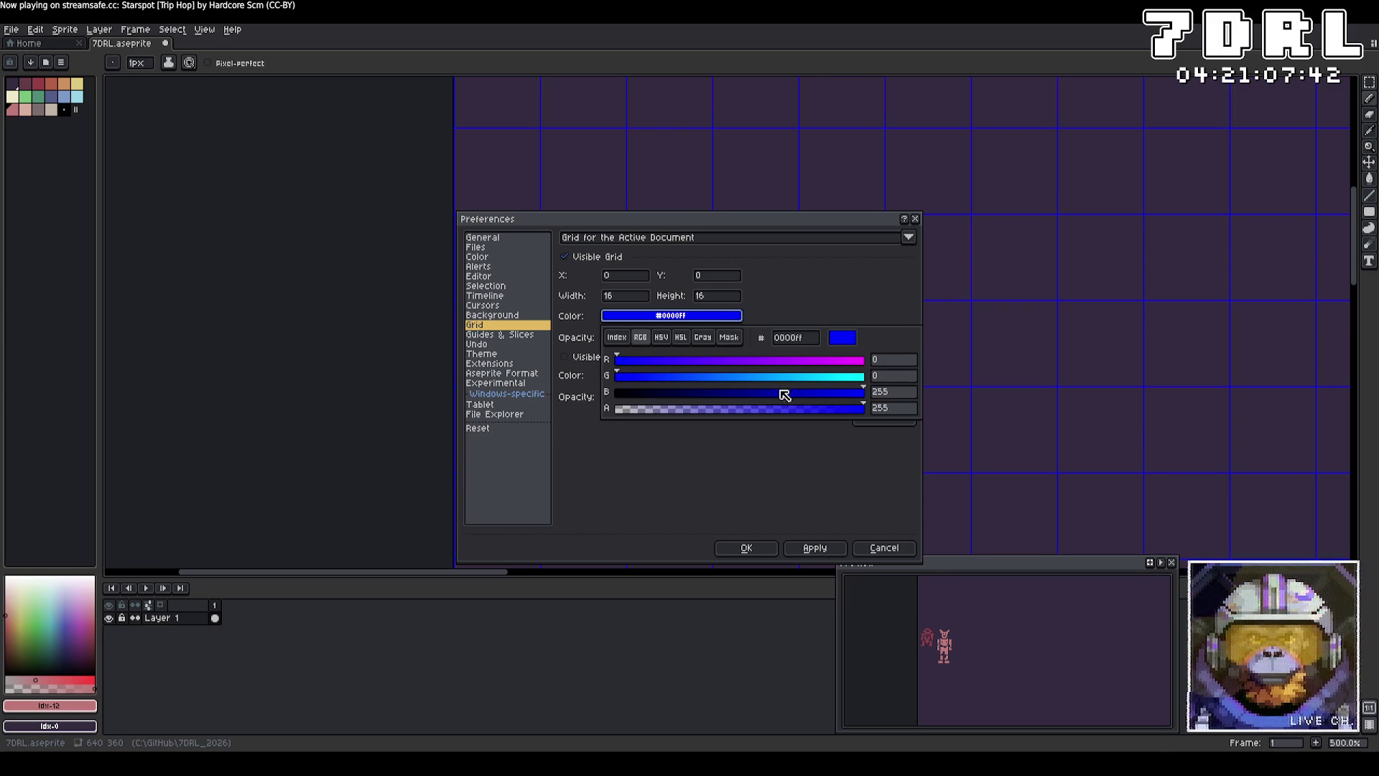
pyautogui.click(702, 316)
pyautogui.click(757, 414)
pyautogui.click(810, 548)
pyautogui.click(763, 554)
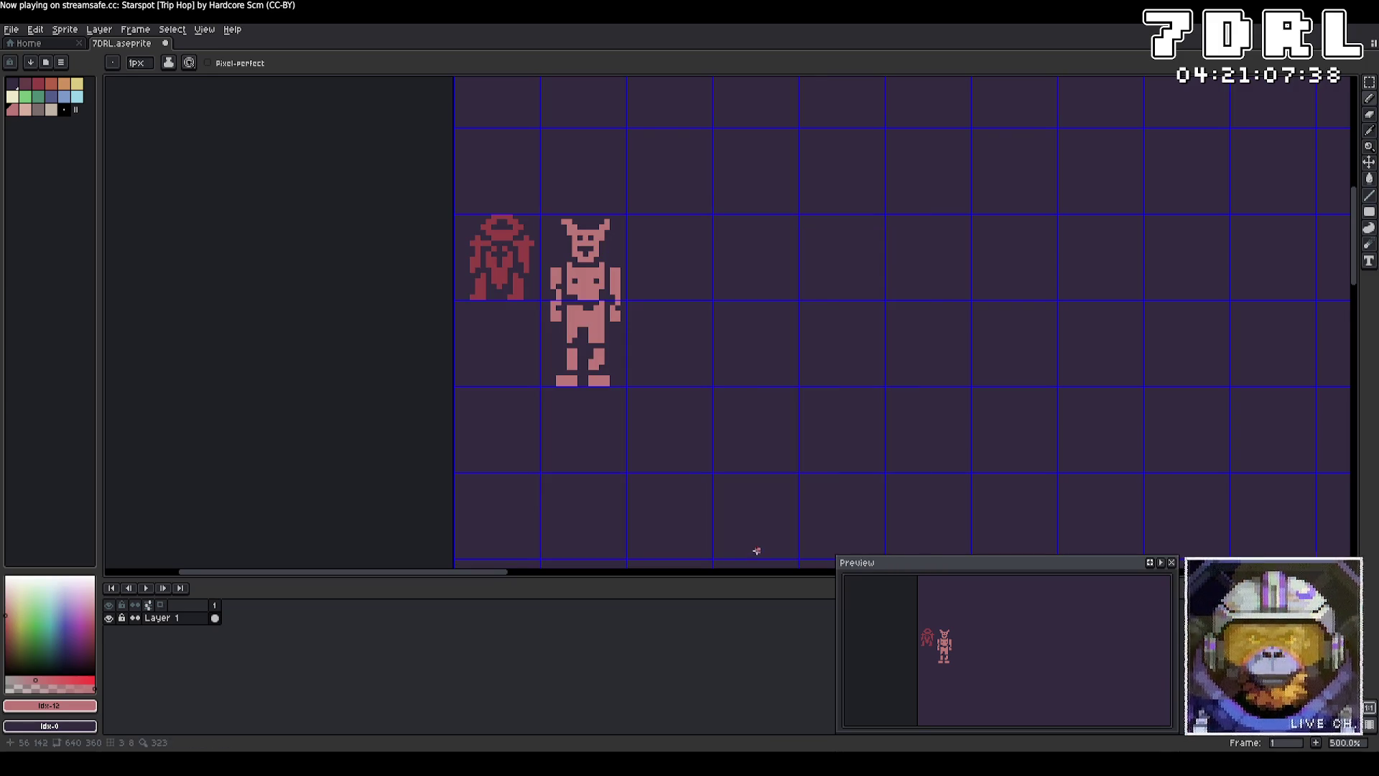
pyautogui.click(79, 32)
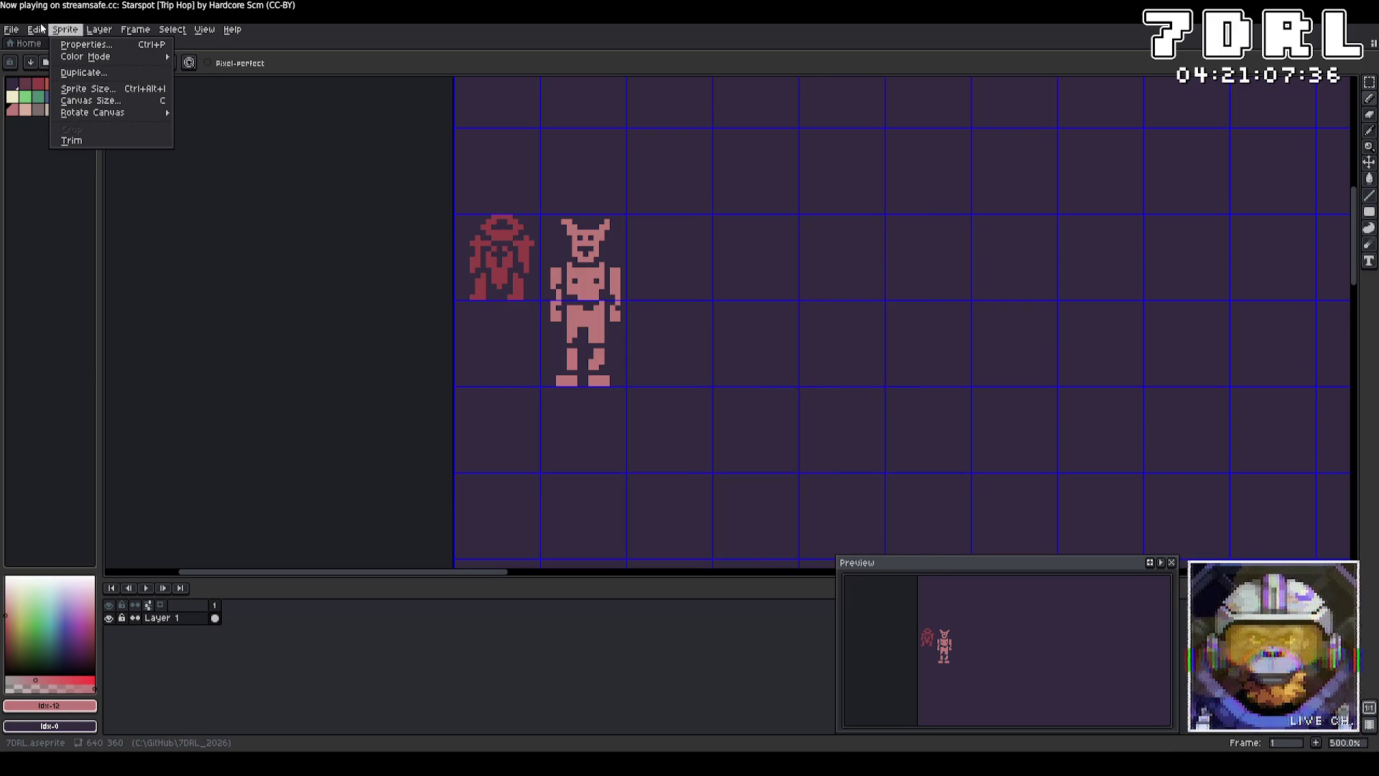
pyautogui.moveTo(39, 30)
# Step: Reopen the Grid preferences and open the grid colour picker several times without changes
pyautogui.click(111, 355)
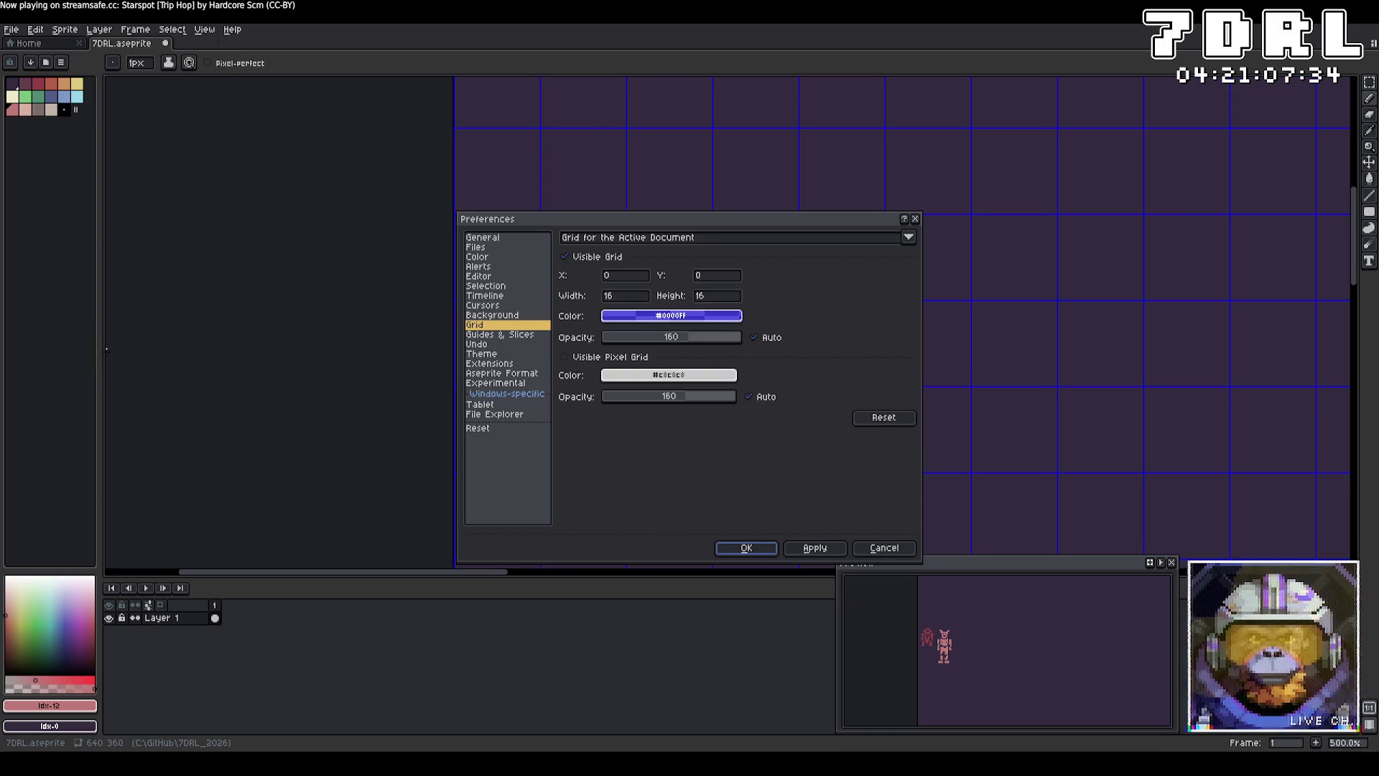
pyautogui.click(722, 322)
pyautogui.click(816, 304)
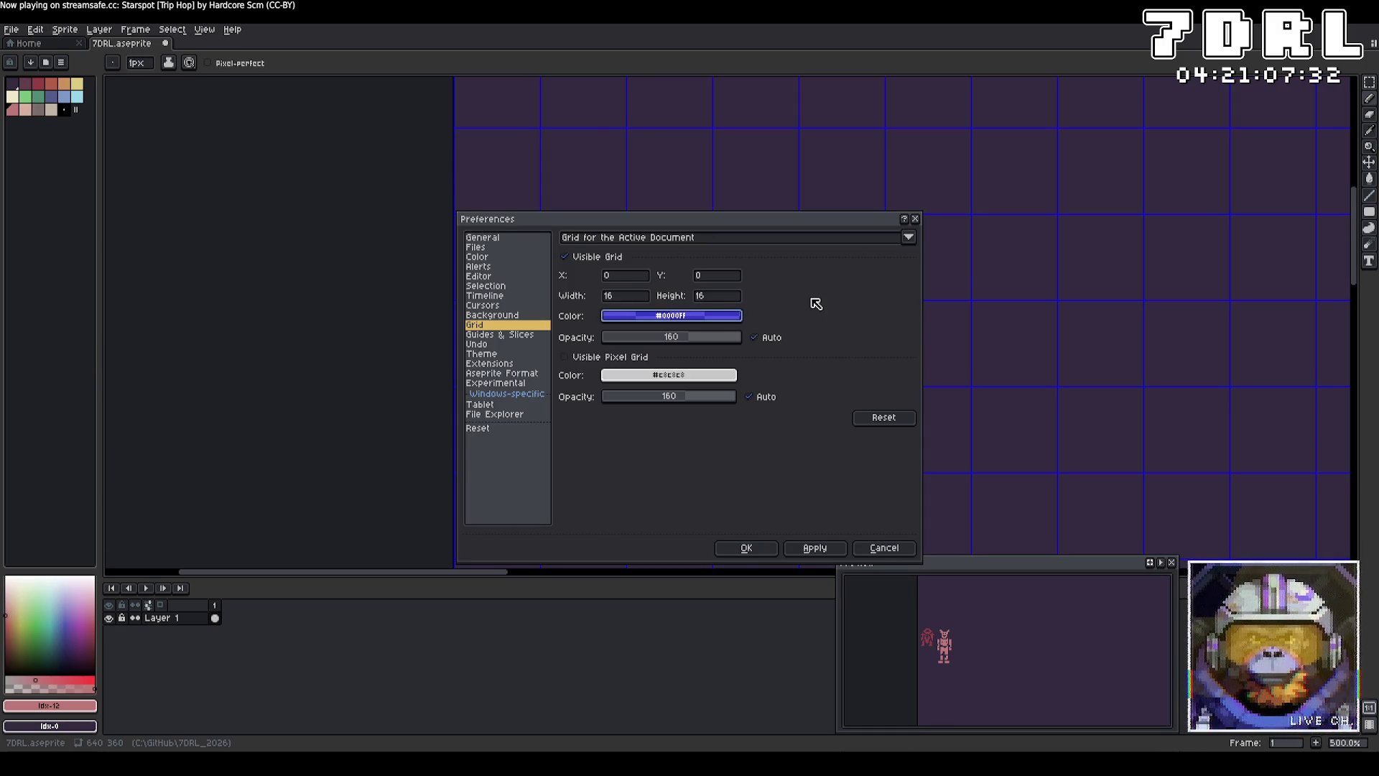
pyautogui.click(722, 319)
pyautogui.click(720, 320)
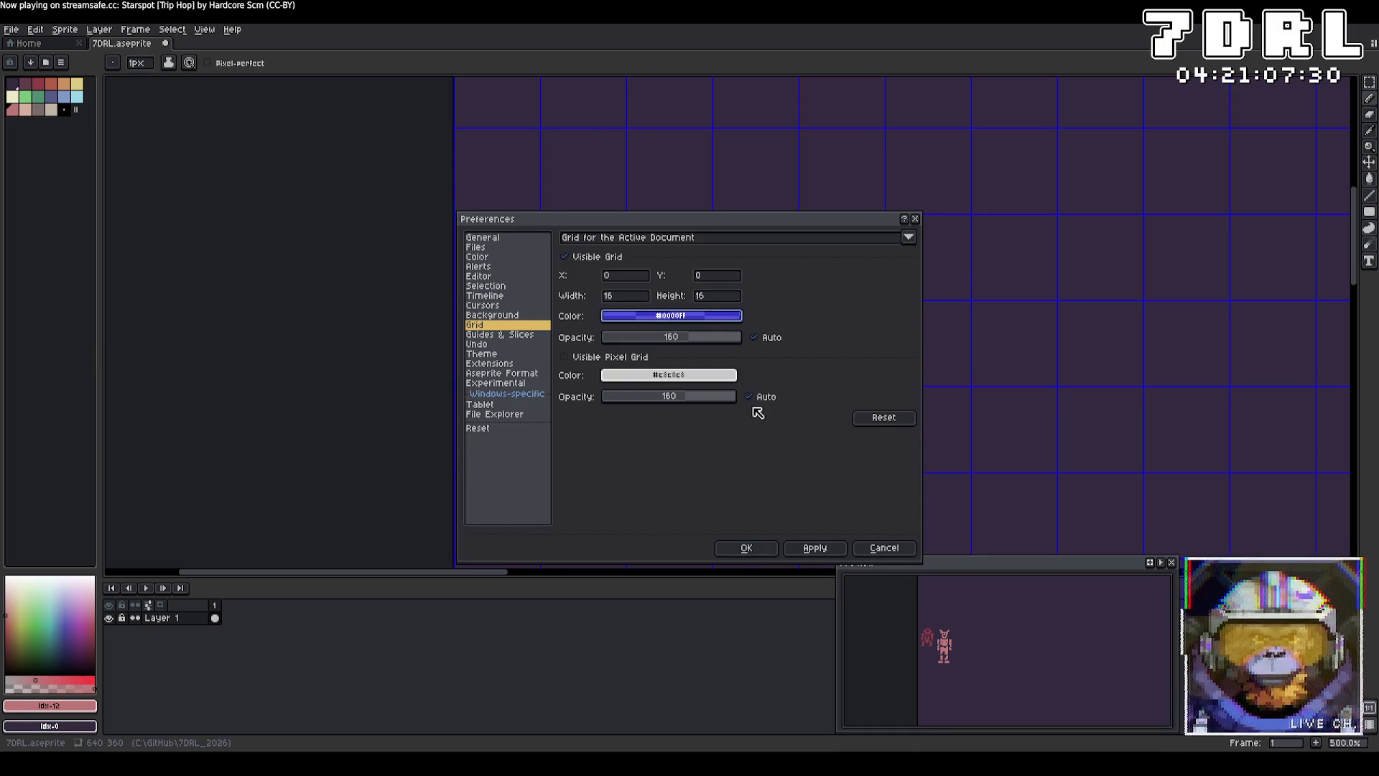
pyautogui.click(657, 316)
pyautogui.click(657, 316)
pyautogui.click(661, 316)
pyautogui.click(883, 302)
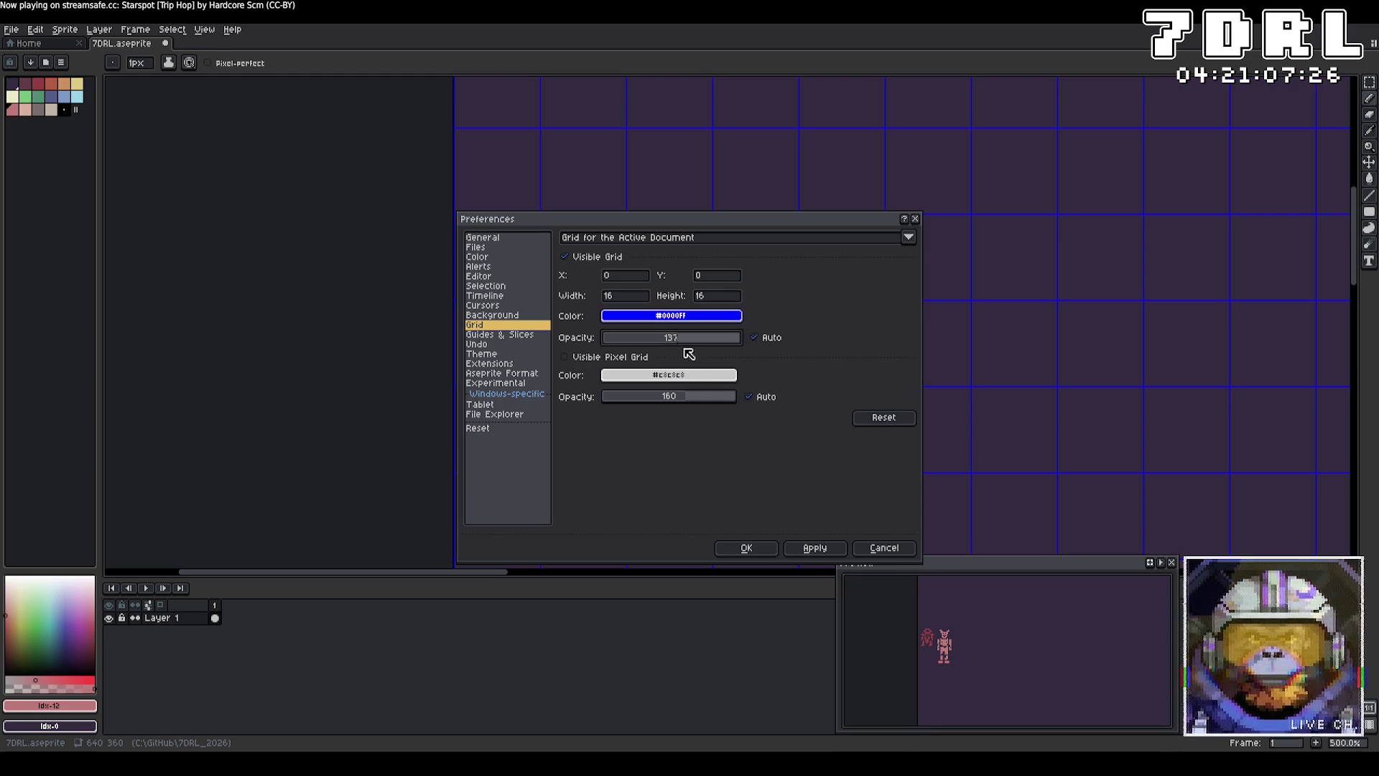
# Step: Lower the grid opacity to 69, toggle the pixel grid on and off, and confirm
pyautogui.moveTo(696, 344); pyautogui.dragTo(673, 346)
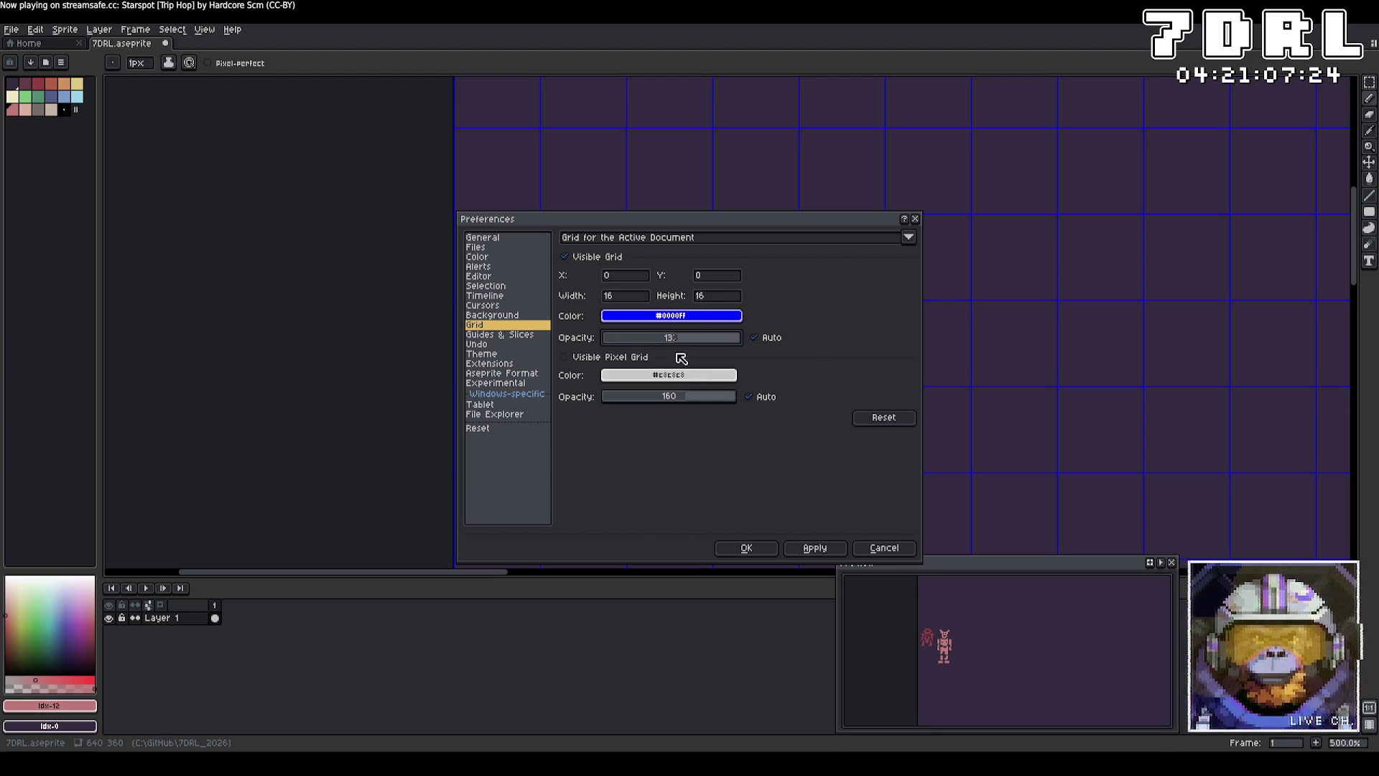
pyautogui.click(815, 547)
pyautogui.click(639, 337)
pyautogui.click(822, 544)
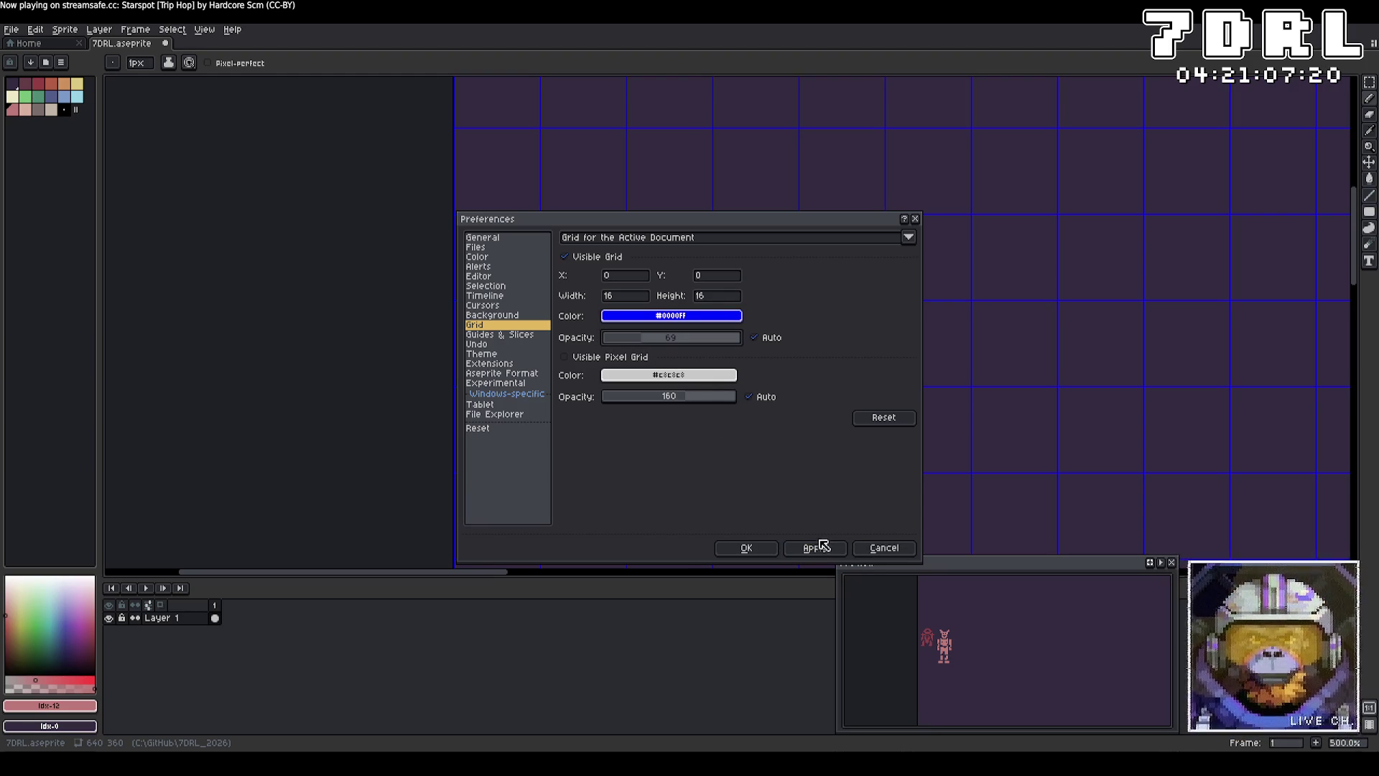
pyautogui.click(566, 357)
pyautogui.click(845, 551)
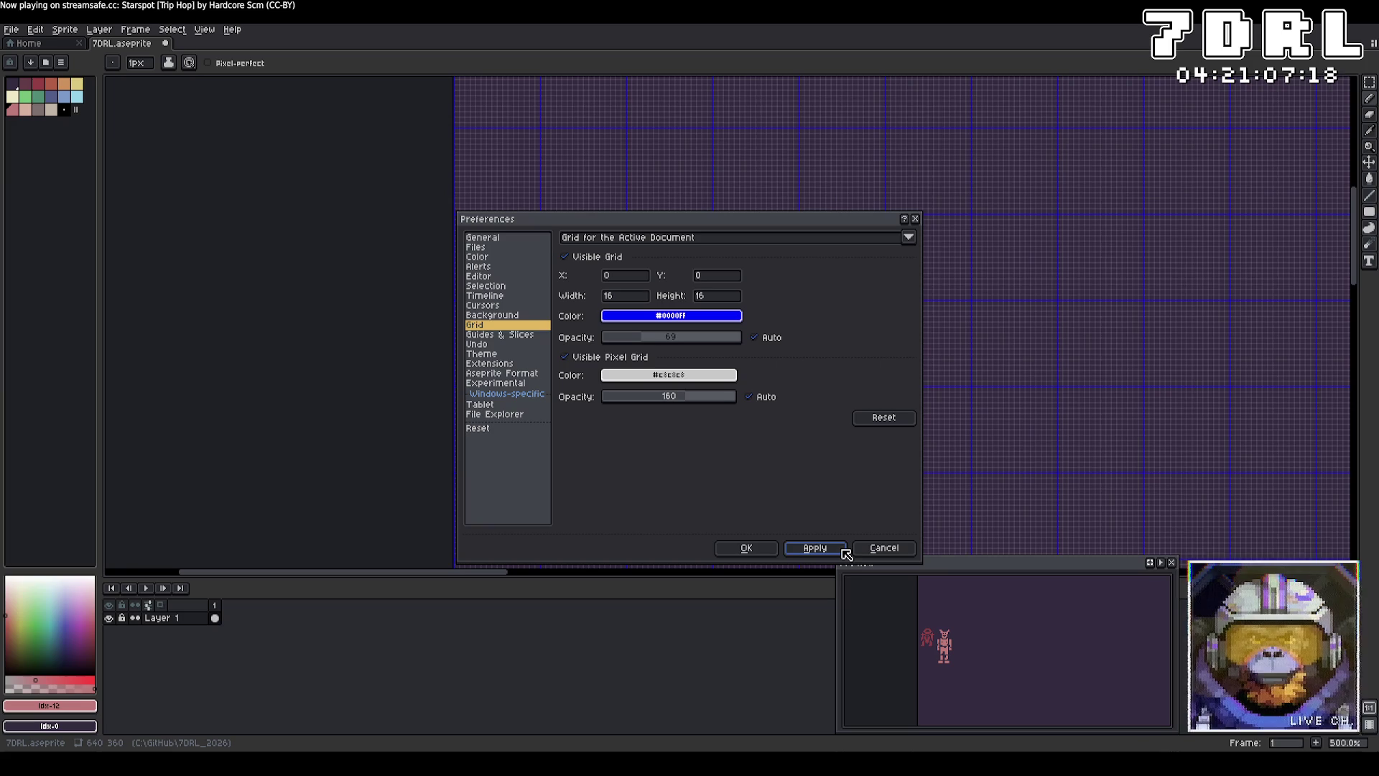
pyautogui.click(566, 357)
pyautogui.click(811, 550)
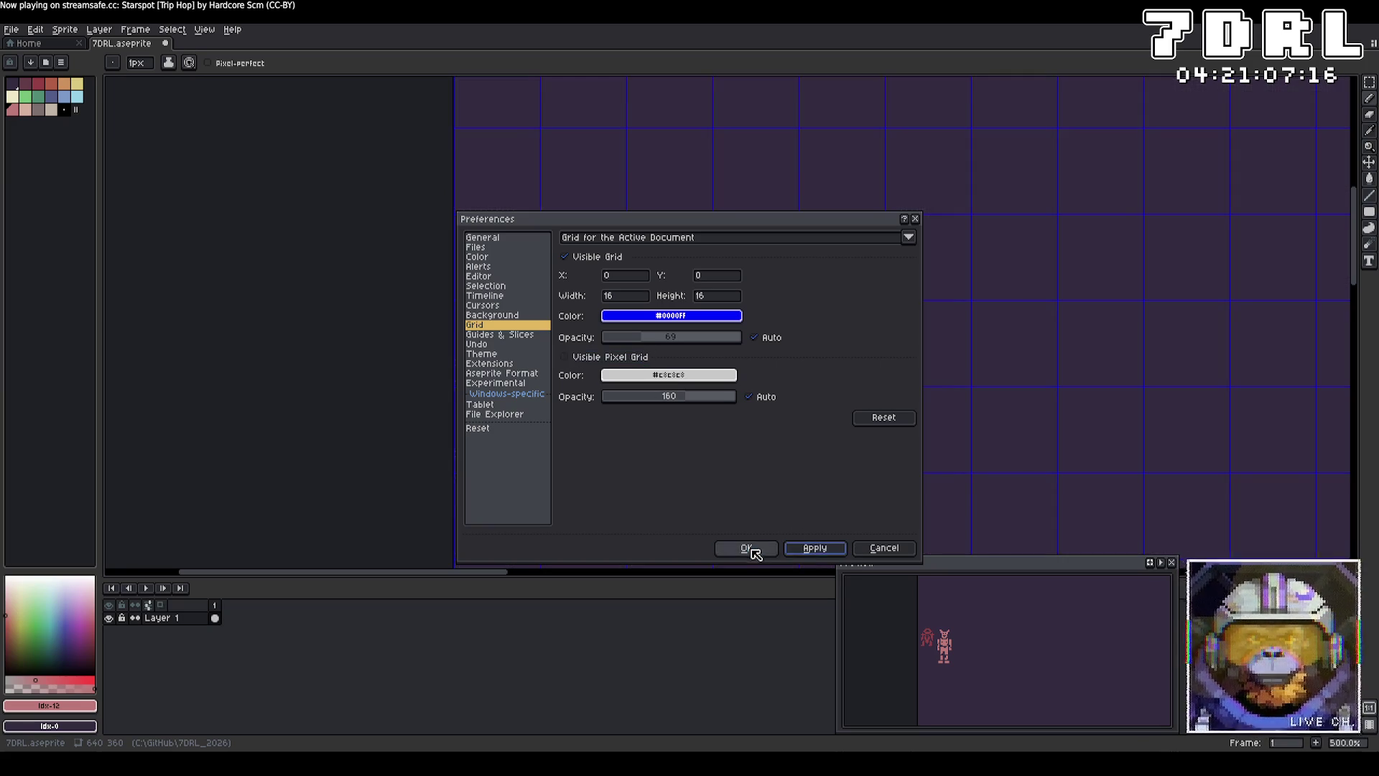
pyautogui.click(746, 548)
pyautogui.hotkey('alt', 'Tab')
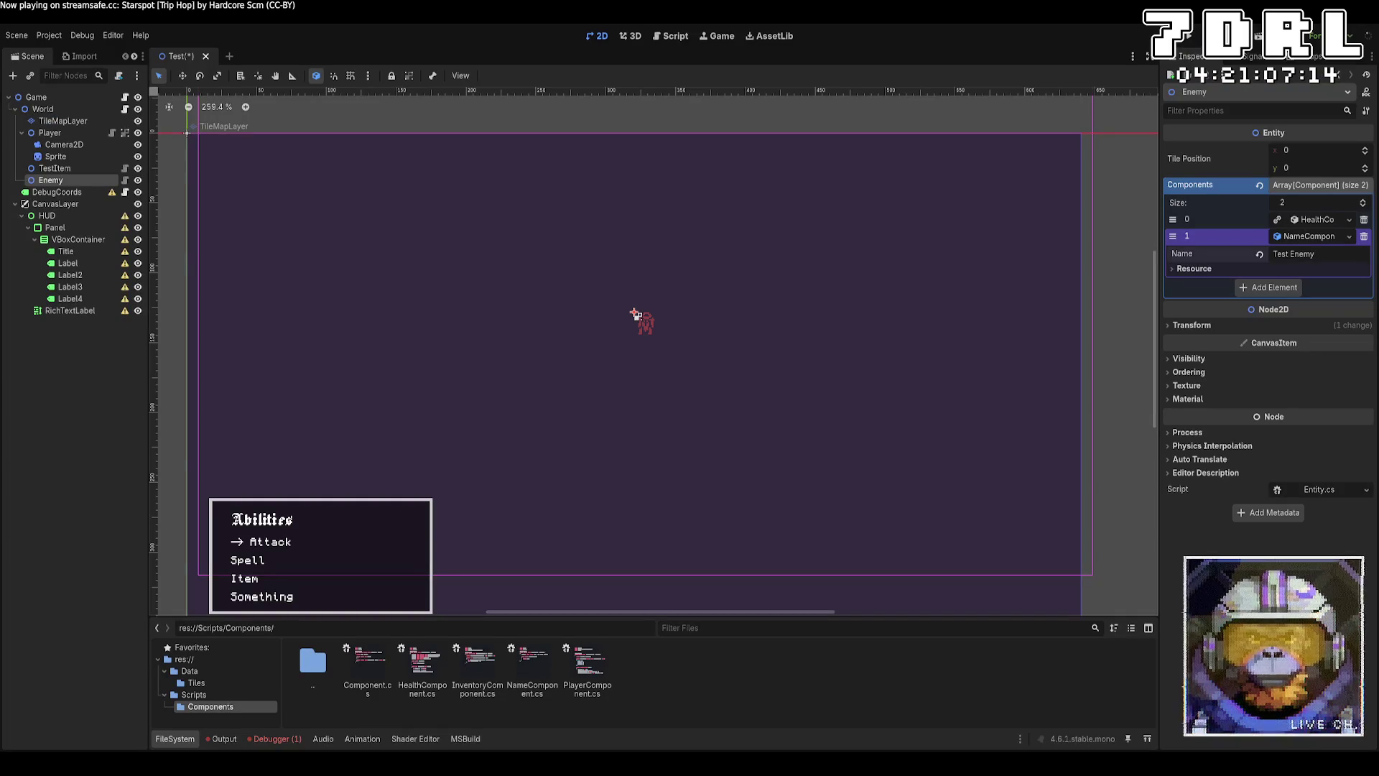
# Step: Back in Aseprite, darken the grid colour to #000061 in the Grid preferences and apply it
pyautogui.hotkey('alt', 'Tab')
pyautogui.hotkey('alt', 'e')
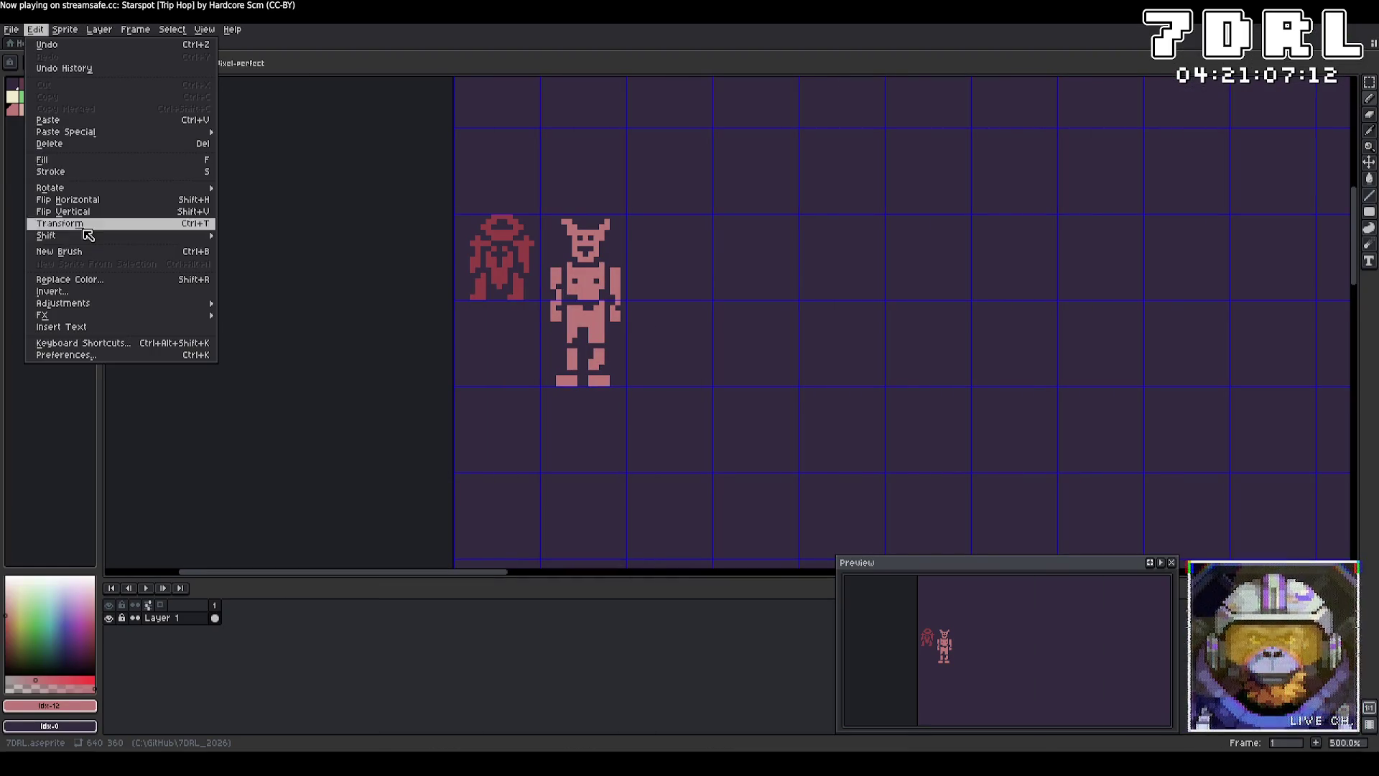
pyautogui.click(101, 356)
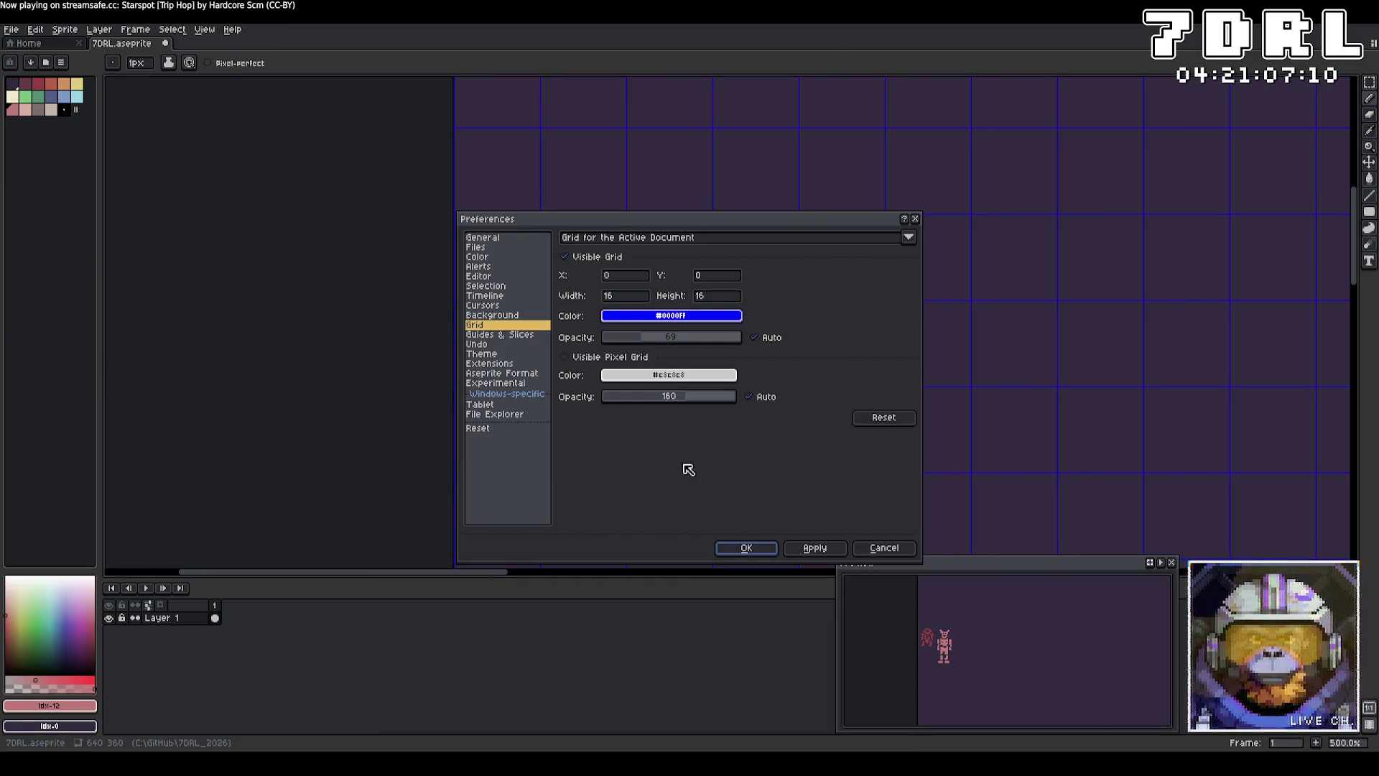
pyautogui.click(700, 315)
pyautogui.moveTo(674, 400); pyautogui.dragTo(709, 394)
pyautogui.click(833, 549)
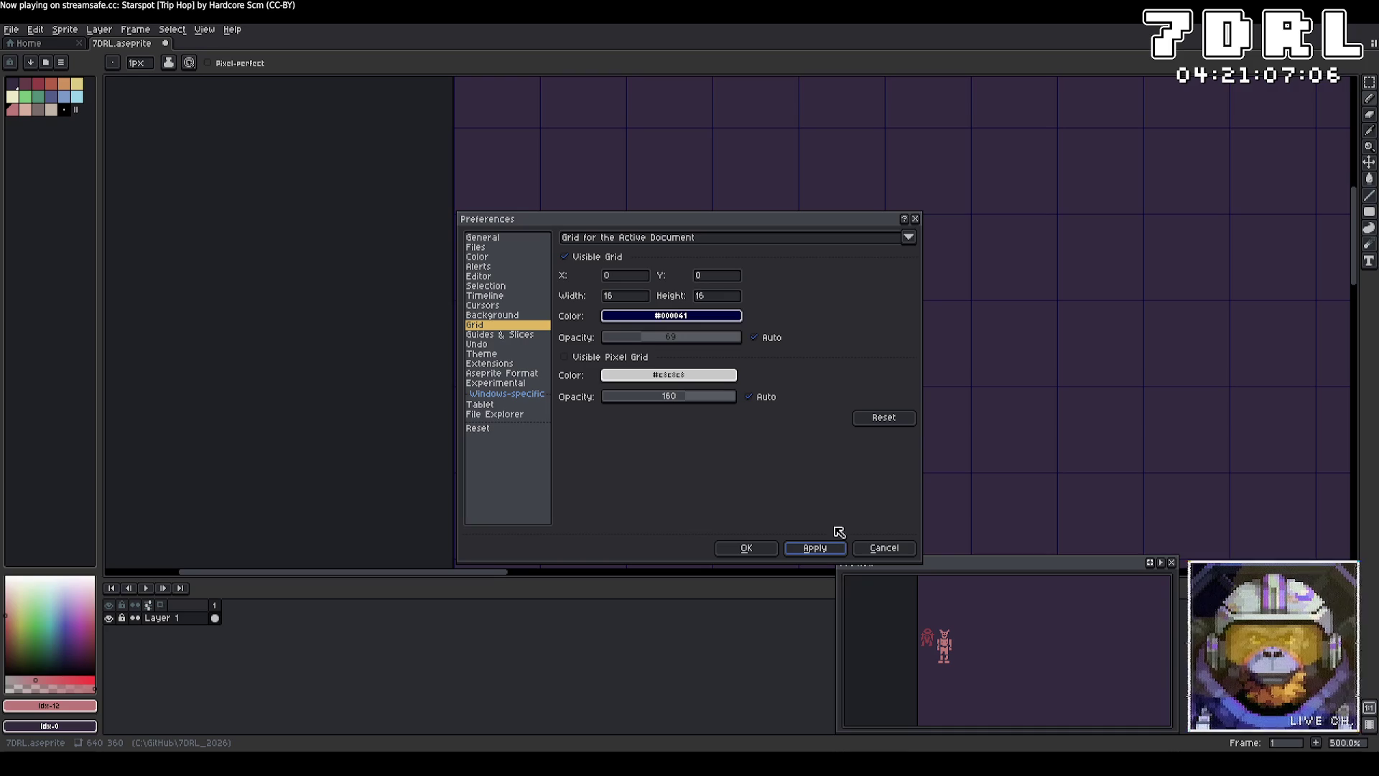
pyautogui.moveTo(714, 231)
pyautogui.mouseDown()
pyautogui.moveTo(1076, 388)
pyautogui.moveTo(883, 215)
pyautogui.mouseUp()
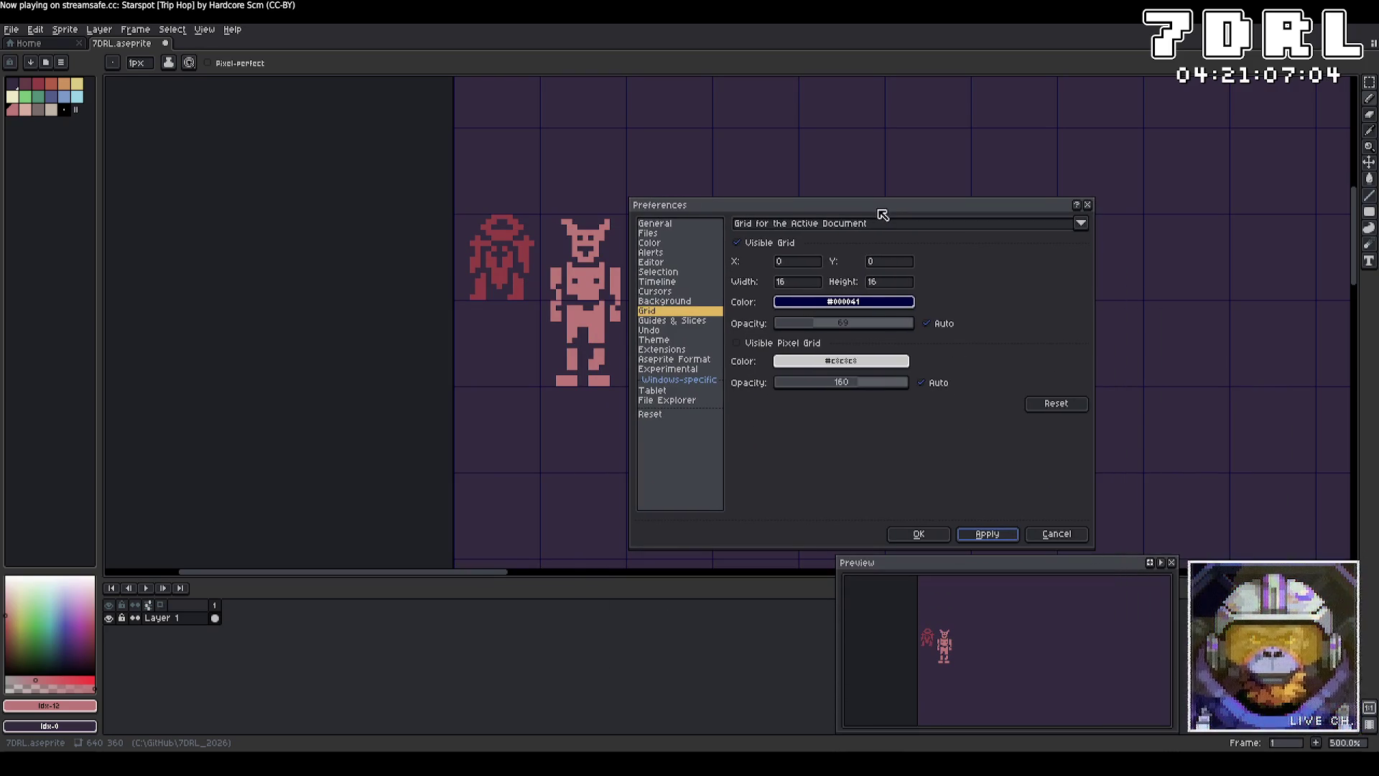
# Step: Set the grid colour to dark grey #333333 in HSV mode, then start filling the right shoulder
pyautogui.click(871, 301)
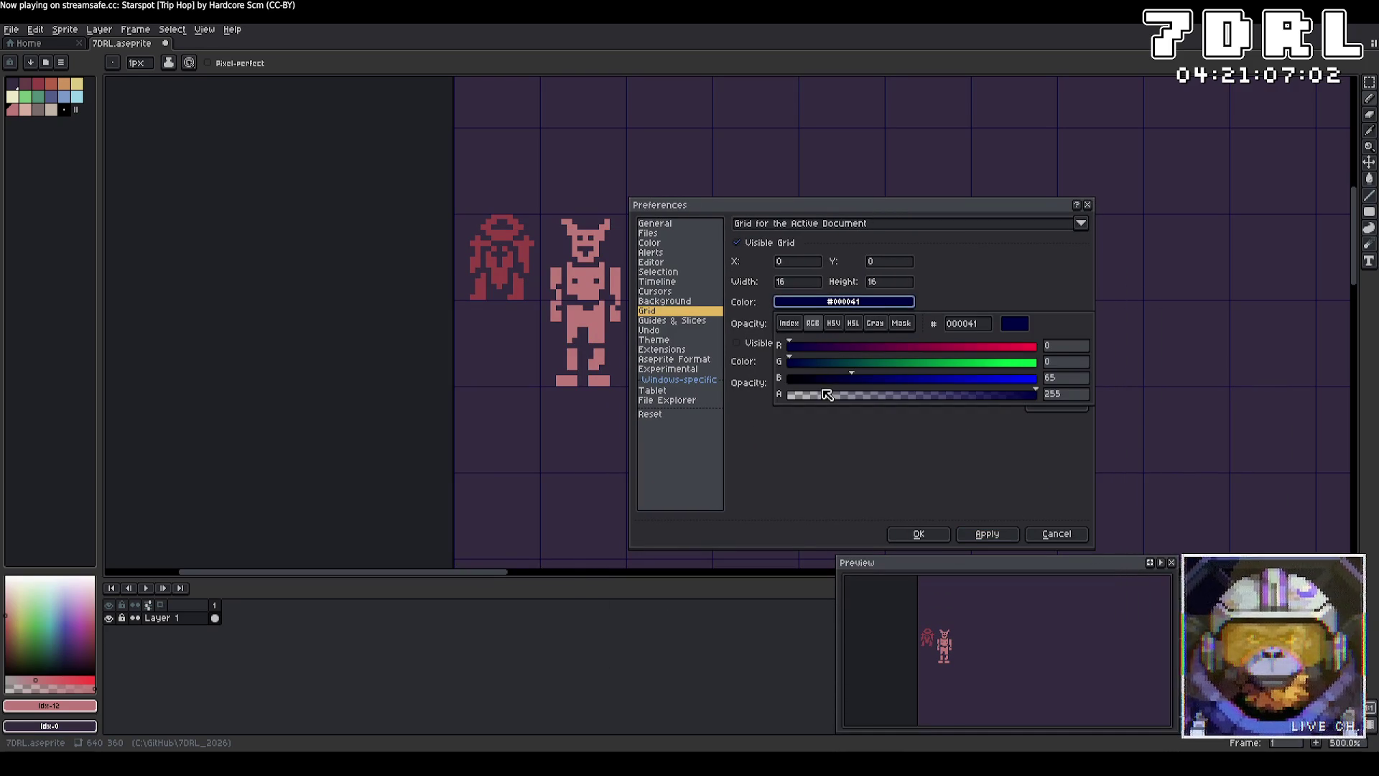
pyautogui.click(788, 323)
pyautogui.click(833, 323)
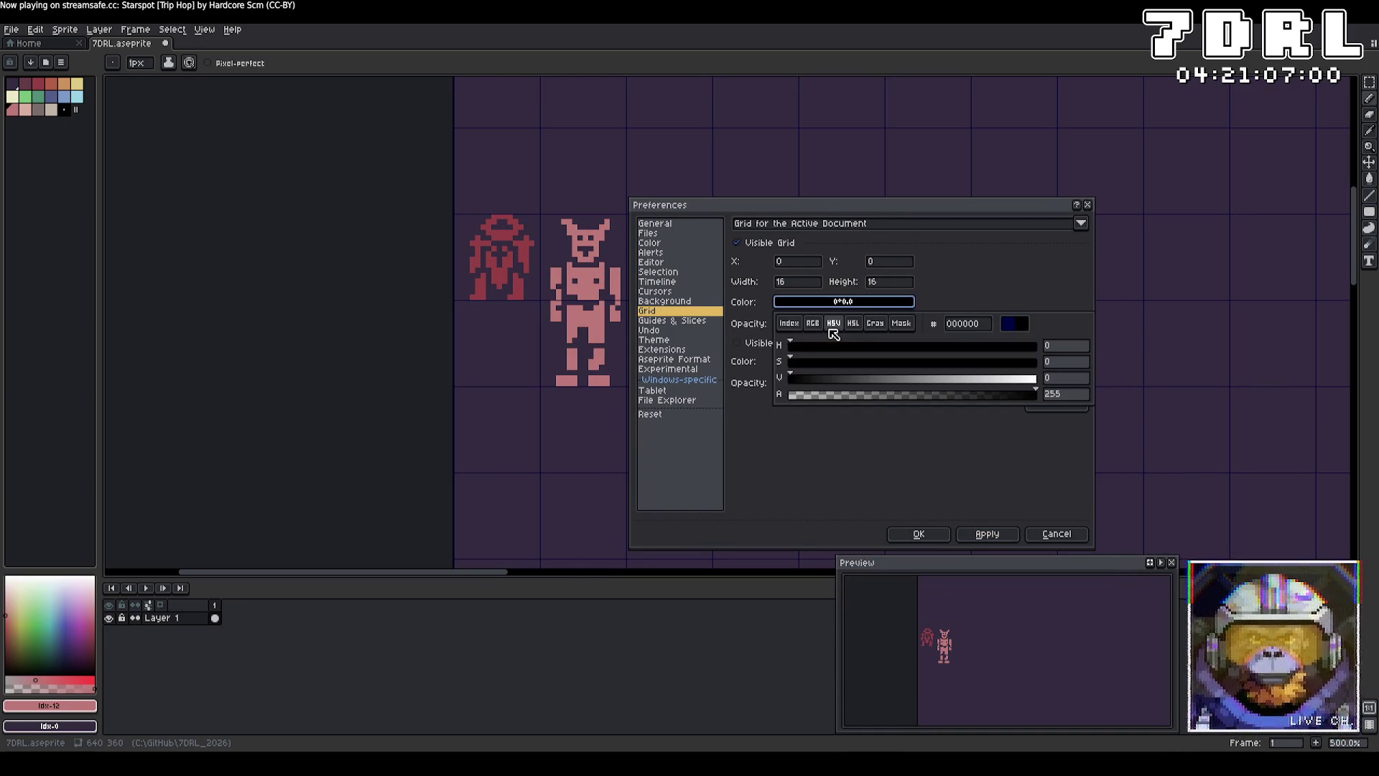
pyautogui.click(837, 357)
pyautogui.click(988, 534)
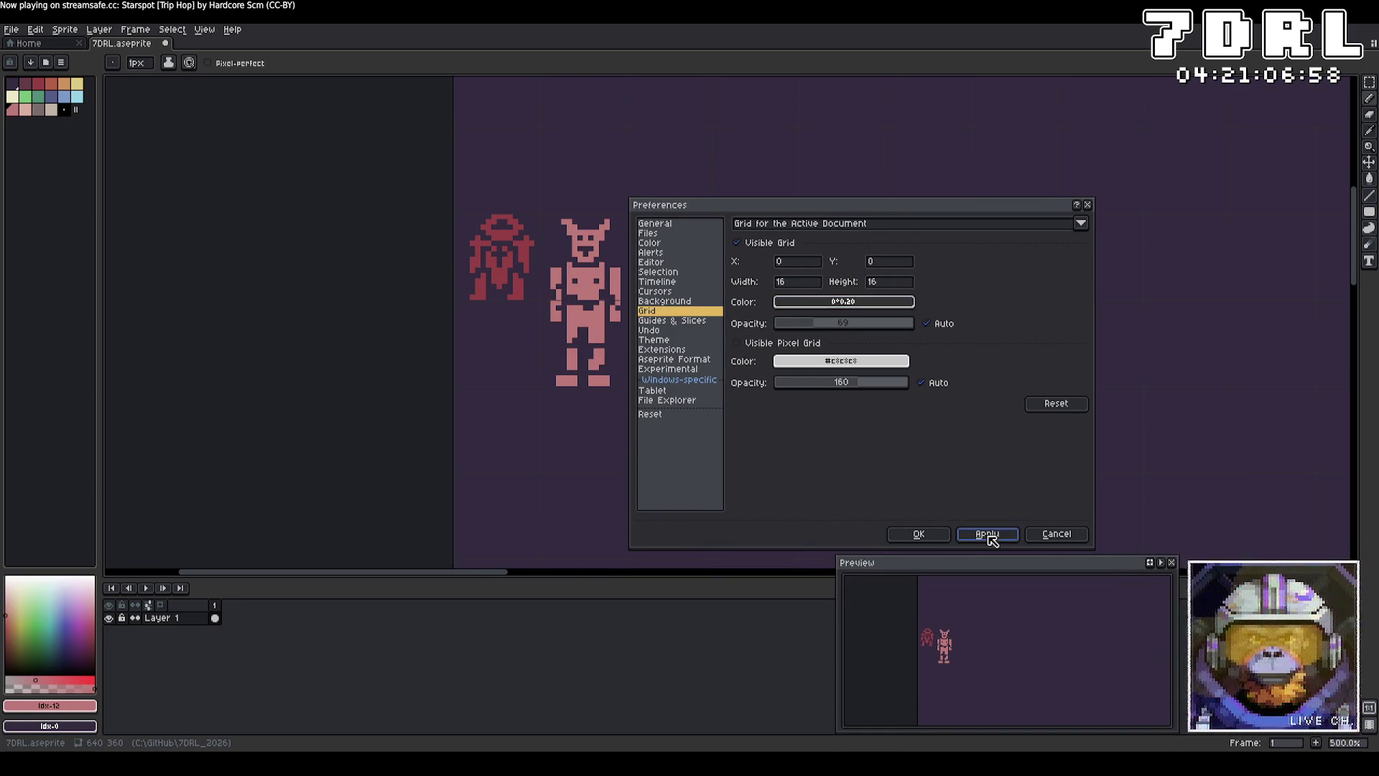
pyautogui.click(844, 302)
pyautogui.click(863, 380)
pyautogui.click(981, 536)
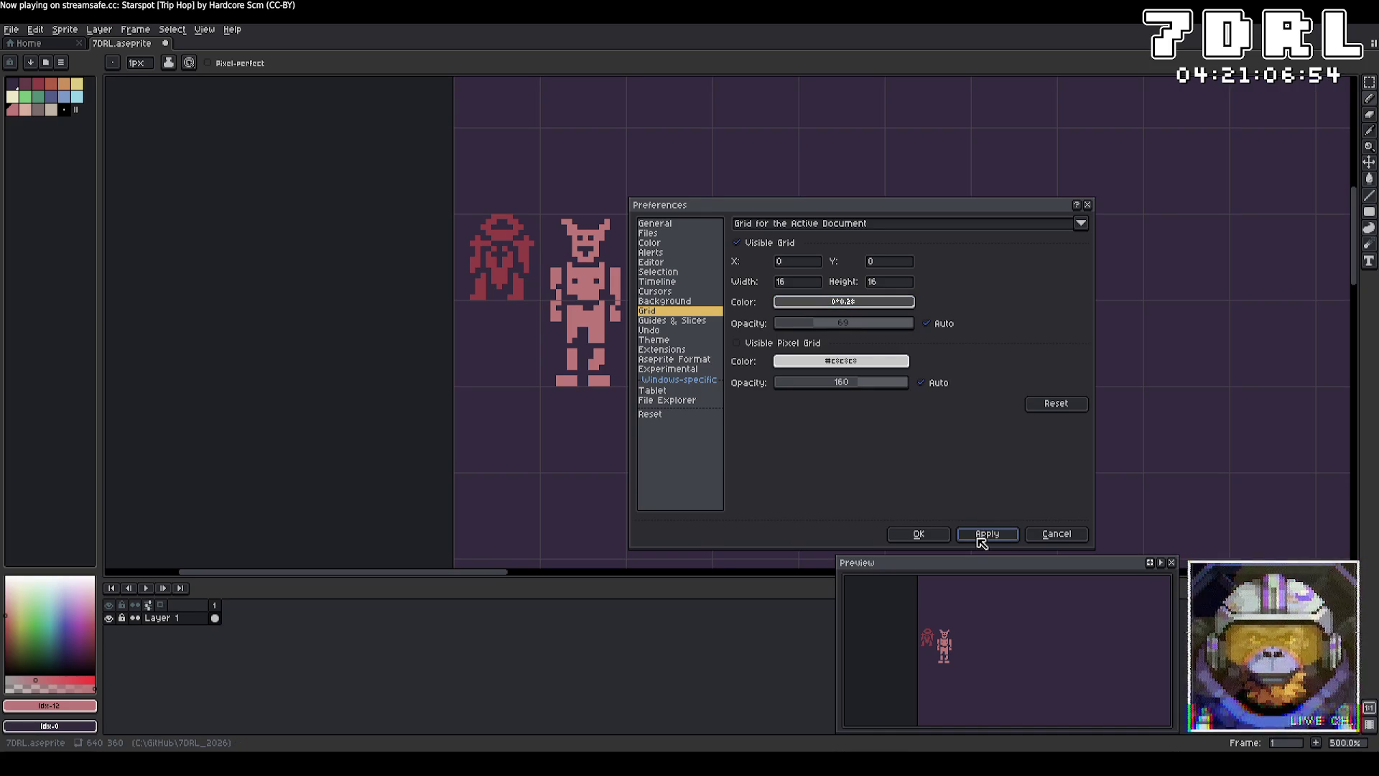
pyautogui.click(919, 534)
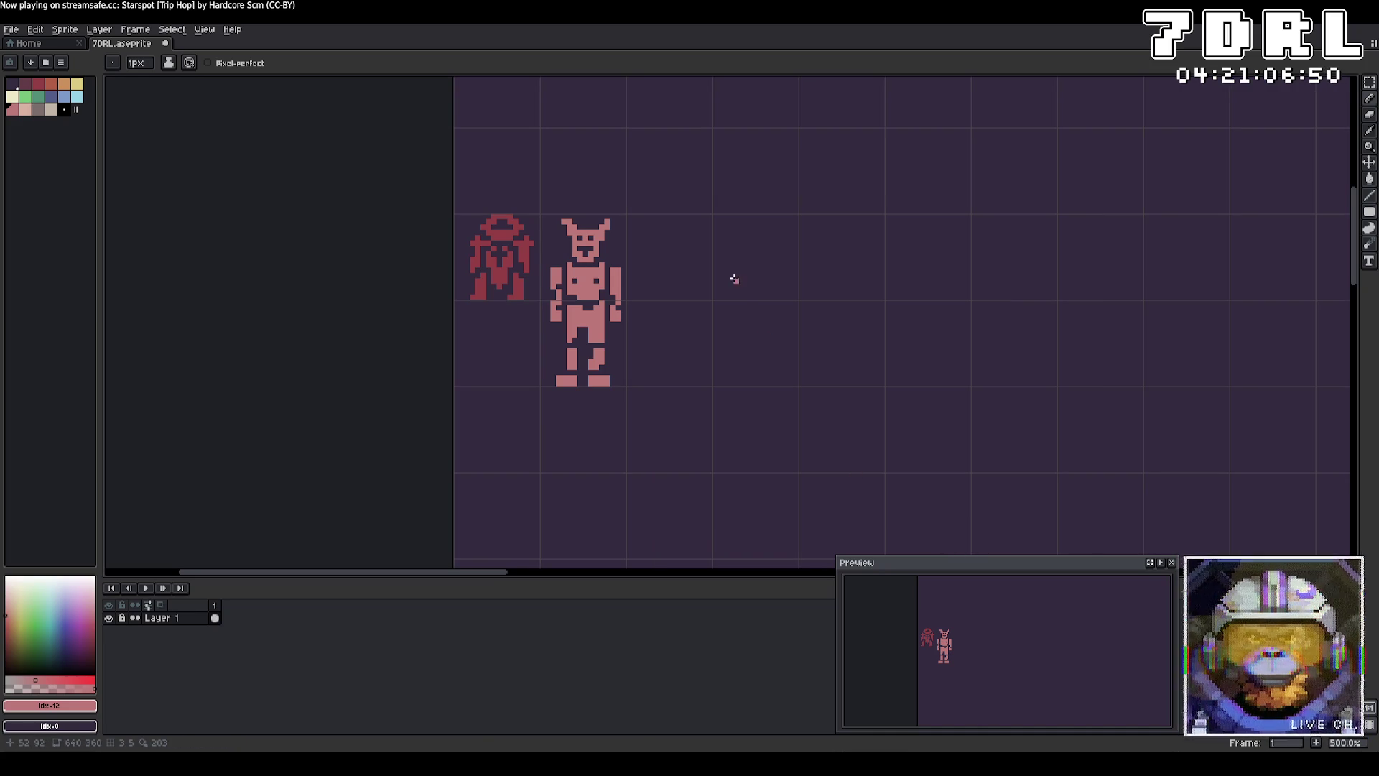
pyautogui.scroll(4, 741, 249)
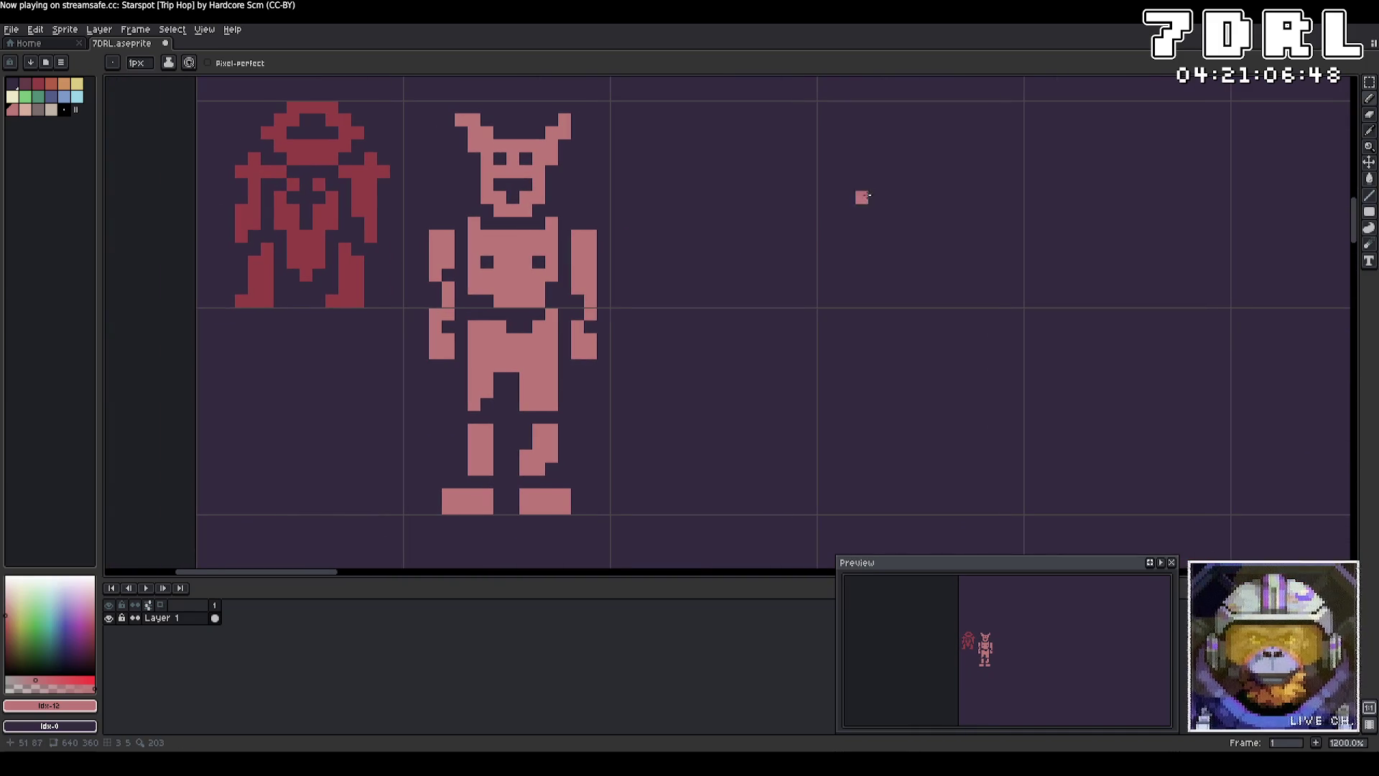
pyautogui.moveTo(564, 222); pyautogui.dragTo(572, 220)
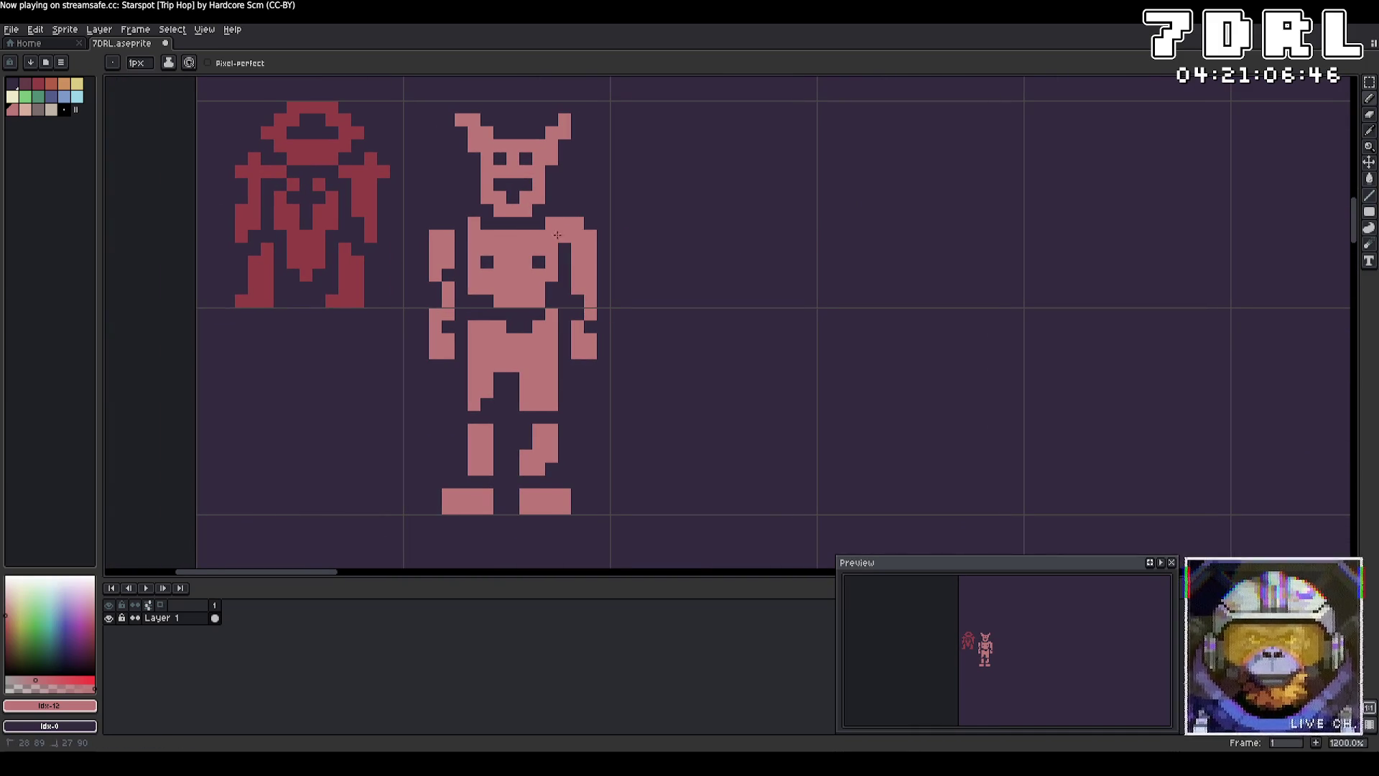
# Step: Widen the left shoulder, repaint part of the belt row pink, and adjust the crotch pixels
pyautogui.moveTo(461, 224); pyautogui.dragTo(434, 223)
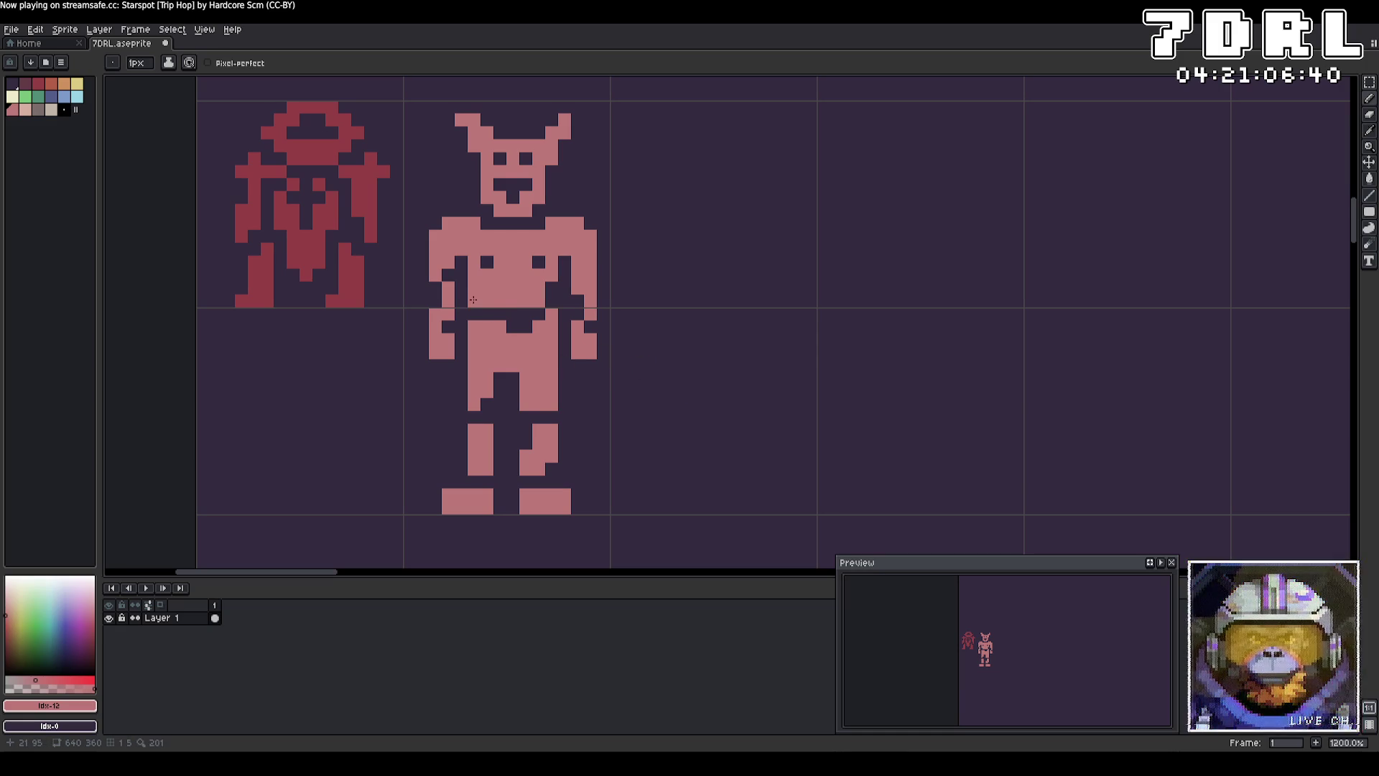
pyautogui.moveTo(499, 314); pyautogui.dragTo(526, 315)
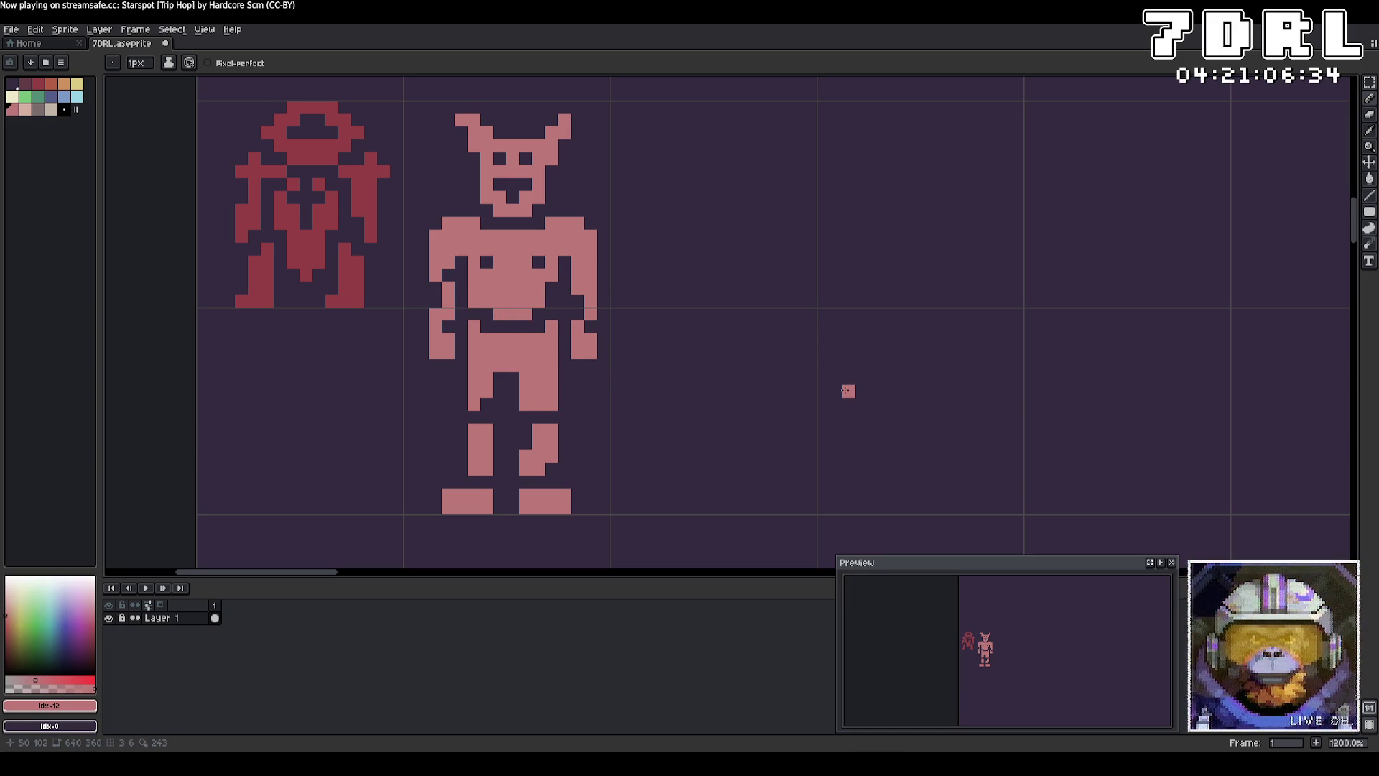
pyautogui.moveTo(513, 391); pyautogui.dragTo(538, 417)
pyautogui.click(500, 380)
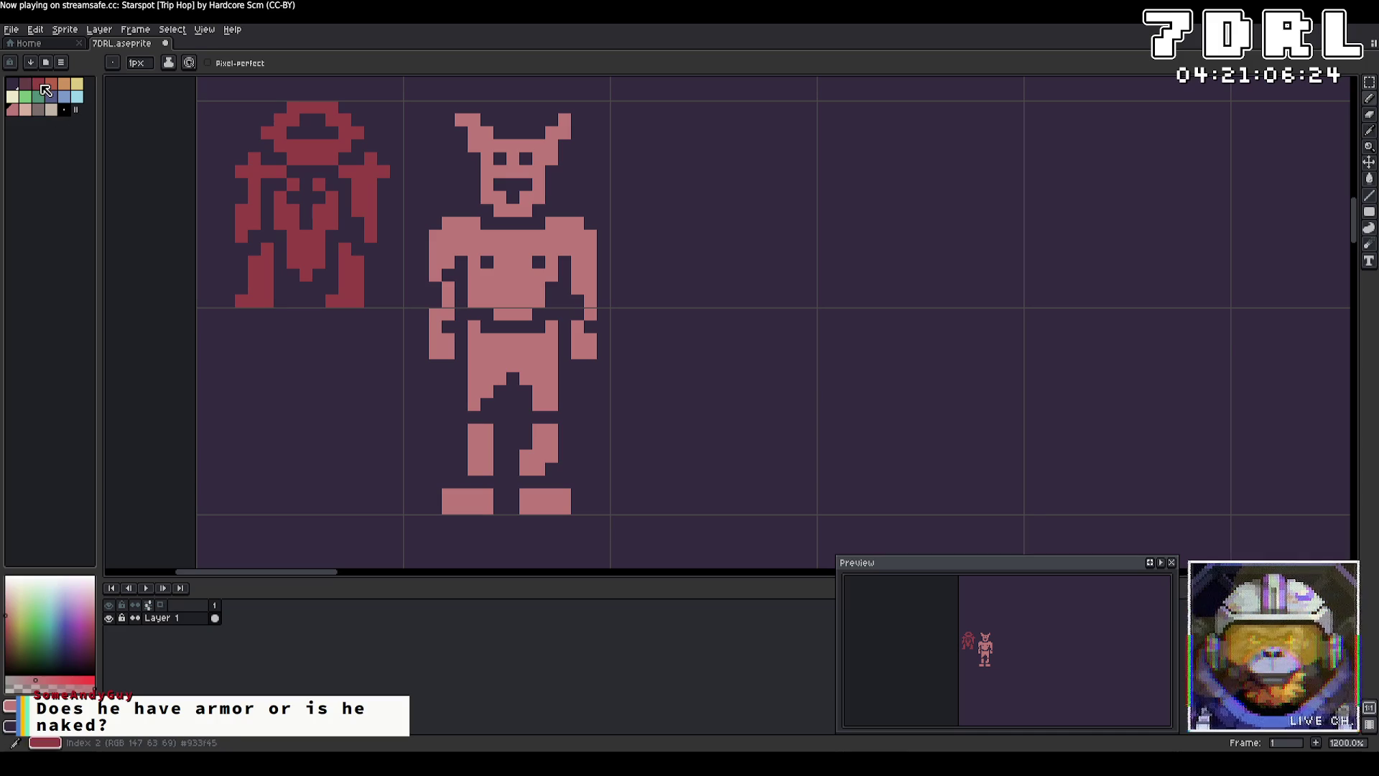
# Step: Switch to dark red and paint both feet, undoing a stray pixel beside the shorts
pyautogui.click(38, 84)
pyautogui.moveTo(552, 340)
pyautogui.mouseDown()
pyautogui.moveTo(552, 327)
pyautogui.moveTo(527, 340)
pyautogui.moveTo(475, 332)
pyautogui.moveTo(480, 392)
pyautogui.moveTo(479, 358)
pyautogui.moveTo(554, 352)
pyautogui.moveTo(560, 365)
pyautogui.moveTo(531, 381)
pyautogui.moveTo(546, 406)
pyautogui.moveTo(563, 379)
pyautogui.mouseUp()
pyautogui.hotkey('ctrl', 'z')
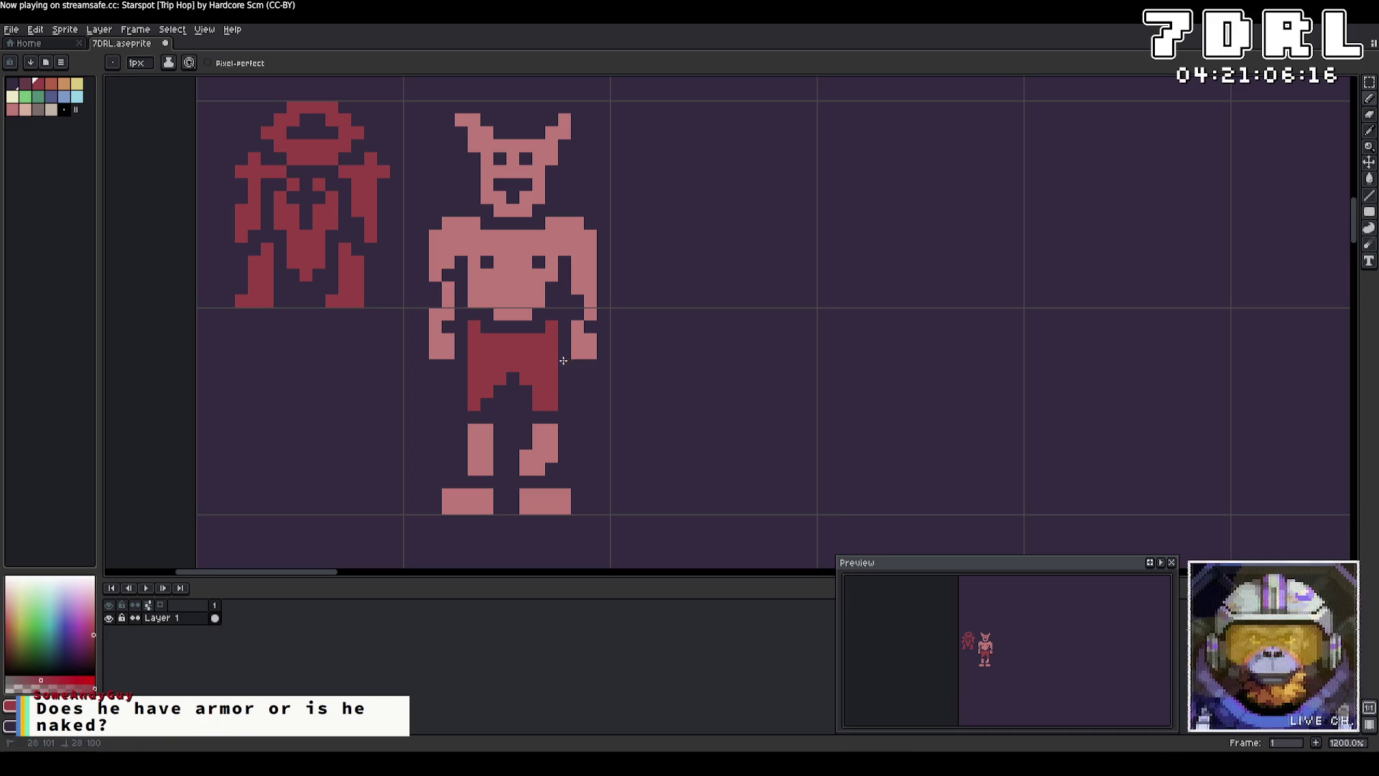
pyautogui.moveTo(565, 495)
pyautogui.mouseDown()
pyautogui.moveTo(528, 507)
pyautogui.moveTo(567, 510)
pyautogui.mouseUp()
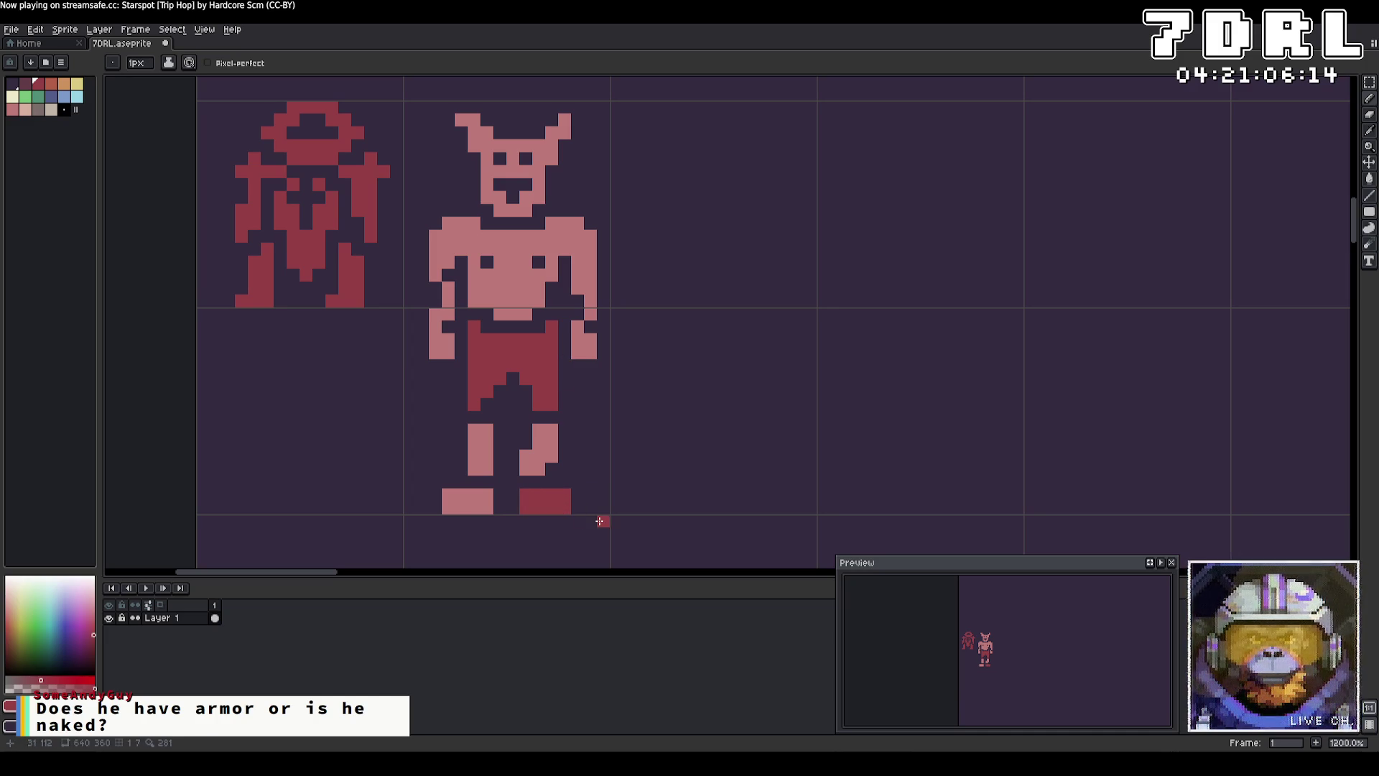
pyautogui.moveTo(488, 494)
pyautogui.mouseDown()
pyautogui.moveTo(451, 501)
pyautogui.moveTo(491, 507)
pyautogui.mouseUp()
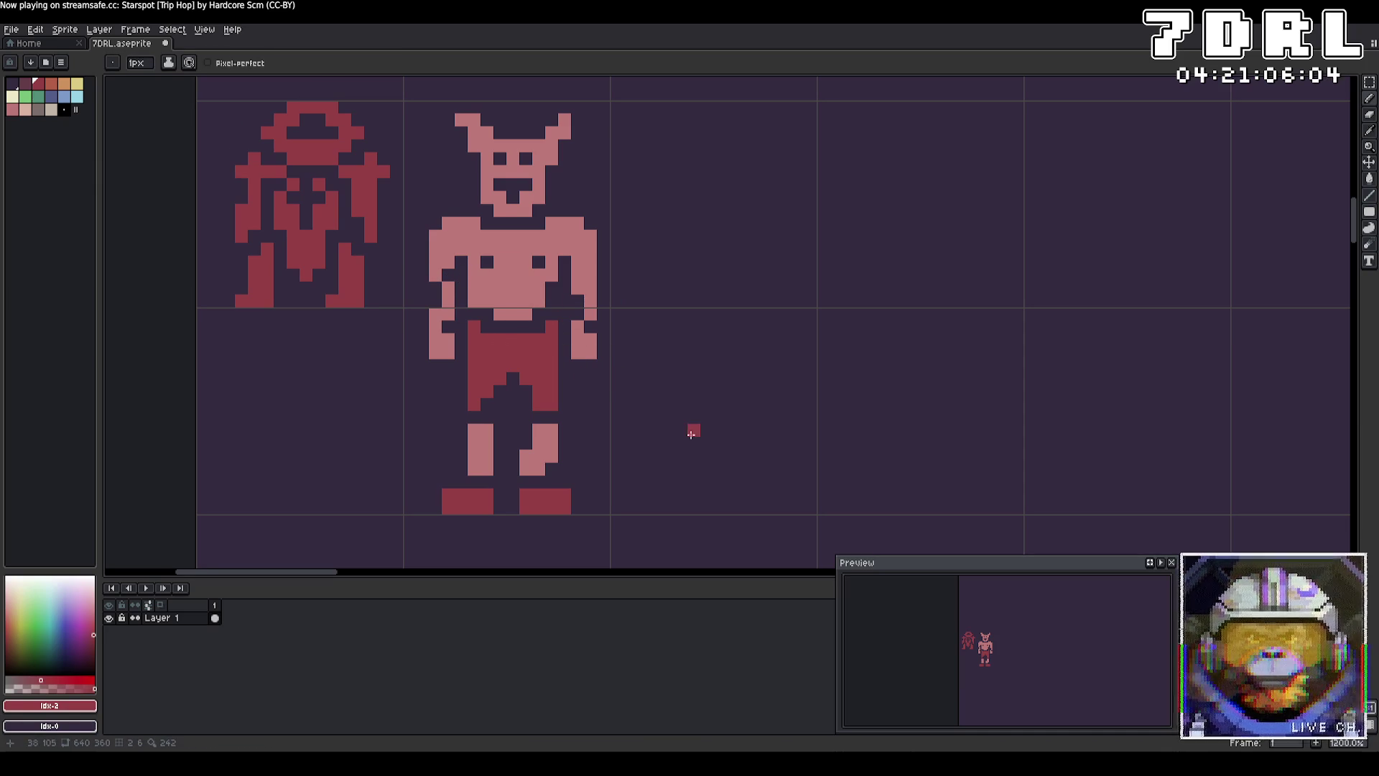
# Step: Recolour the horns and horn tips dark red and draw a dark-red line across the lower chest
pyautogui.moveTo(552, 144)
pyautogui.mouseDown()
pyautogui.moveTo(564, 133)
pyautogui.moveTo(468, 120)
pyautogui.mouseUp()
pyautogui.click(564, 119)
pyautogui.click(474, 146)
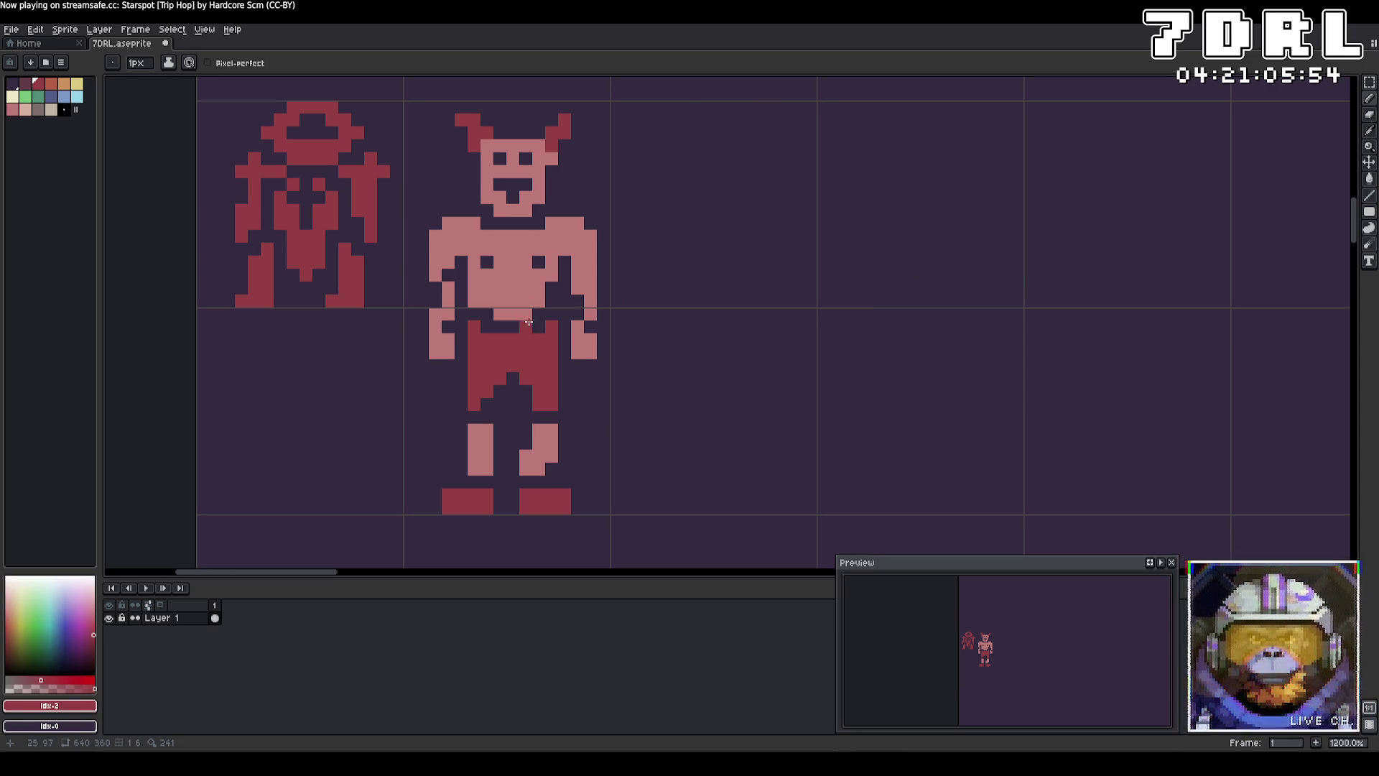
pyautogui.moveTo(538, 287)
pyautogui.mouseDown()
pyautogui.moveTo(480, 286)
pyautogui.moveTo(513, 274)
pyautogui.mouseUp()
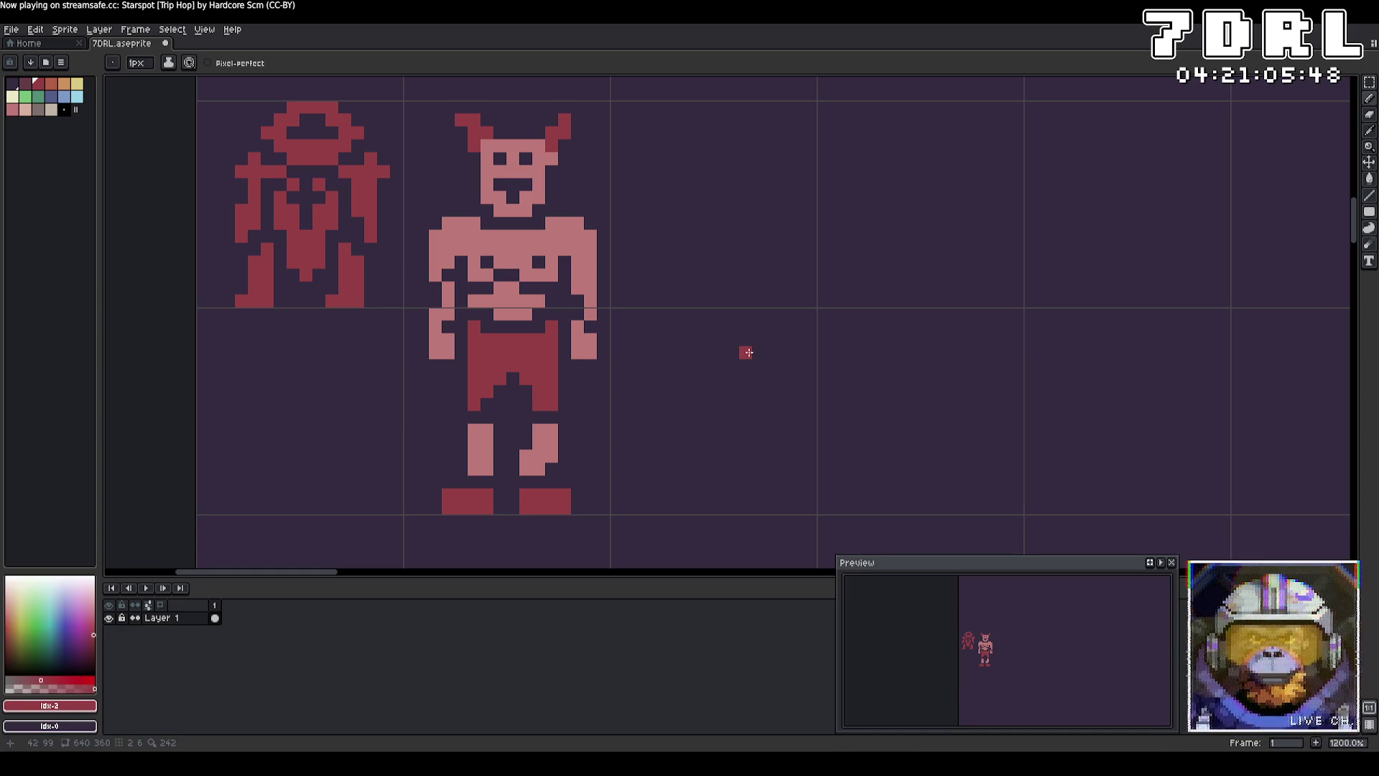
# Step: Add dark-red muscle lines on the chest and paint the old wide mouth over in pink
pyautogui.click(515, 276)
pyautogui.click(836, 299)
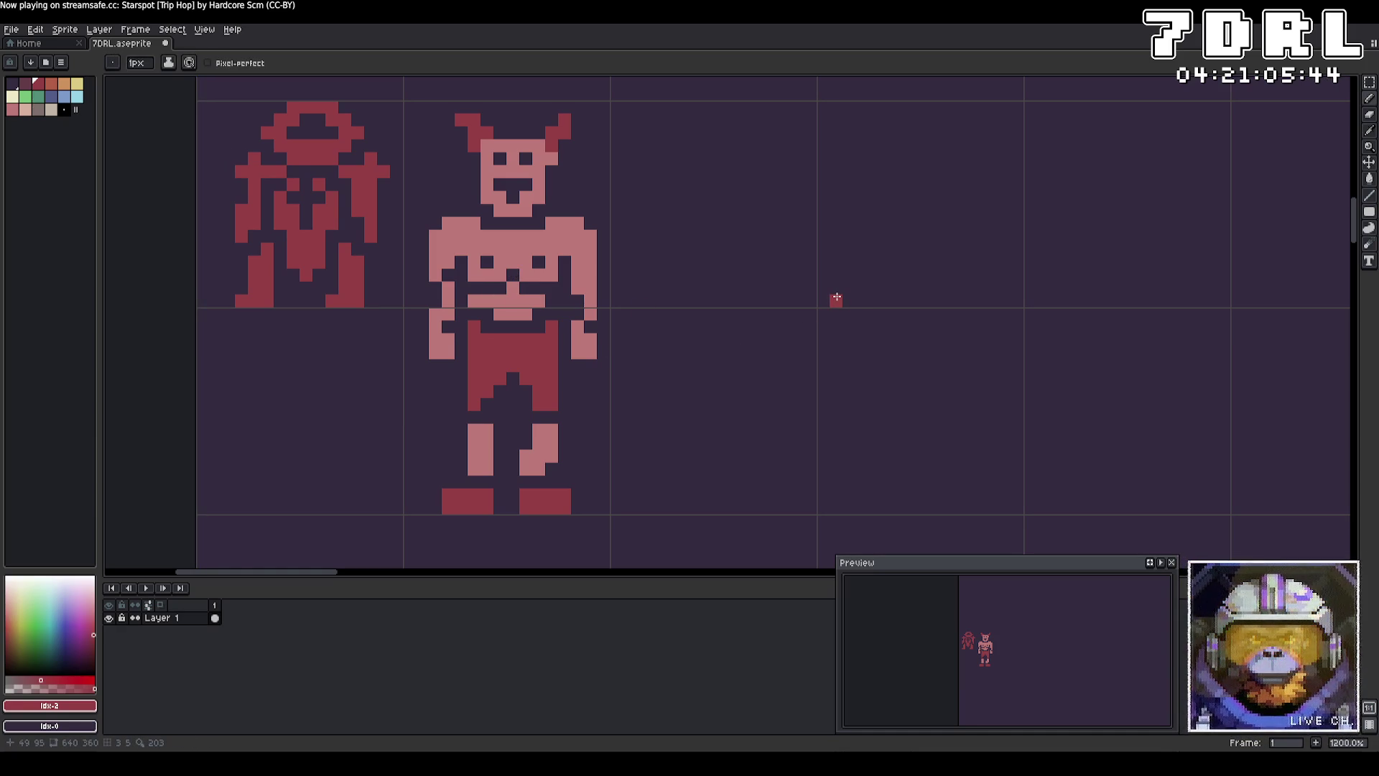
pyautogui.hotkey('ctrl', 'z')
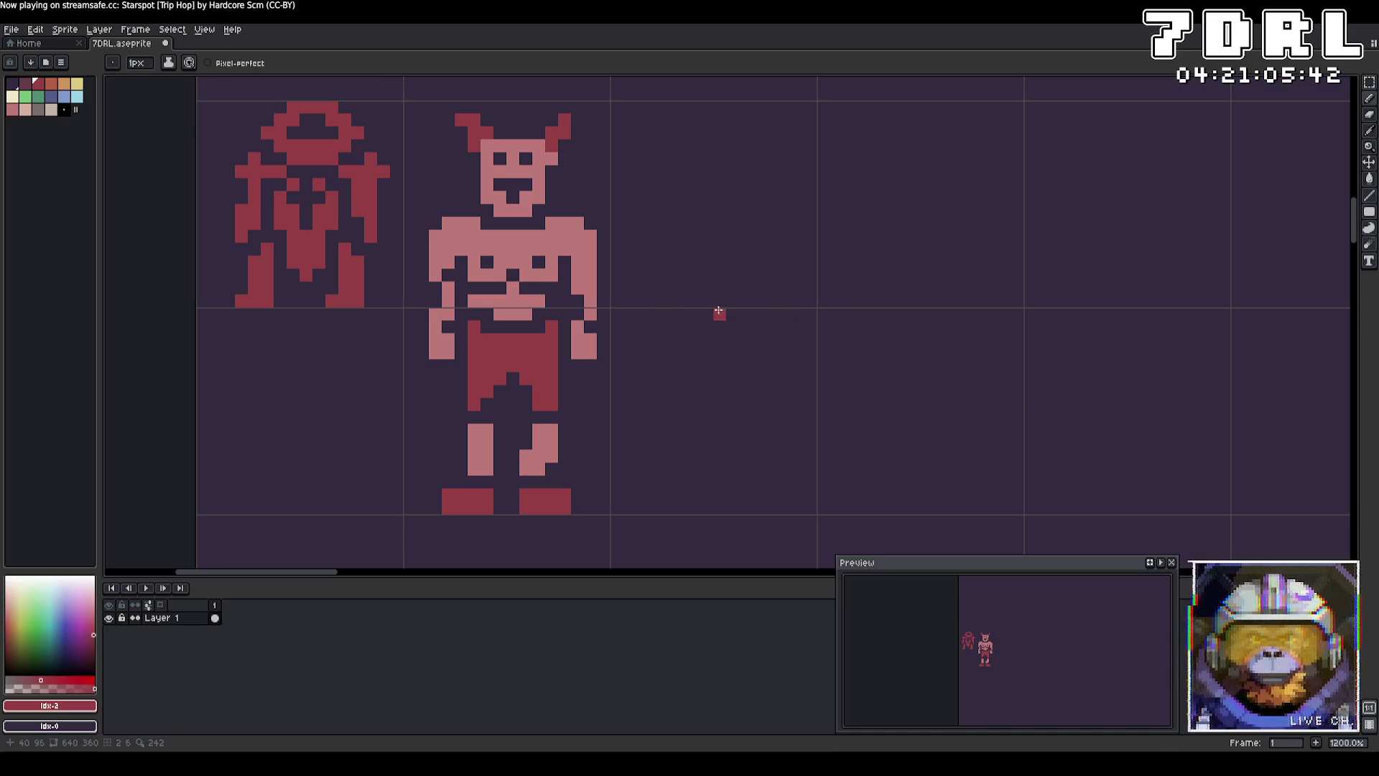
pyautogui.keyDown('alt'); pyautogui.click(516, 260); pyautogui.keyUp('alt')
pyautogui.click(927, 365)
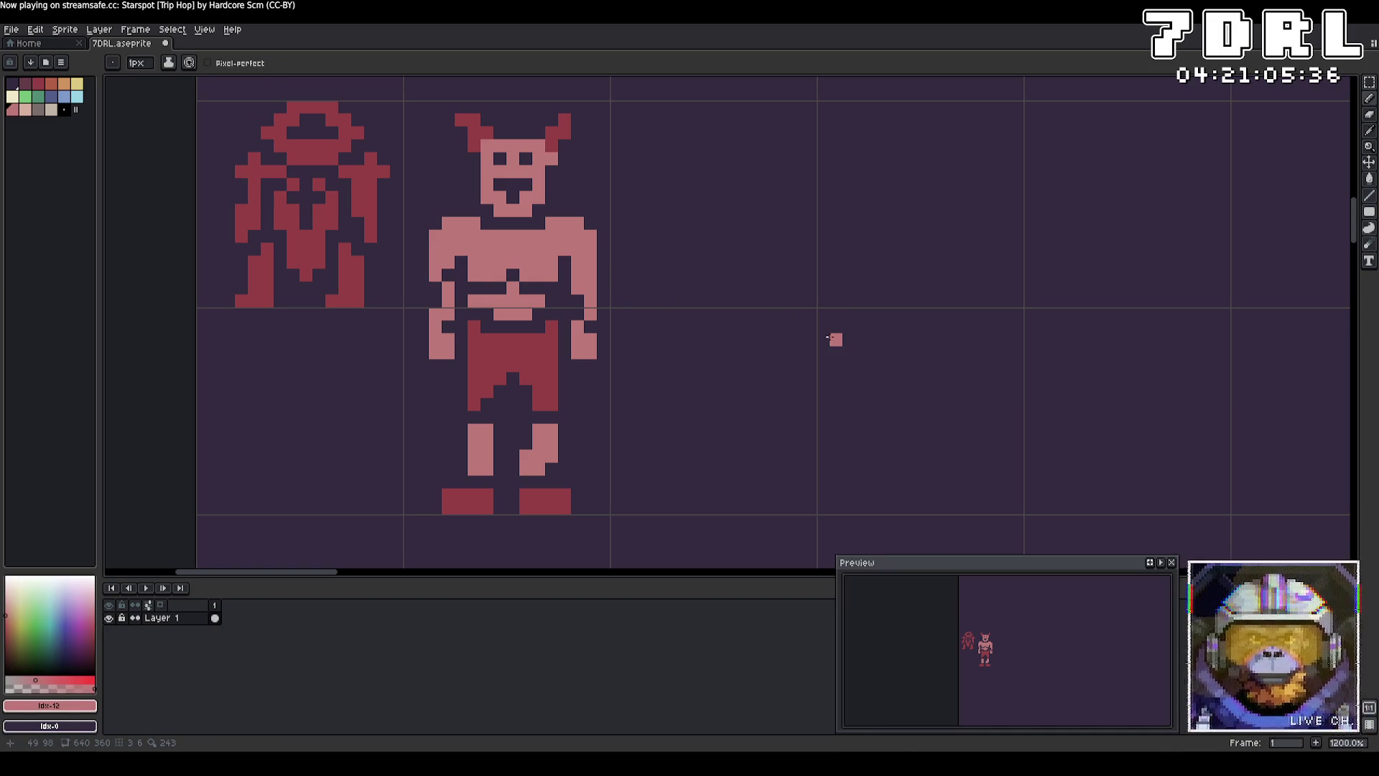
pyautogui.click(515, 199)
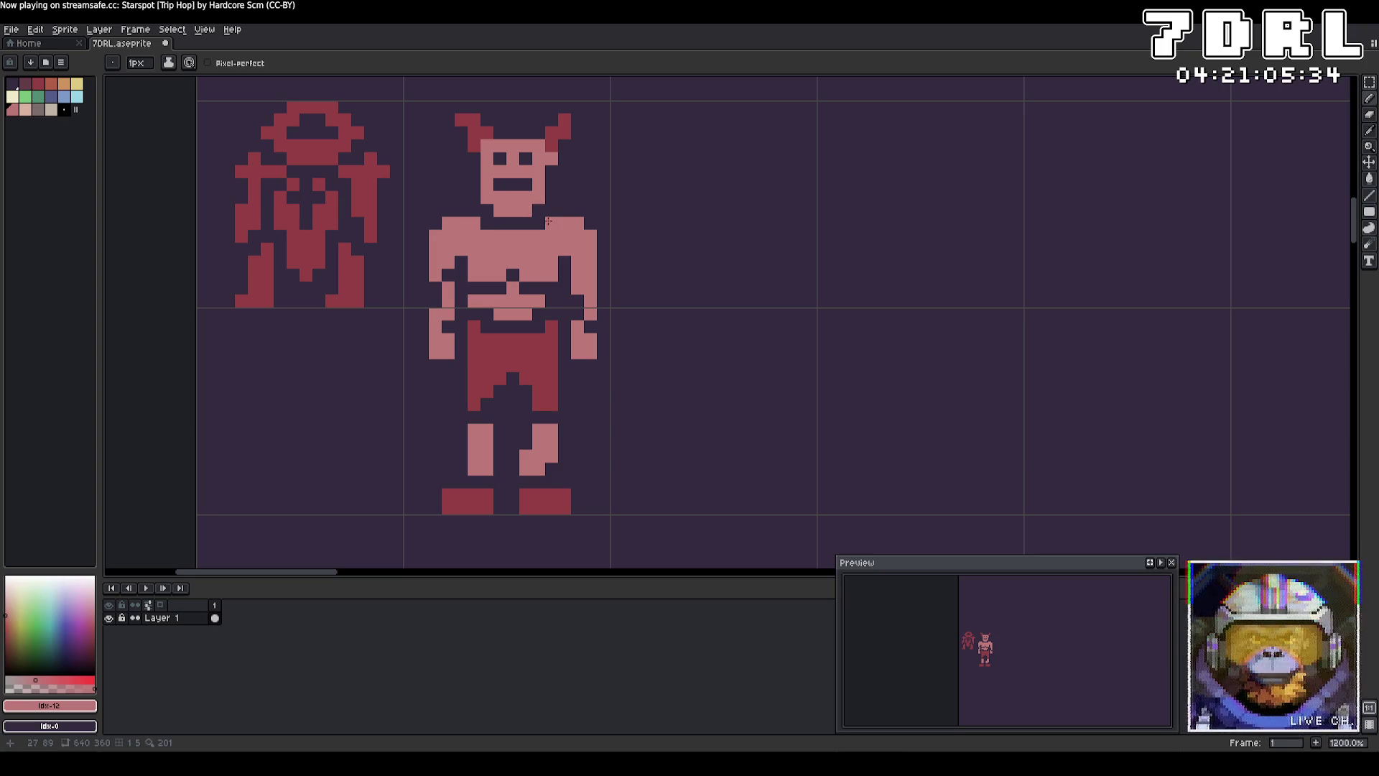
pyautogui.moveTo(523, 187); pyautogui.dragTo(499, 186)
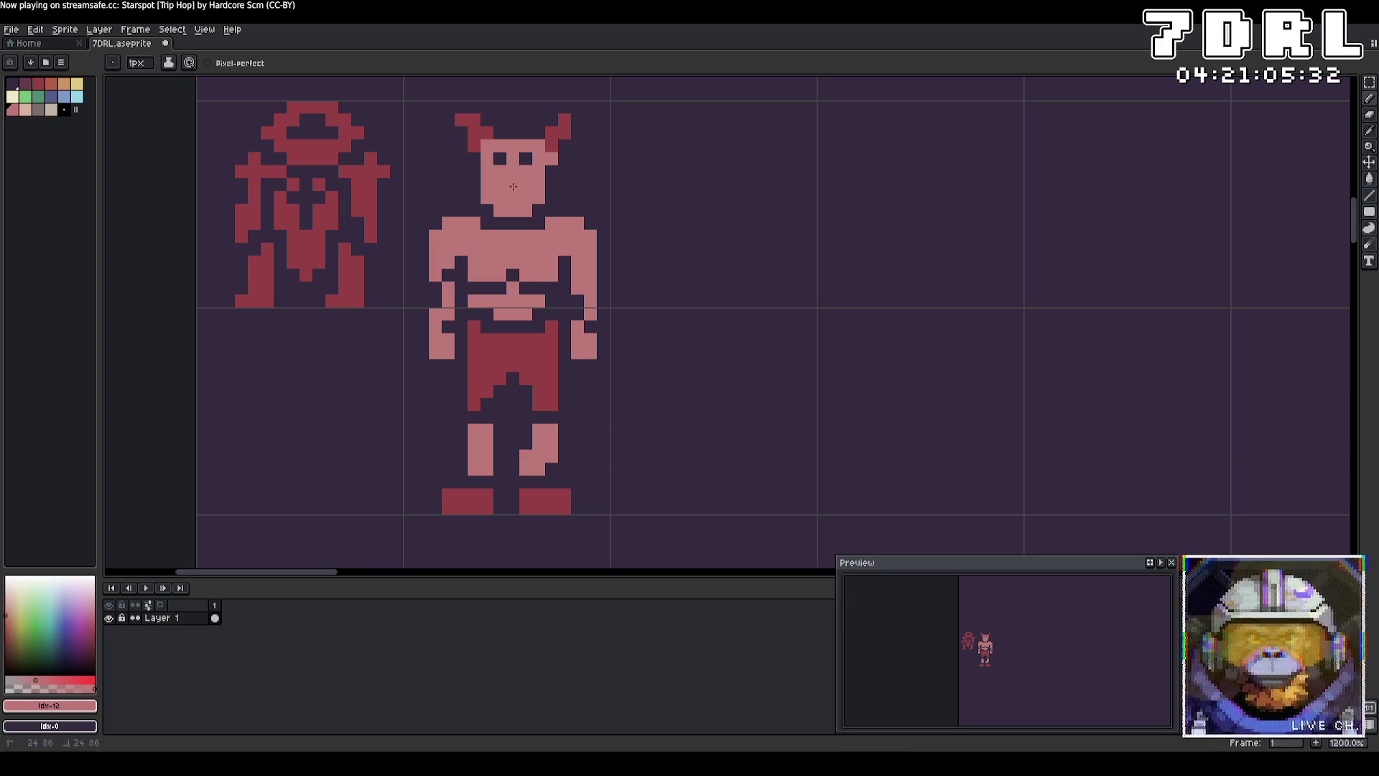
# Step: Redraw the mouth as a small vertical dark-red mark two pixels tall
pyautogui.press('i')
pyautogui.press('b')
pyautogui.press('9')
pyautogui.press('9')
pyautogui.press('9')
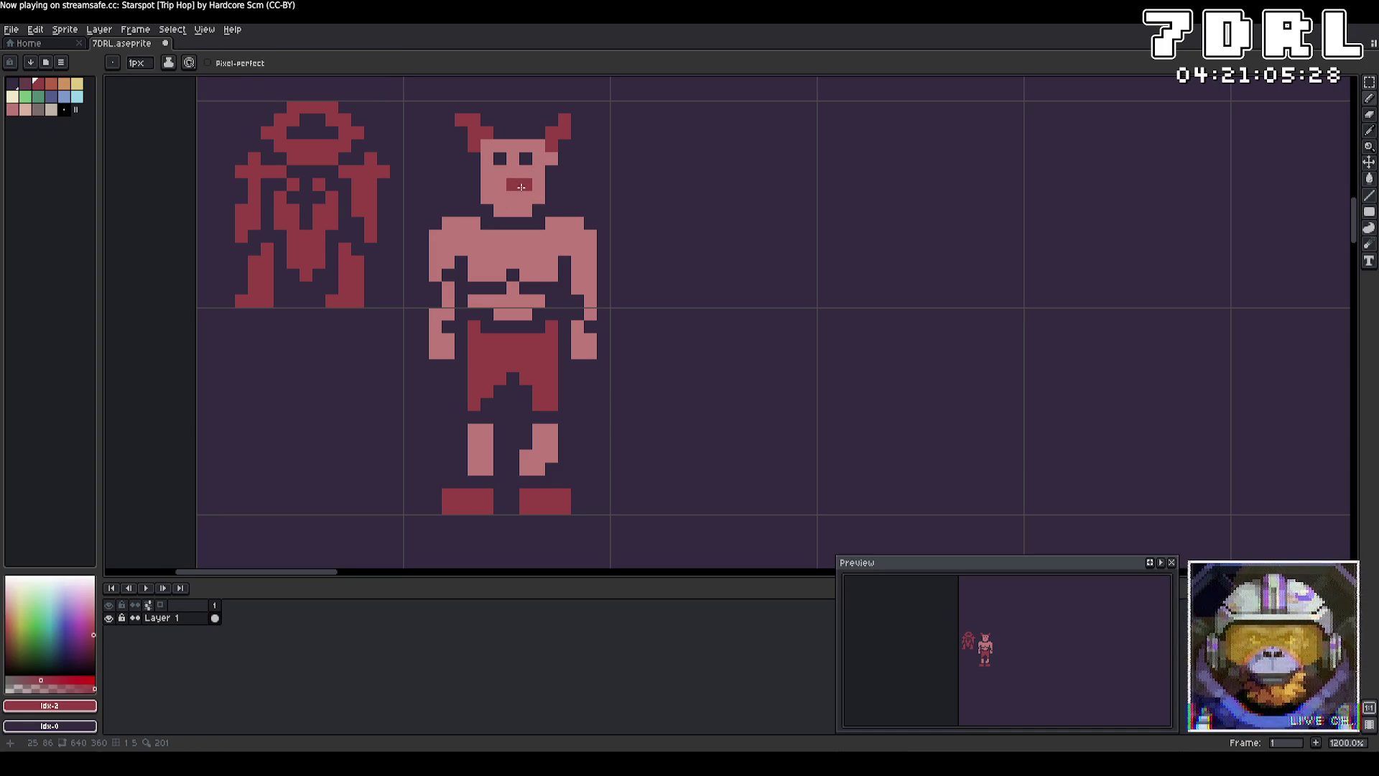
pyautogui.click(513, 198)
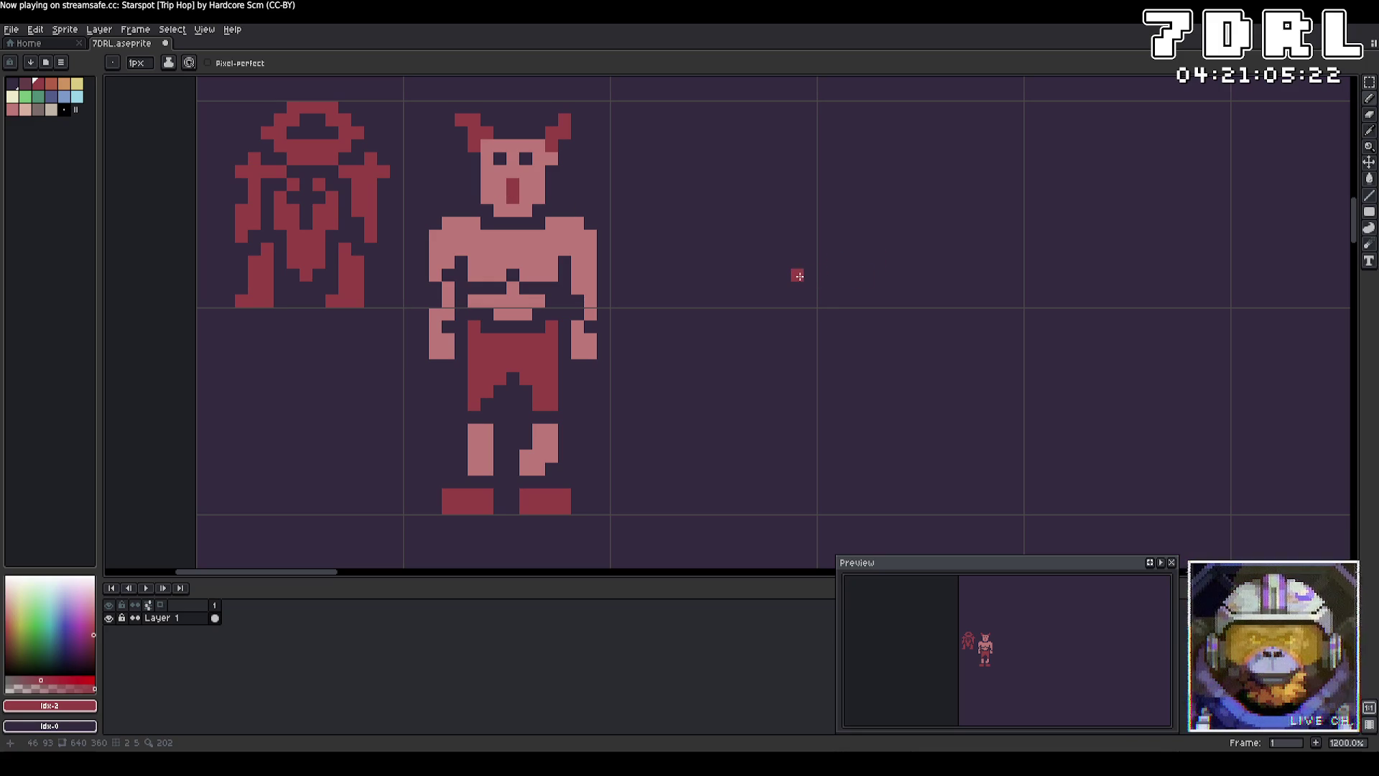
pyautogui.press('i')
pyautogui.click(600, 293)
pyautogui.press('b')
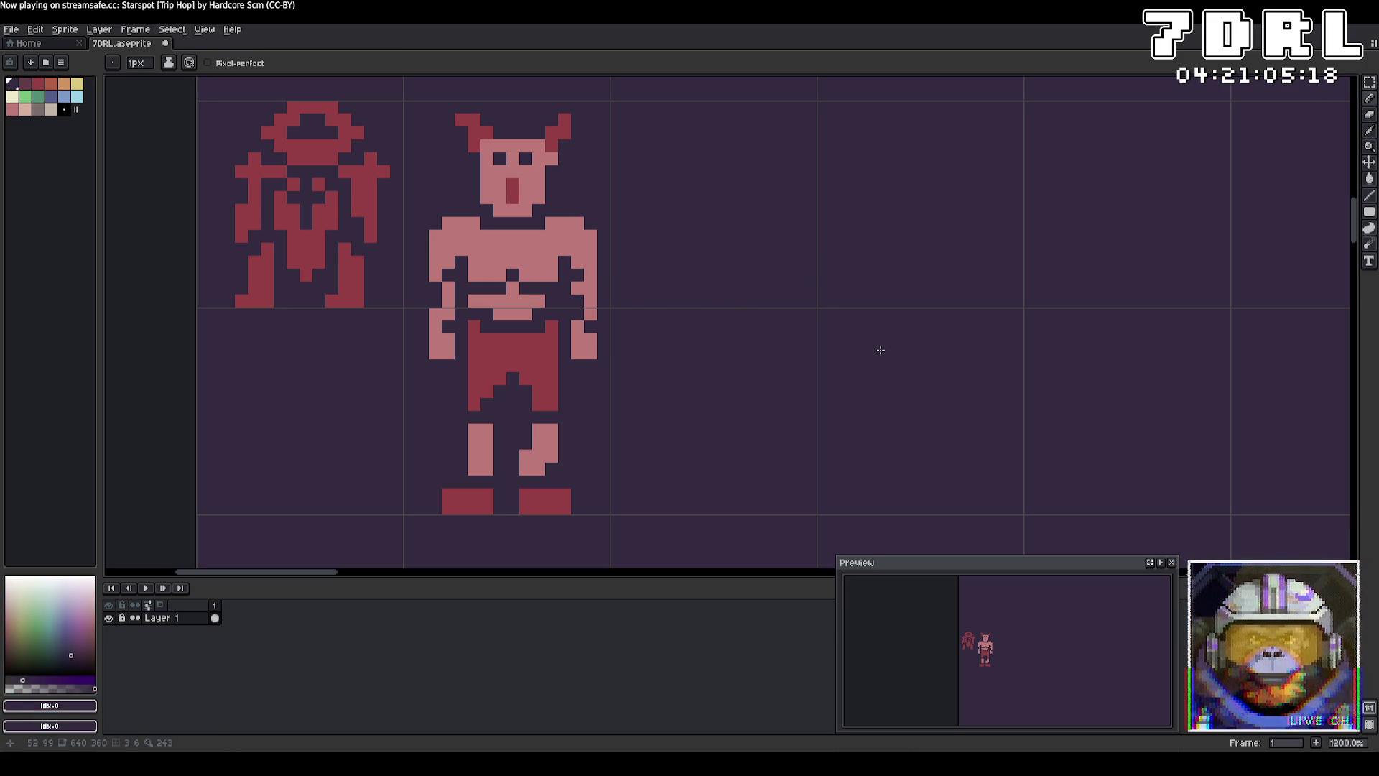
# Step: Extend the shorts' leg notch up a dark pixel, undo a stray face stroke, and lengthen both eyes
pyautogui.click(516, 368)
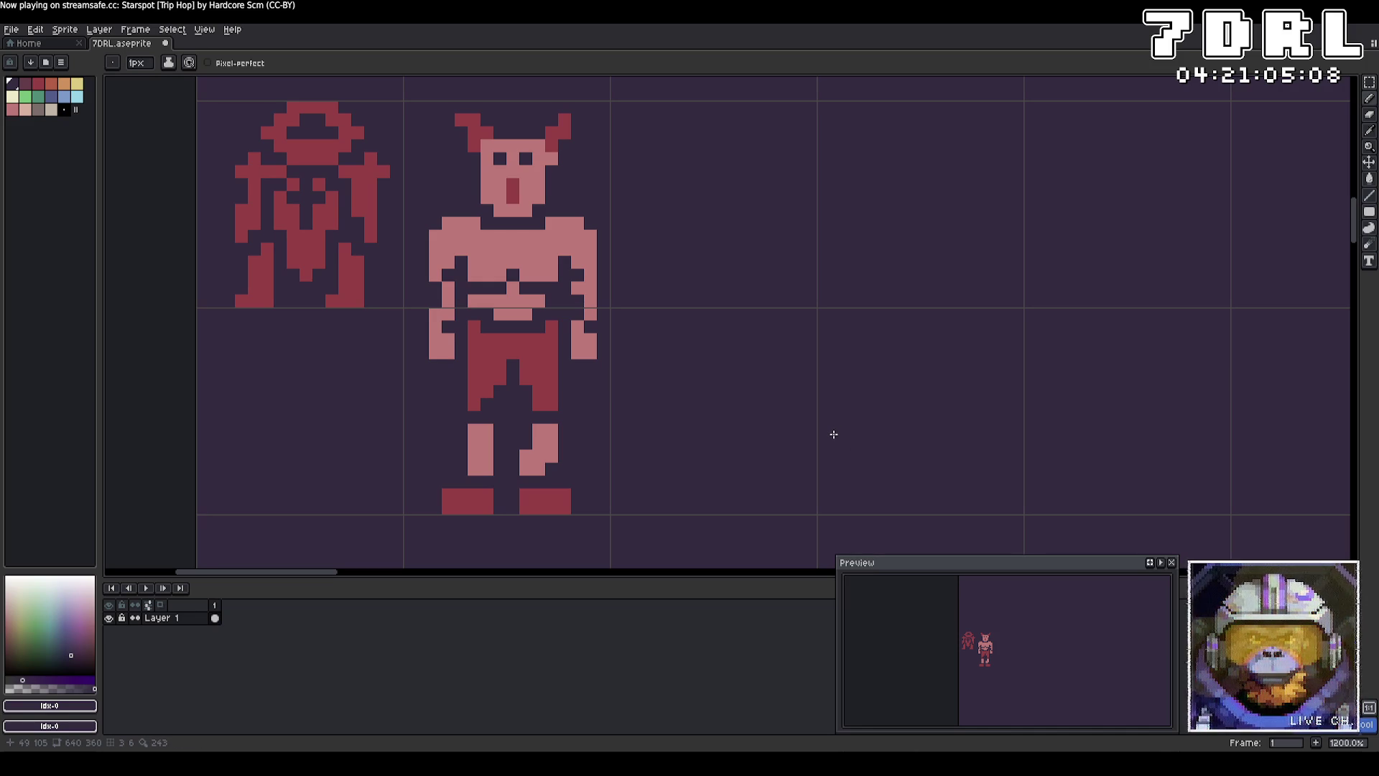
pyautogui.keyDown('alt'); pyautogui.click(484, 391); pyautogui.keyUp('alt')
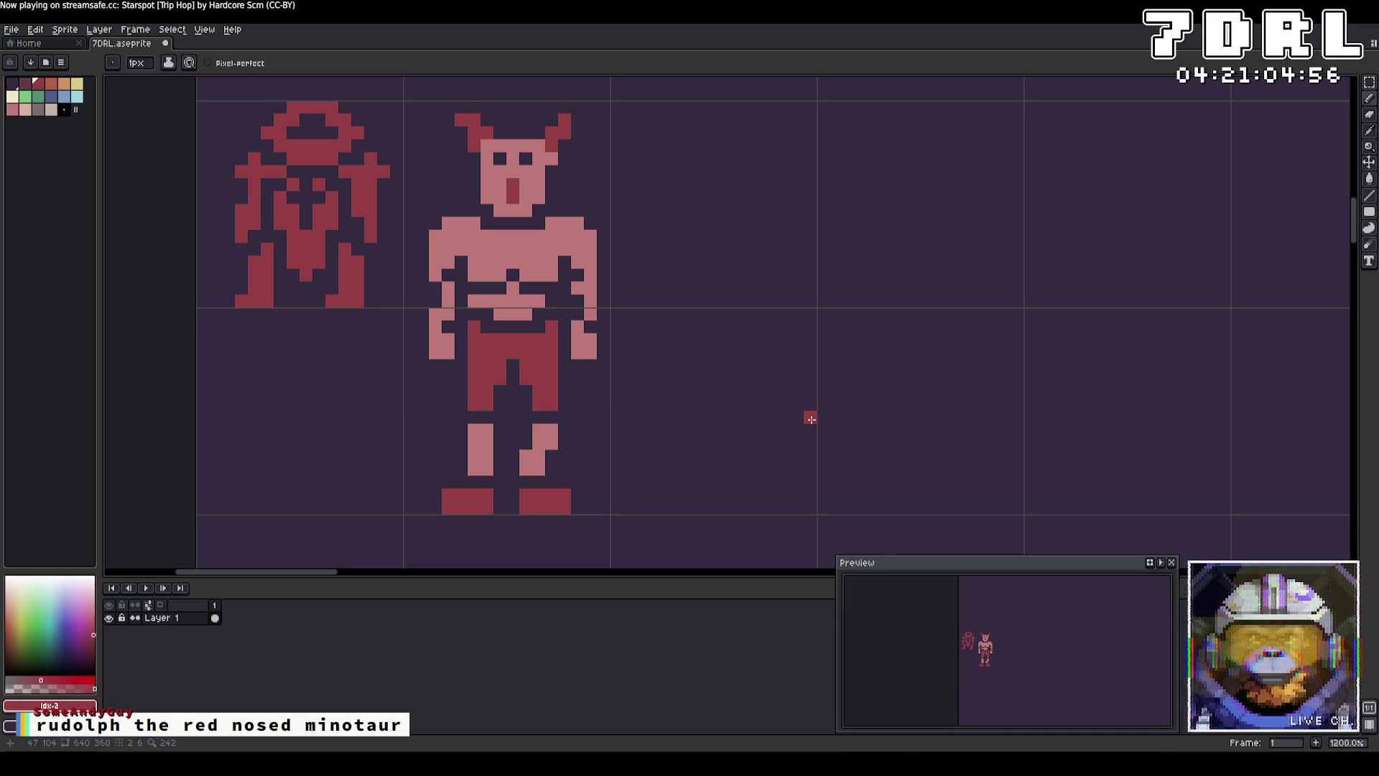
pyautogui.click(552, 144)
pyautogui.click(487, 144)
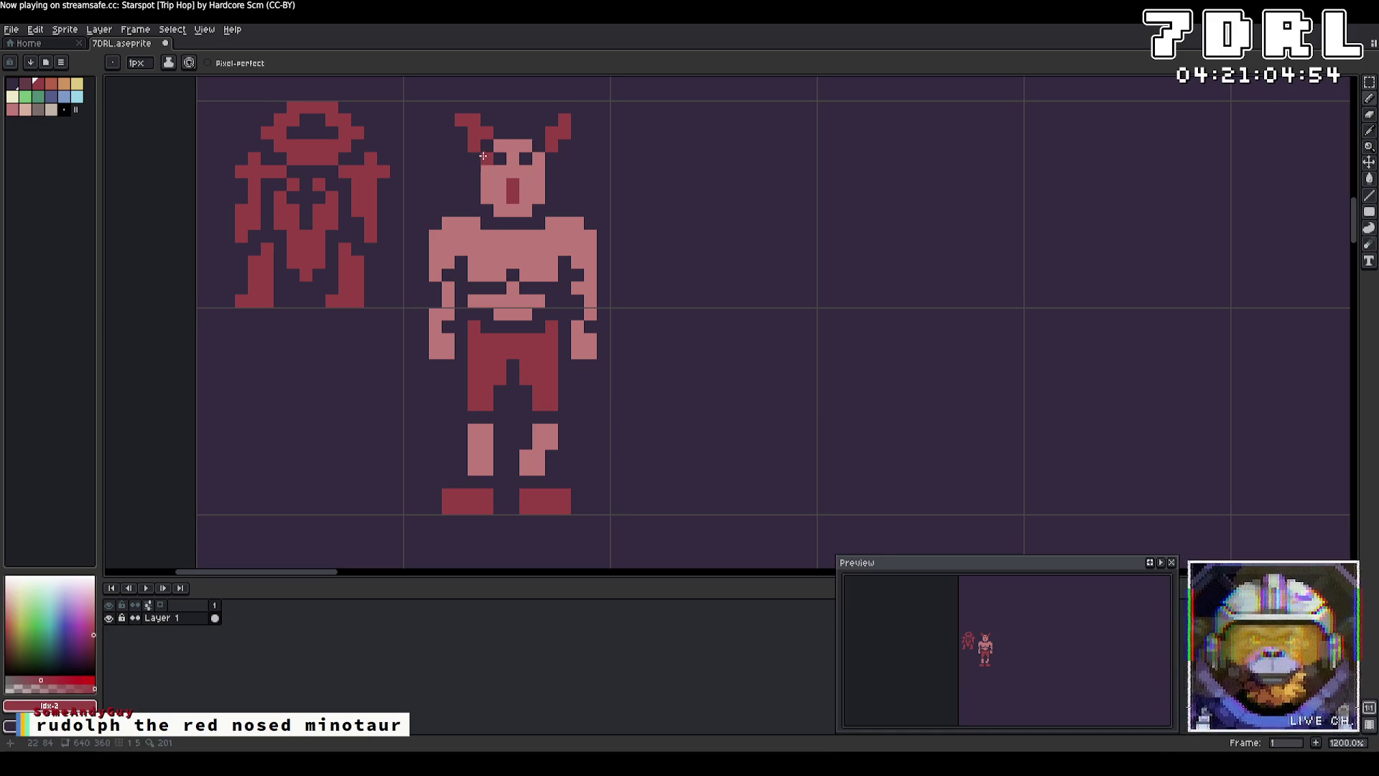
pyautogui.press('v')
pyautogui.hotkey('ctrl', 'z')
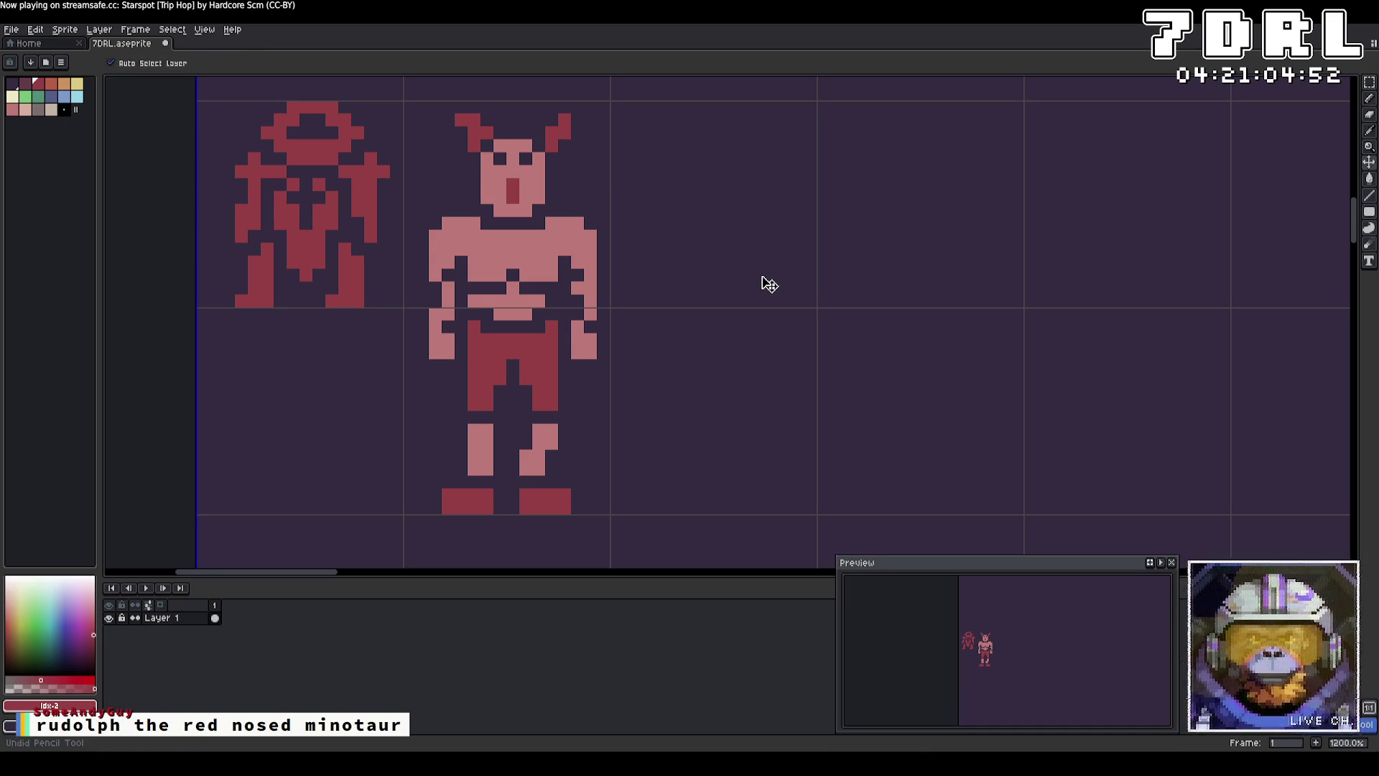
pyautogui.press('b')
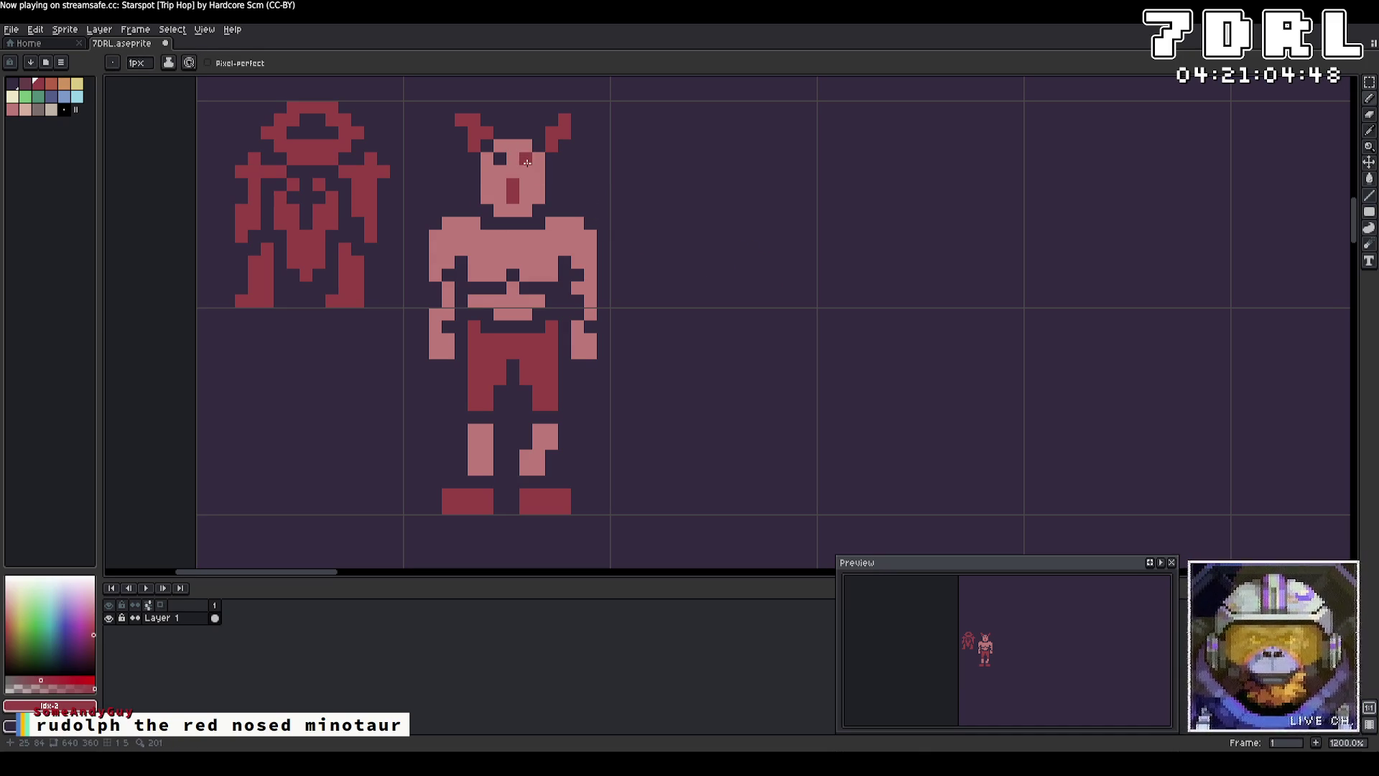
pyautogui.rightClick(526, 170)
pyautogui.rightClick(500, 170)
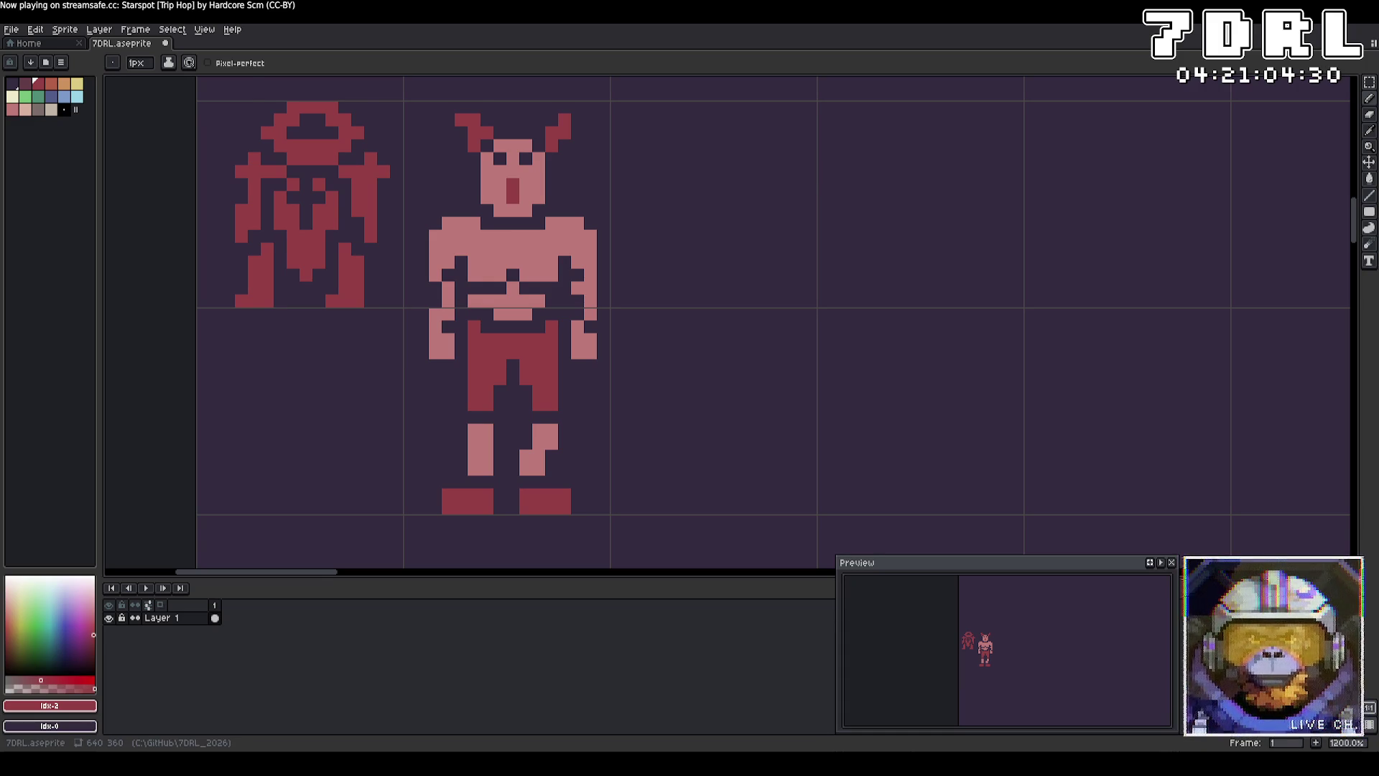
pyautogui.hotkey('alt', 'Tab')
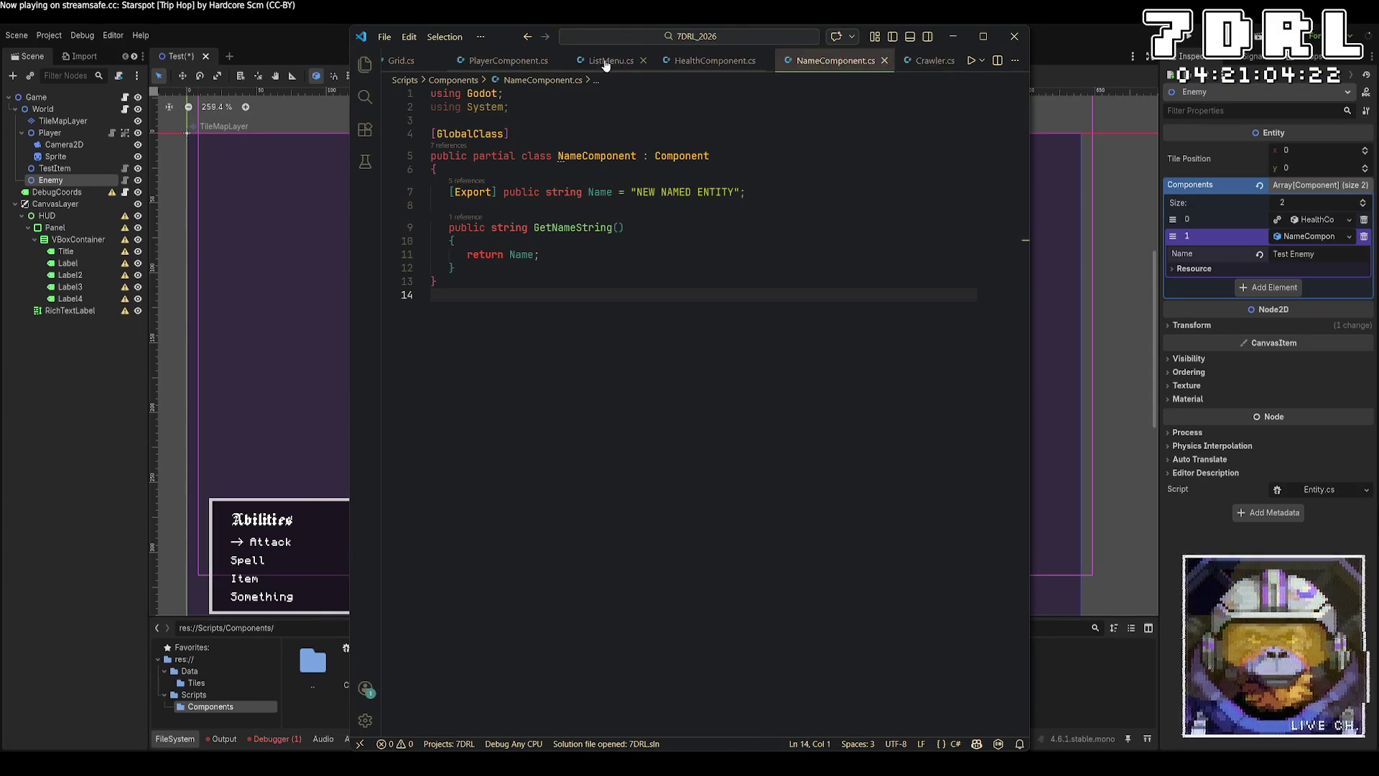
pyautogui.click(454, 62)
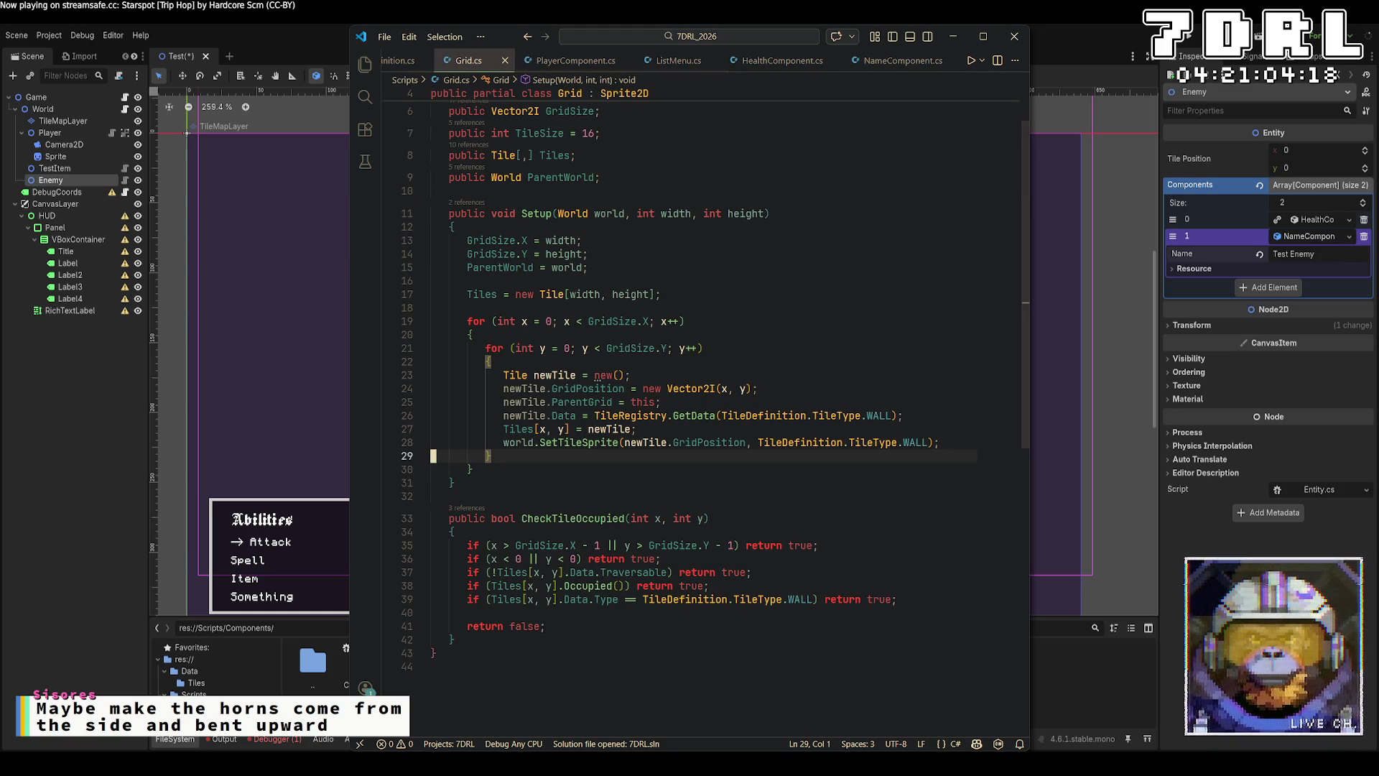
pyautogui.hotkey('alt', 'Tab')
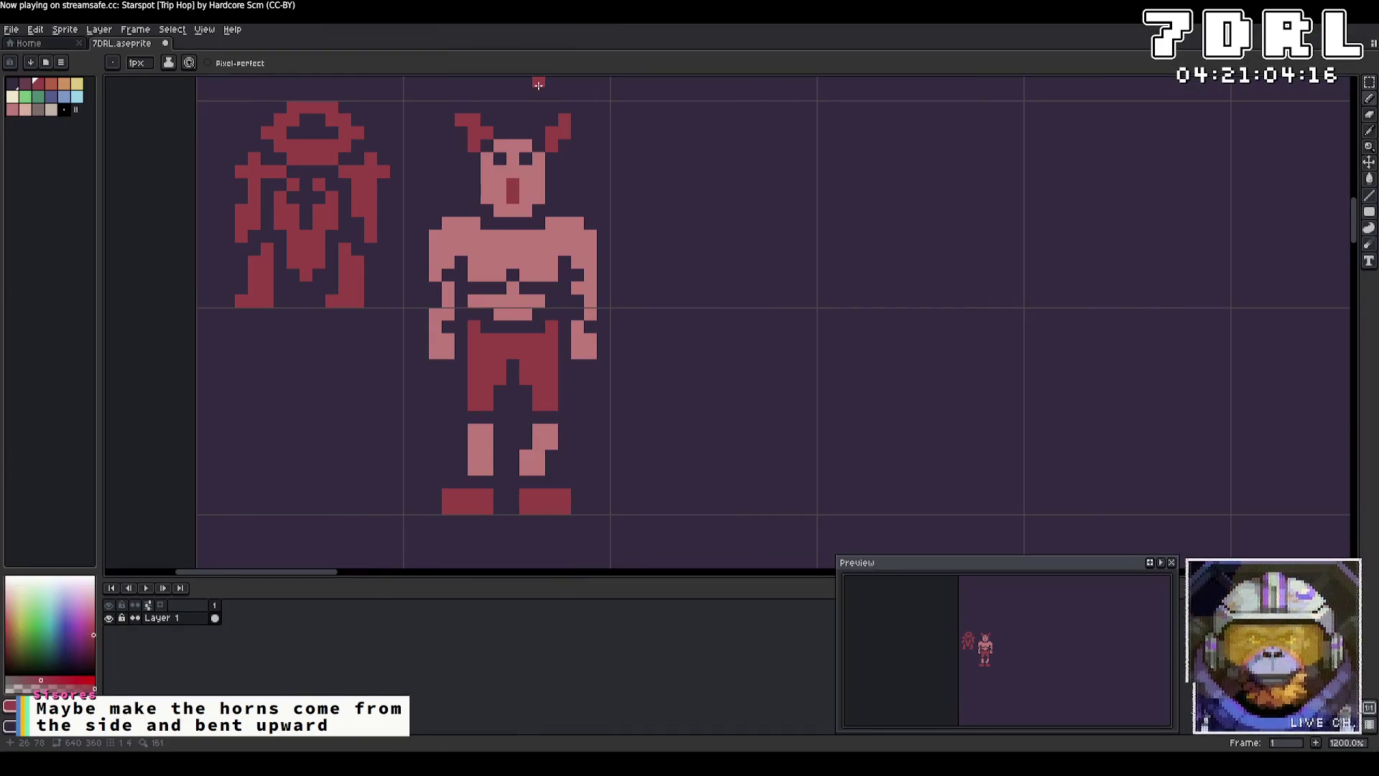
# Step: Erase the old horns and draw two new horns rising from the head's sides, tips bent outward
pyautogui.moveTo(560, 154)
pyautogui.mouseDown()
pyautogui.moveTo(553, 108)
pyautogui.moveTo(472, 138)
pyautogui.mouseUp()
pyautogui.click(468, 120)
pyautogui.click(565, 184)
pyautogui.hotkey('ctrl', 'z')
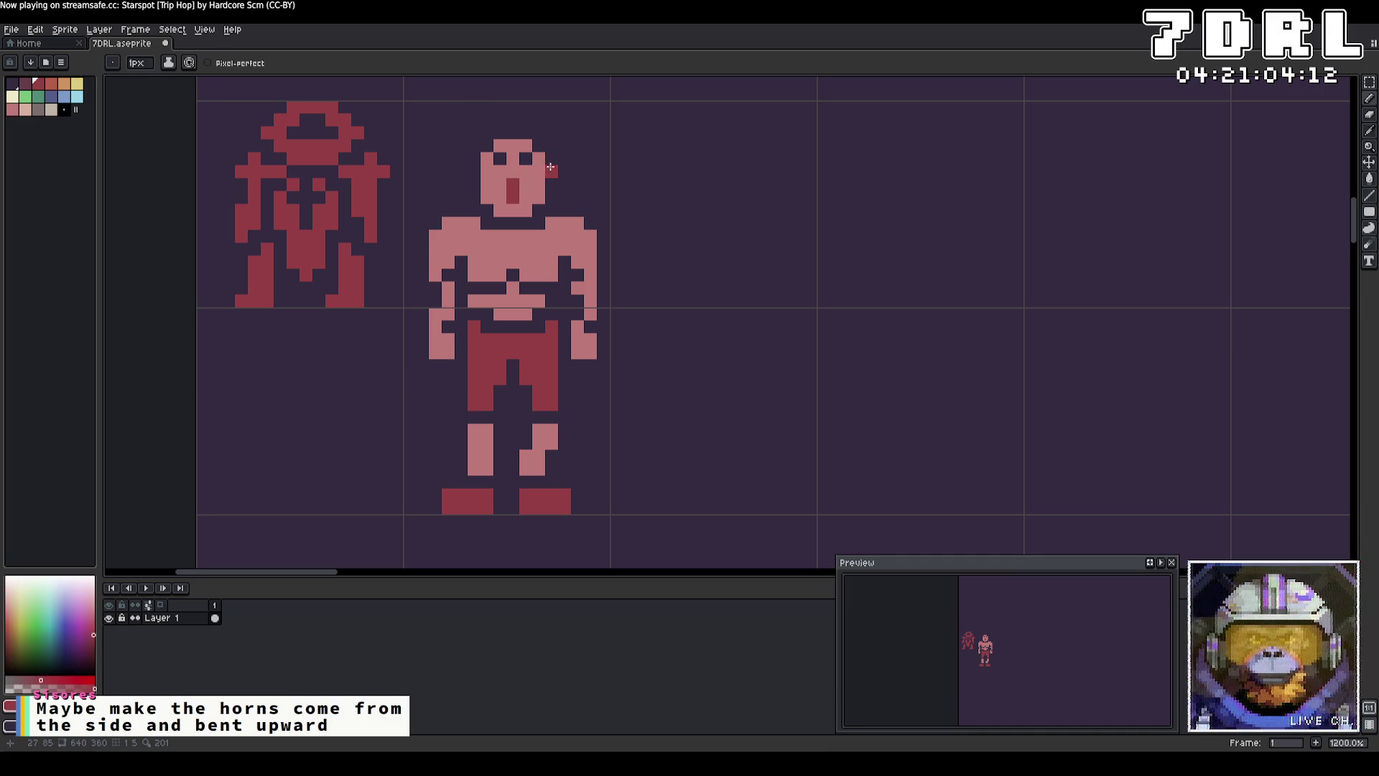
pyautogui.click(565, 159)
pyautogui.moveTo(561, 163)
pyautogui.mouseDown()
pyautogui.moveTo(565, 177)
pyautogui.moveTo(565, 129)
pyautogui.moveTo(577, 129)
pyautogui.mouseUp()
pyautogui.hotkey('ctrl', 'z')
pyautogui.click(577, 159)
pyautogui.click(462, 159)
pyautogui.click(448, 159)
pyautogui.moveTo(462, 162)
pyautogui.mouseDown()
pyautogui.moveTo(461, 176)
pyautogui.moveTo(448, 129)
pyautogui.mouseUp()
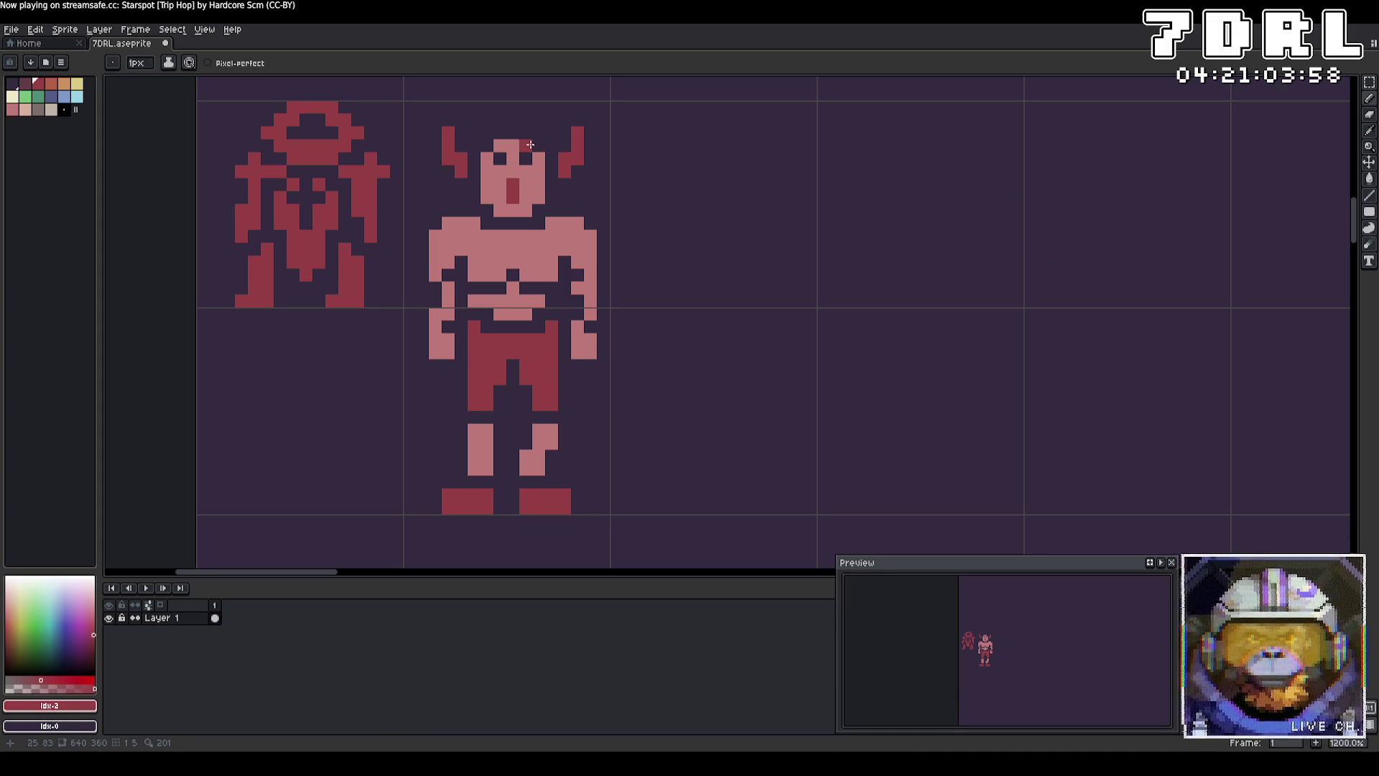
# Step: Lower both eyes a pixel, round the head's top corners, then return to Grid.cs
pyautogui.keyDown('alt'); pyautogui.click(523, 145); pyautogui.keyUp('alt')
pyautogui.click(489, 145)
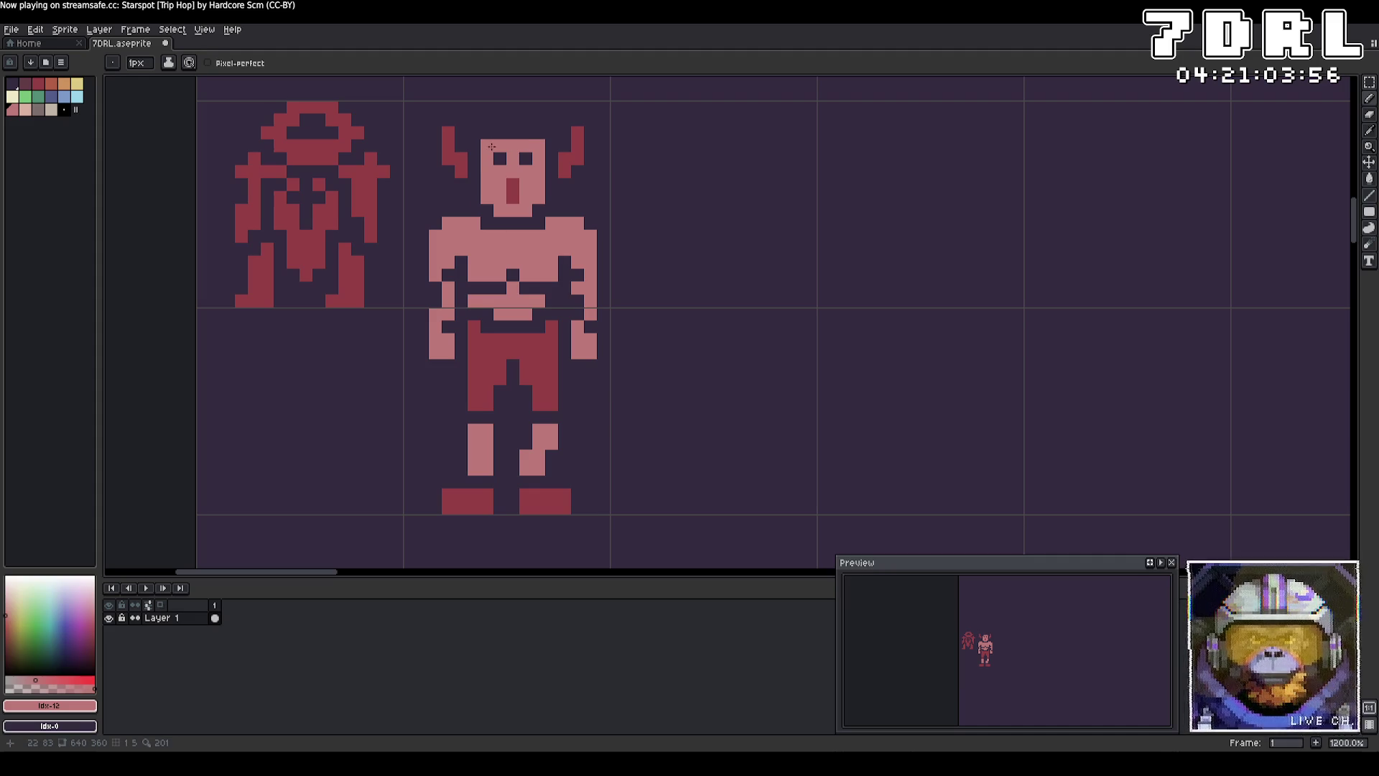
pyautogui.rightClick(526, 171)
pyautogui.rightClick(500, 171)
pyautogui.click(500, 157)
pyautogui.click(526, 157)
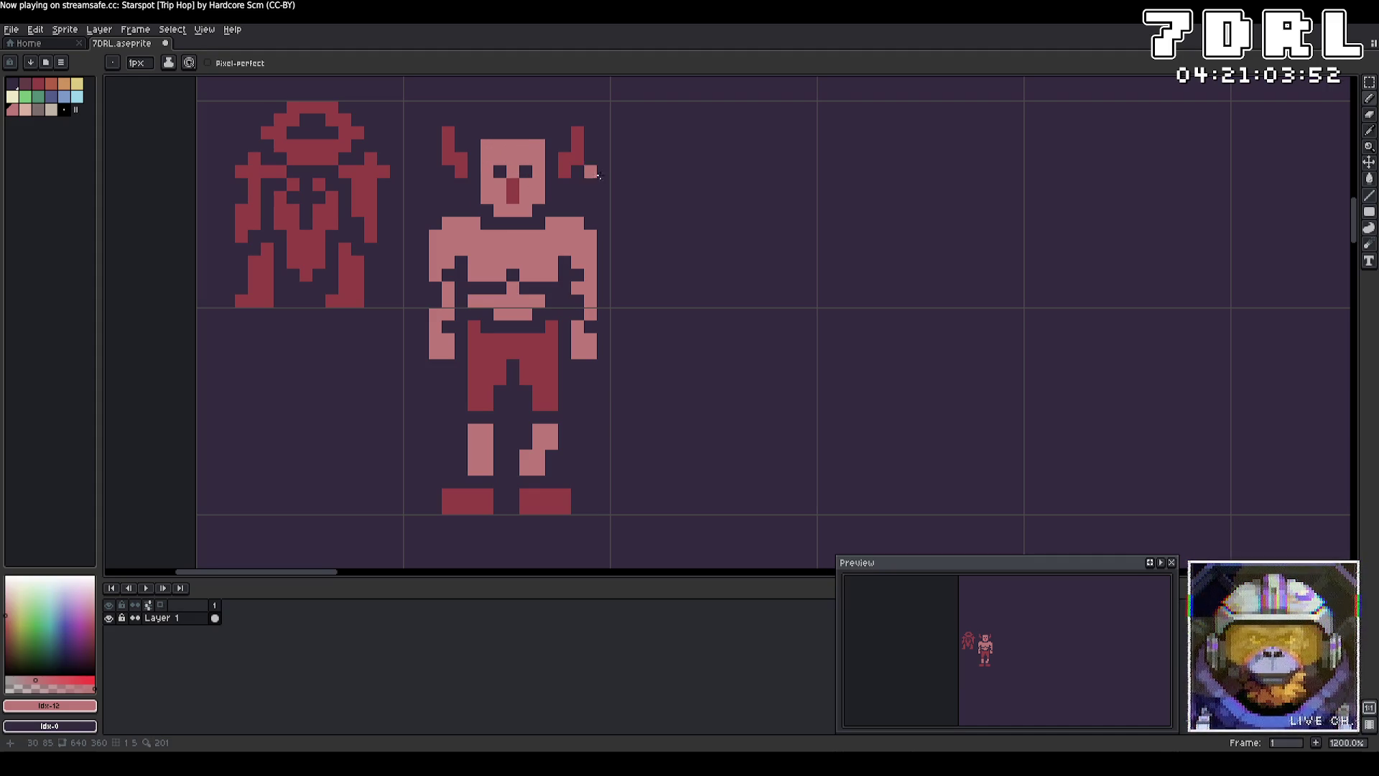
pyautogui.rightClick(539, 145)
pyautogui.rightClick(487, 145)
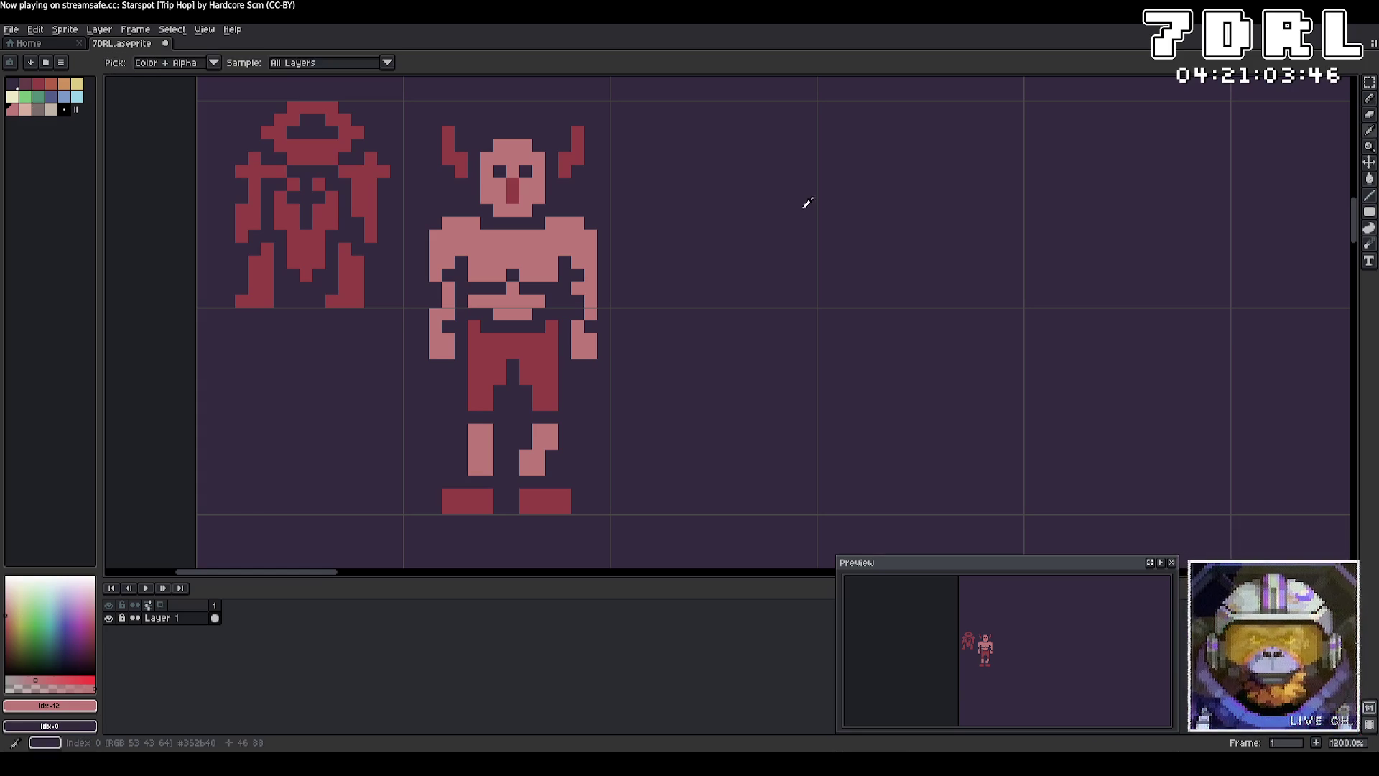
pyautogui.hotkey('alt', 'Tab')
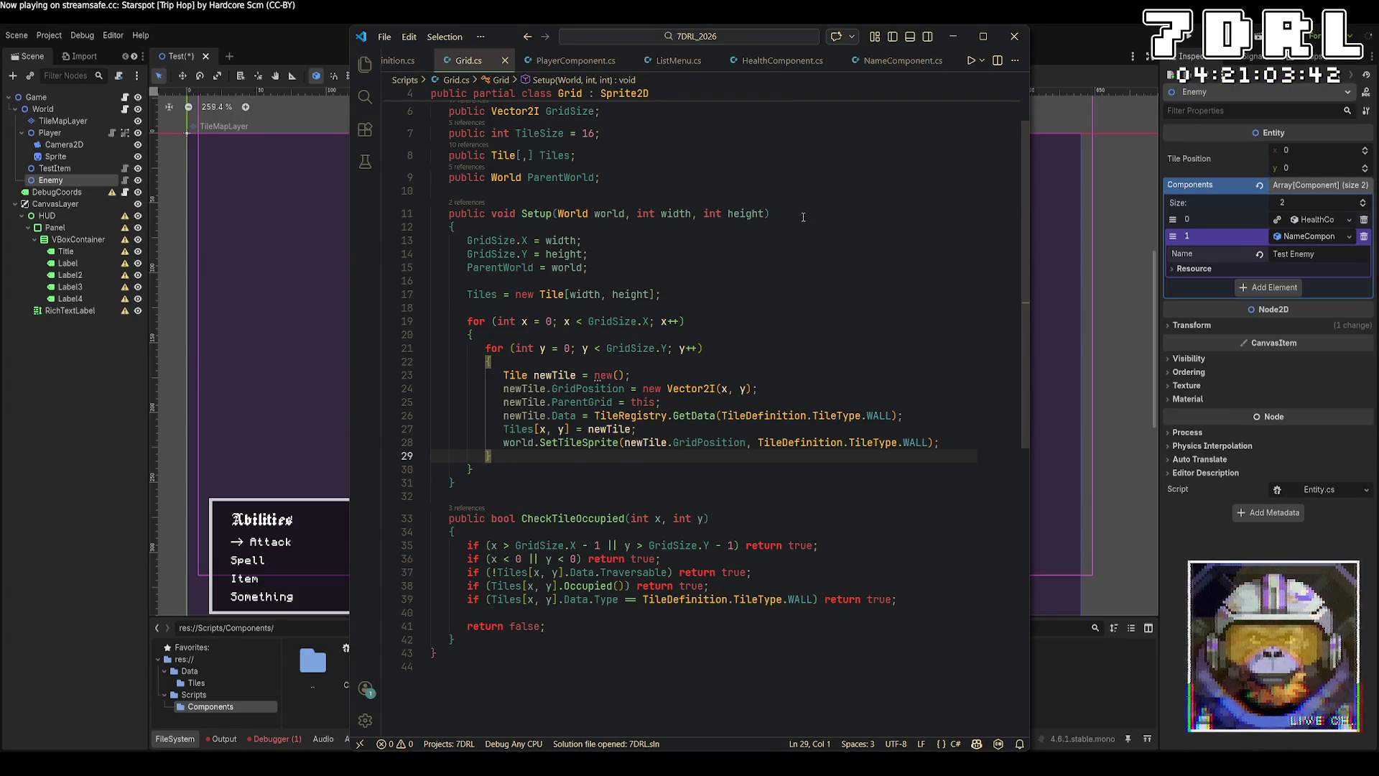
# Step: Retype TileSize on line 7 as Vector2I with a first-attempt (16, 32) value and save
pyautogui.scroll(2, 803, 216)
pyautogui.doubleClick(503, 201)
pyautogui.write('Vectror2')
pyautogui.press('BackSpace')
pyautogui.press('BackSpace')
pyautogui.press('BackSpace')
pyautogui.write('or2I')
pyautogui.click(594, 205)
pyautogui.press('Right')
pyautogui.press('Right')
pyautogui.press('Right')
pyautogui.press('Right')
pyautogui.write('(')
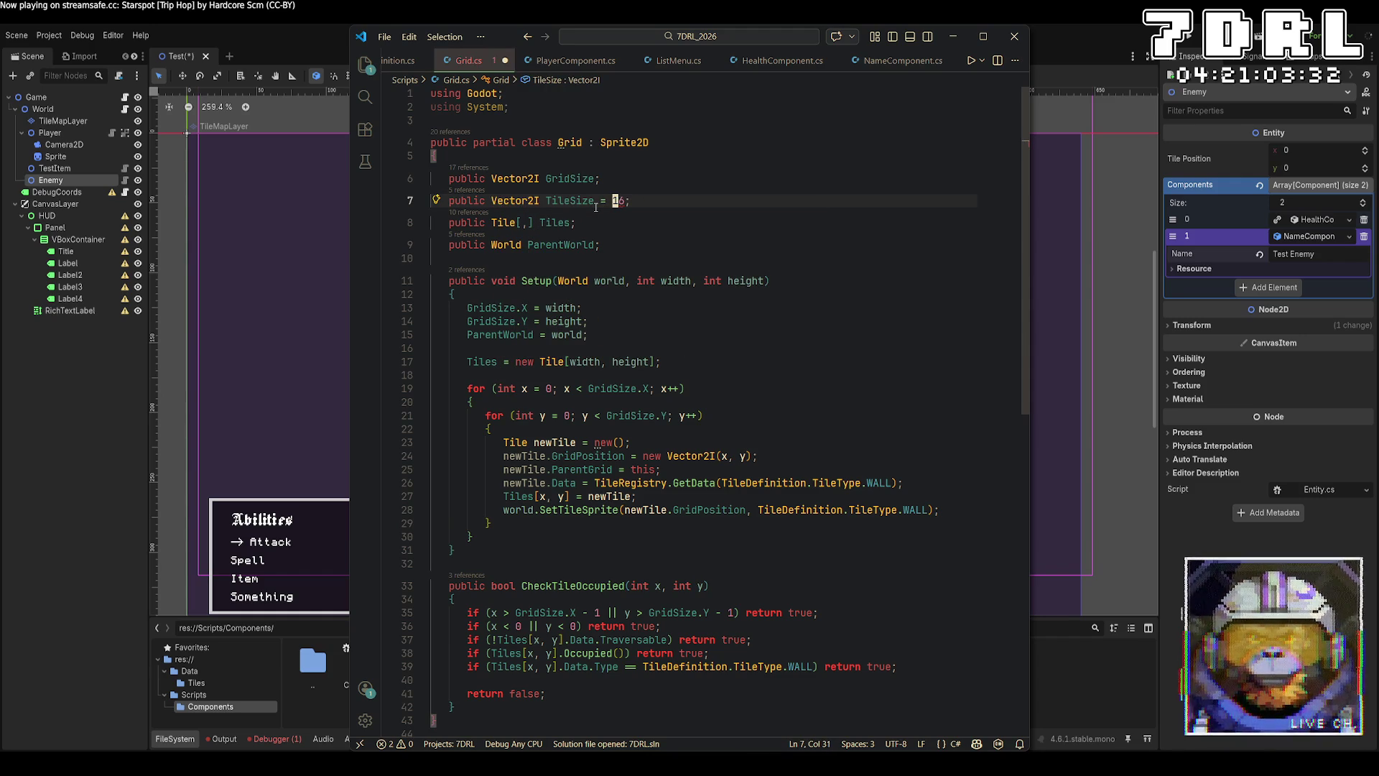
pyautogui.press('Right')
pyautogui.press('Right')
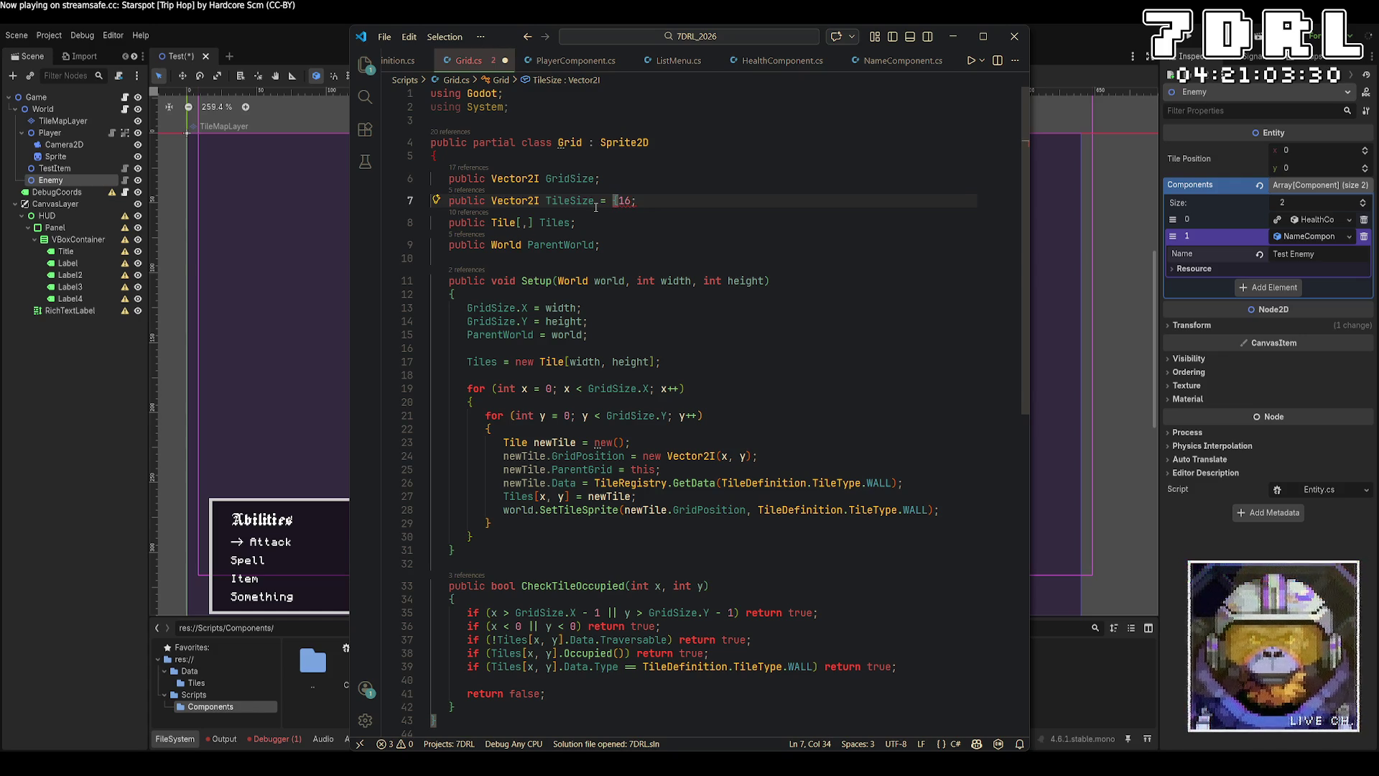
pyautogui.write(',32)')
pyautogui.press('Left')
pyautogui.press('Left')
pyautogui.press('Left')
pyautogui.press('Left')
pyautogui.press('Right')
pyautogui.press('Right')
pyautogui.write('(int')
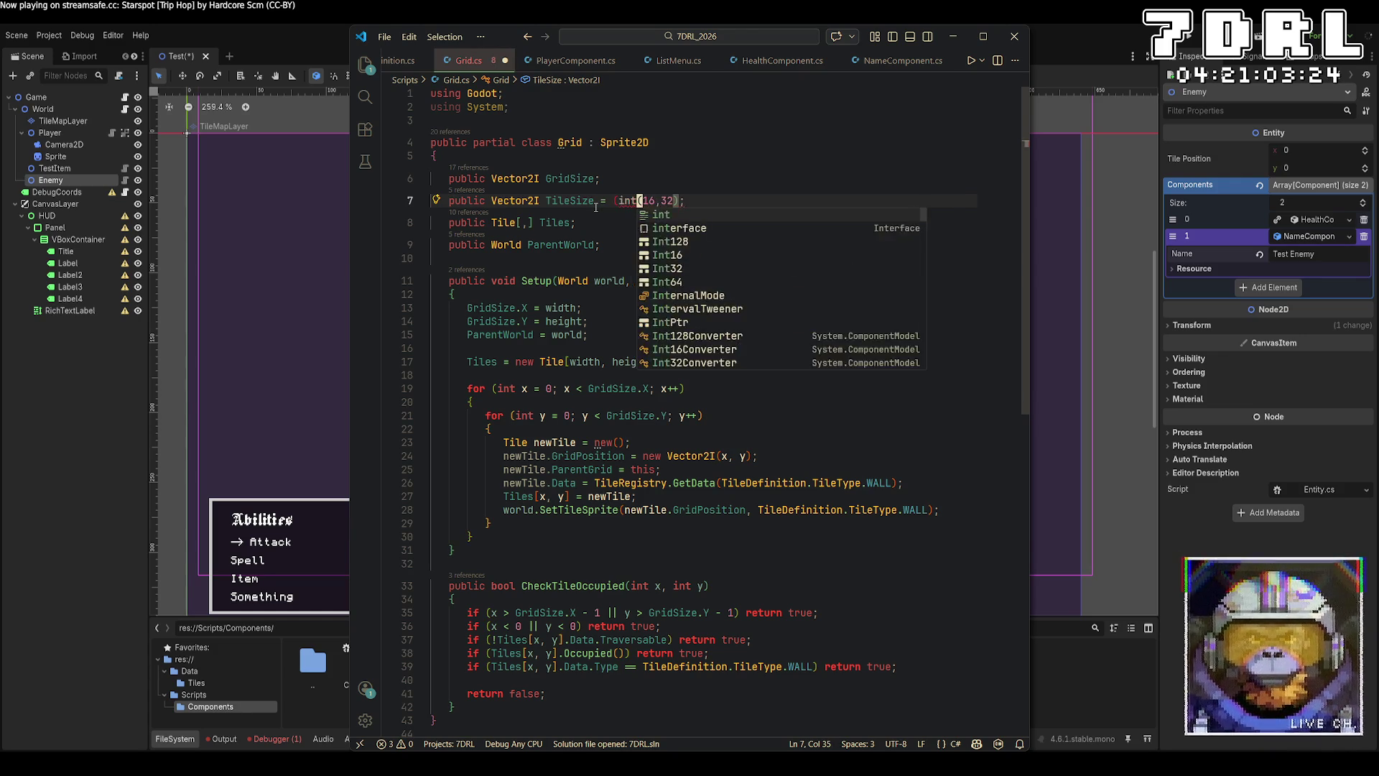
pyautogui.write(', int)')
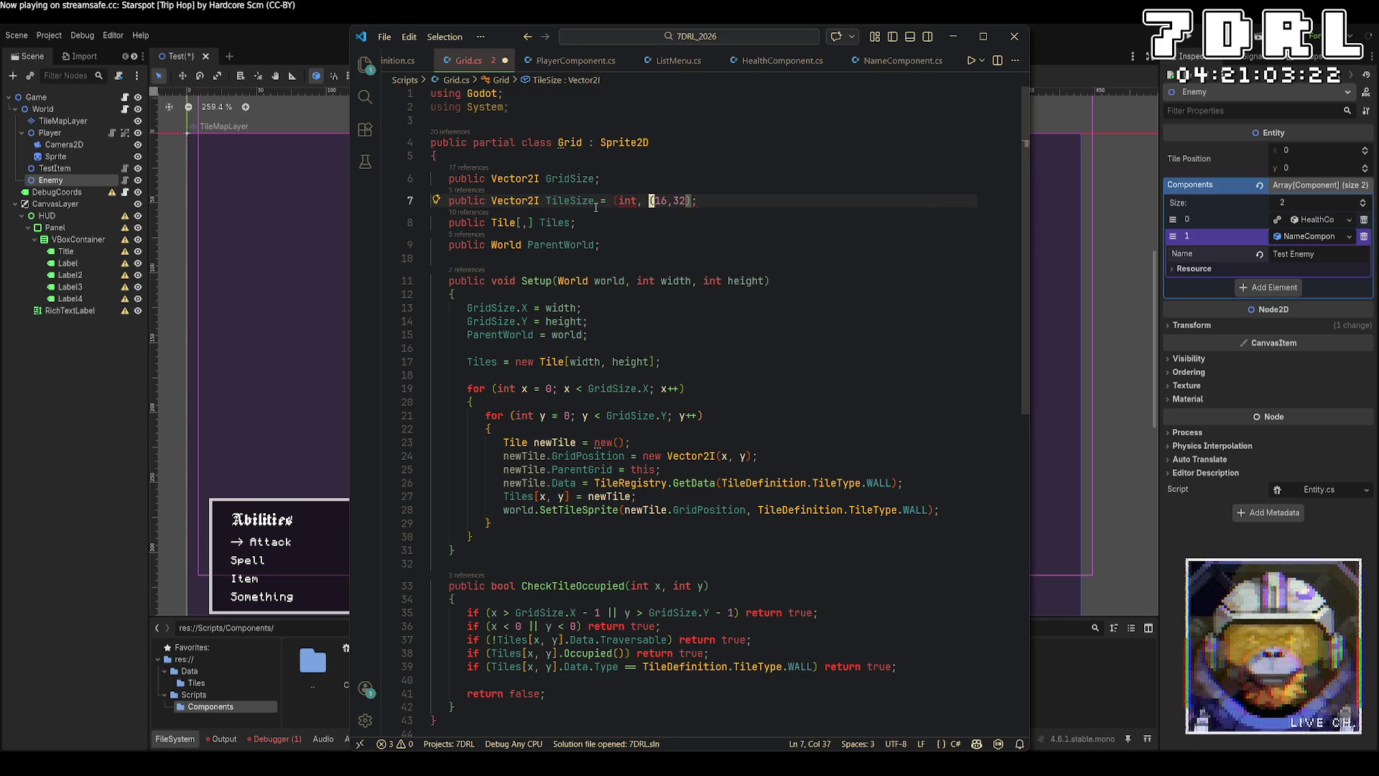
pyautogui.hotkey('ctrl', 's')
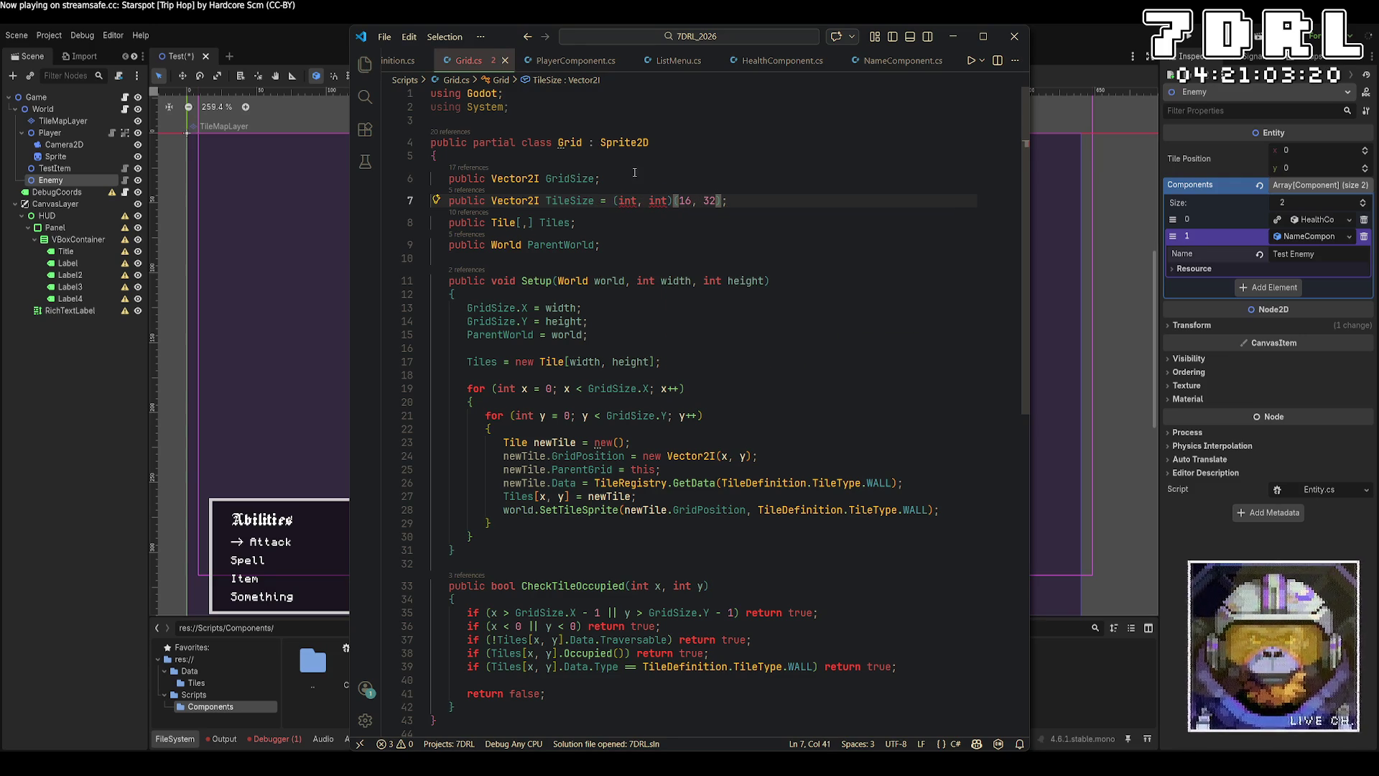
# Step: Replace the invalid initializer with new Vector2I(16,32) and save Grid.cs
pyautogui.moveTo(629, 203)
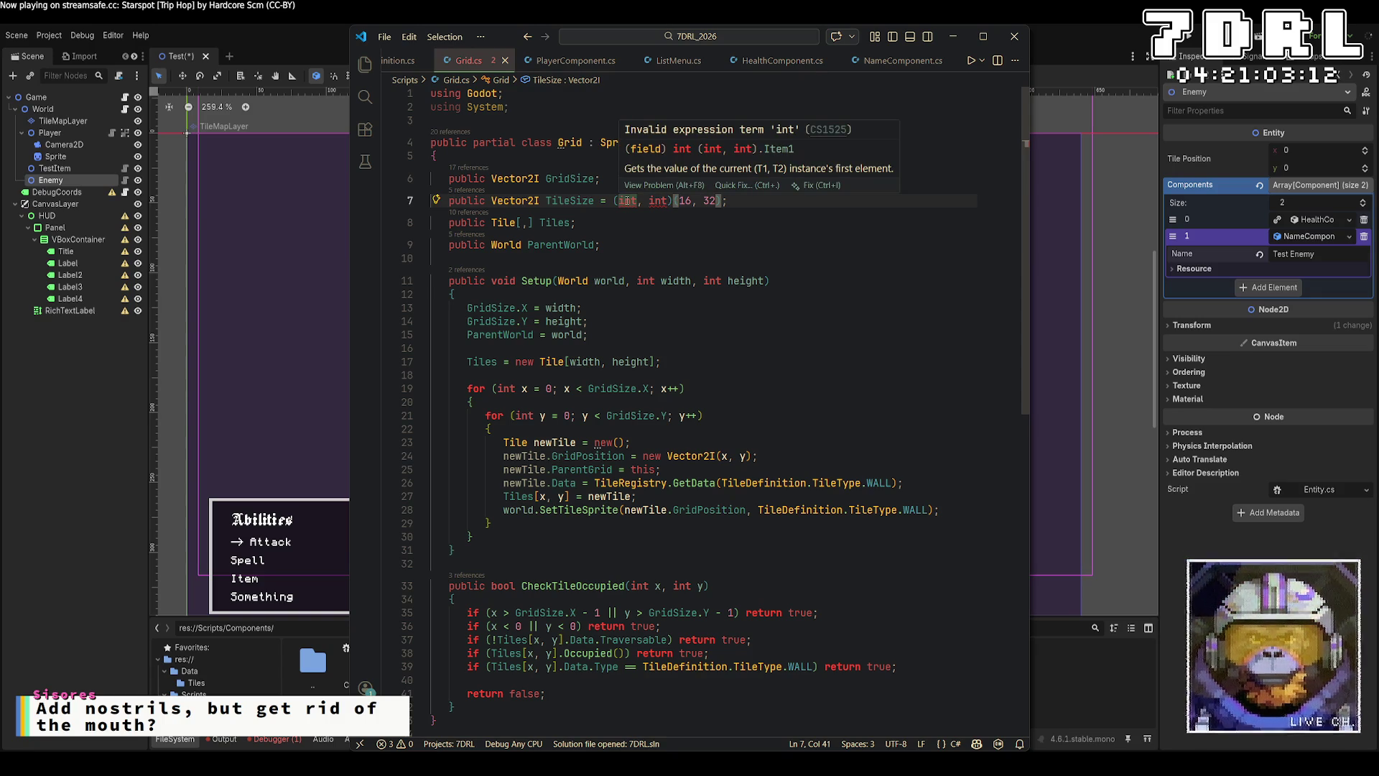
pyautogui.press('BackSpace')
pyautogui.press('BackSpace')
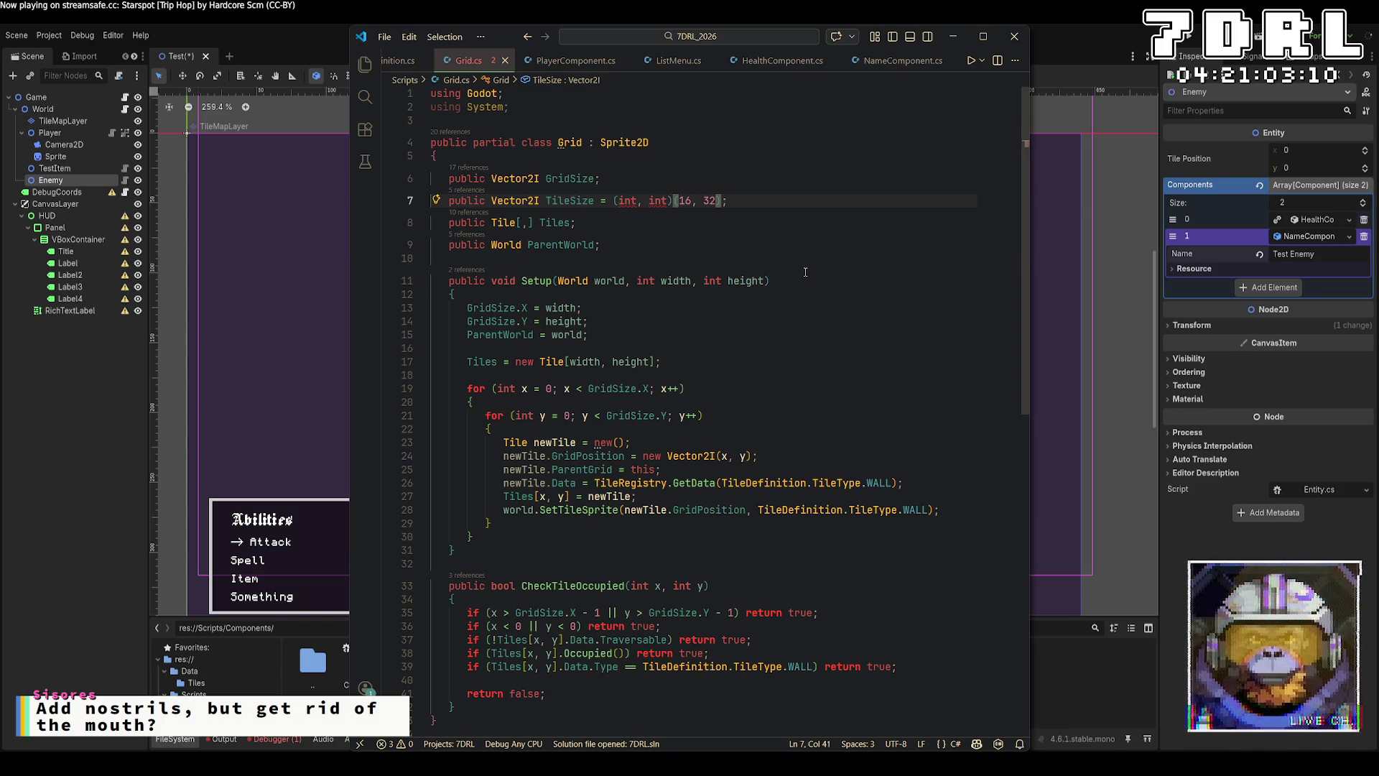
pyautogui.press('BackSpace')
pyautogui.press('BackSpace')
pyautogui.press('BackSpace')
pyautogui.press('Delete')
pyautogui.press('Delete')
pyautogui.press('Delete')
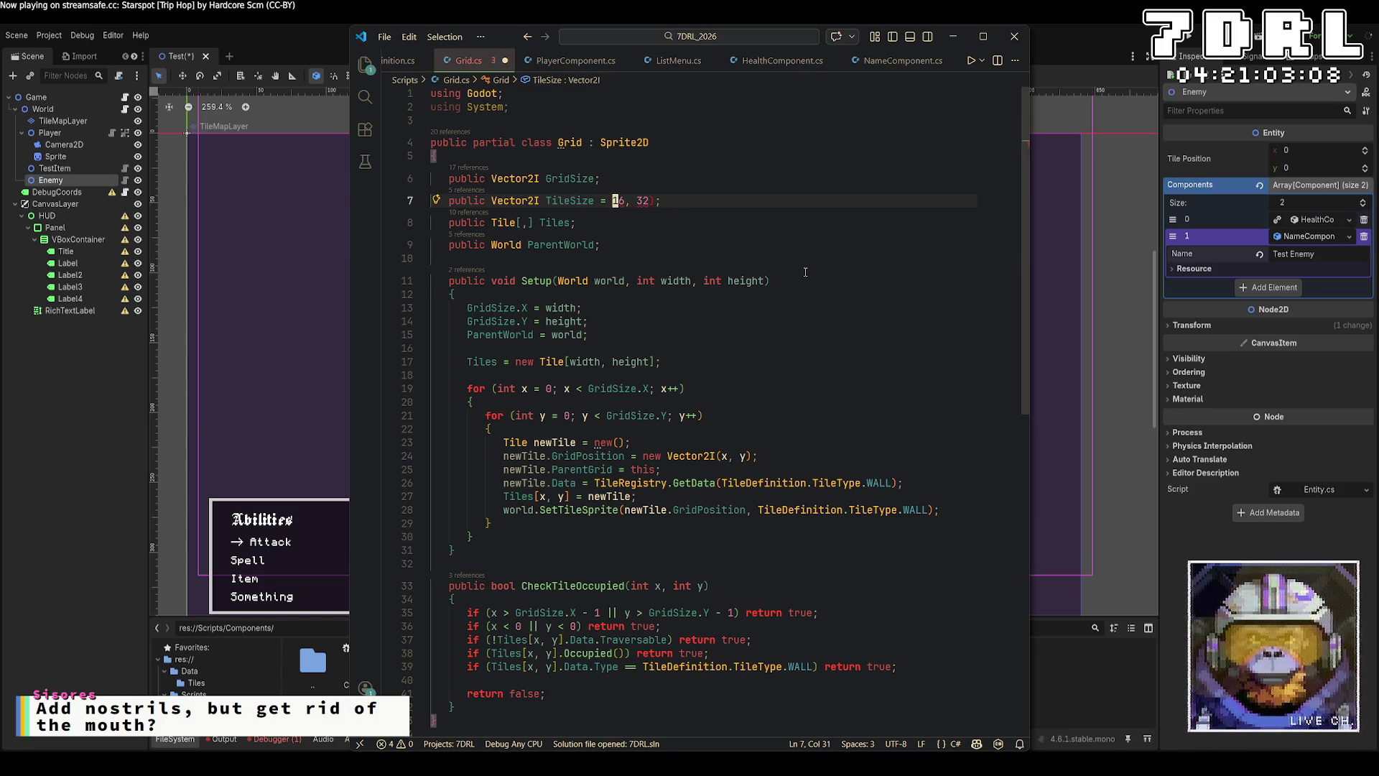
pyautogui.write('new')
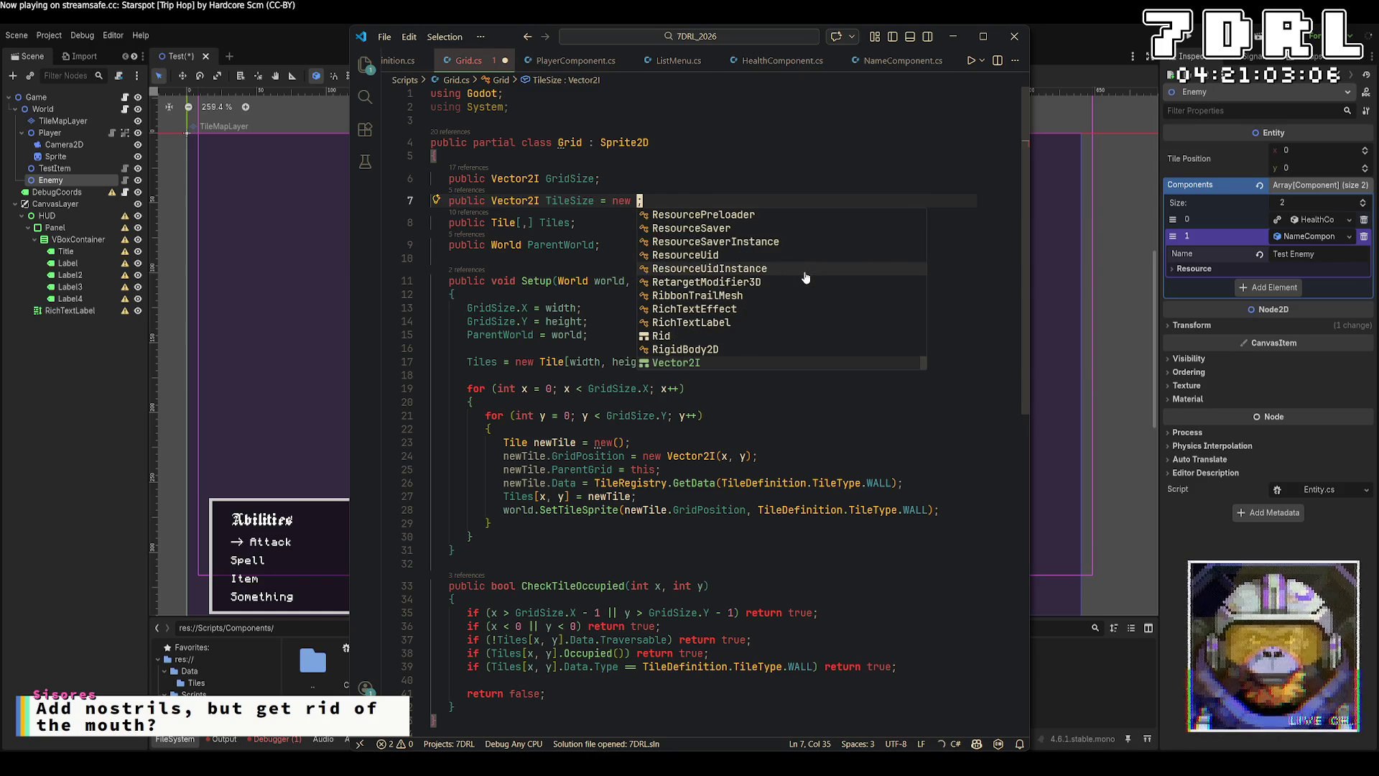
pyautogui.press('Return')
pyautogui.write('(16,32);')
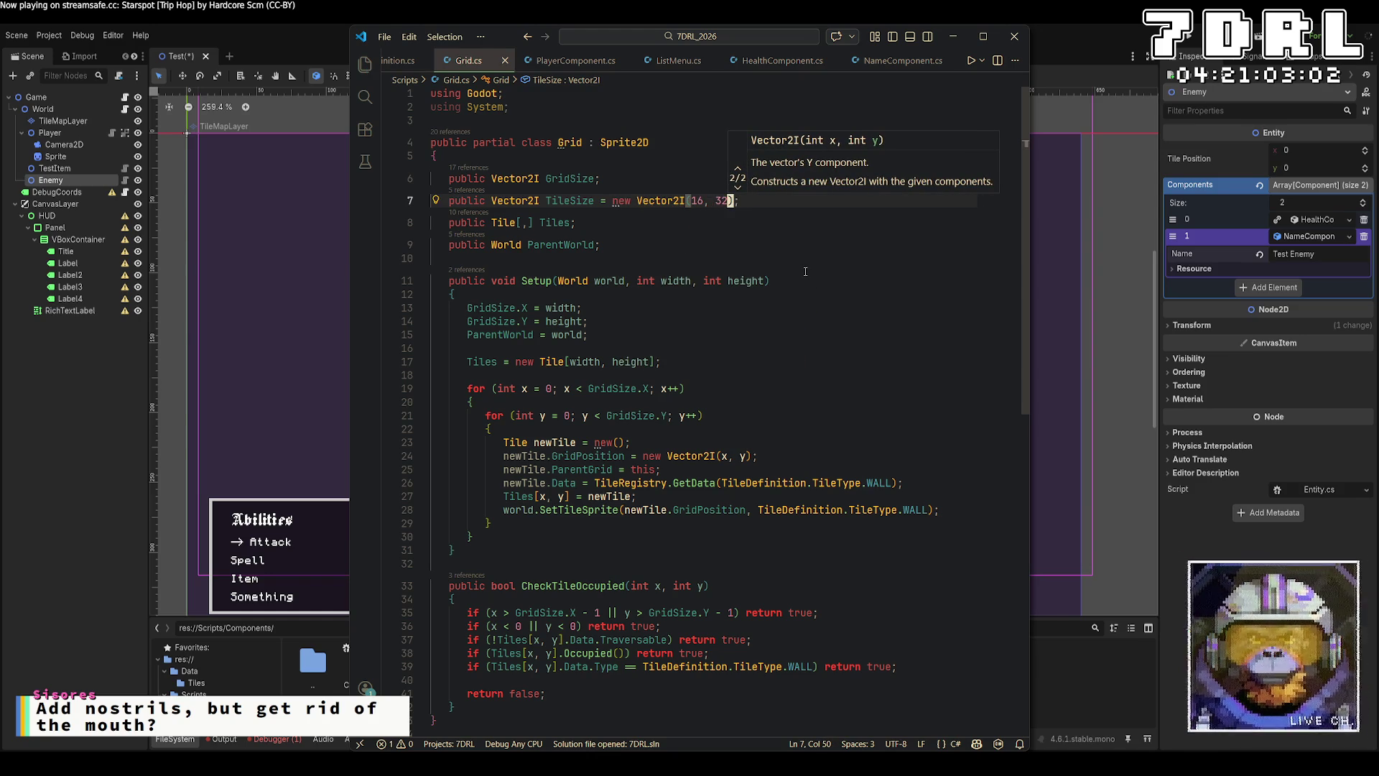
pyautogui.hotkey('ctrl', 's')
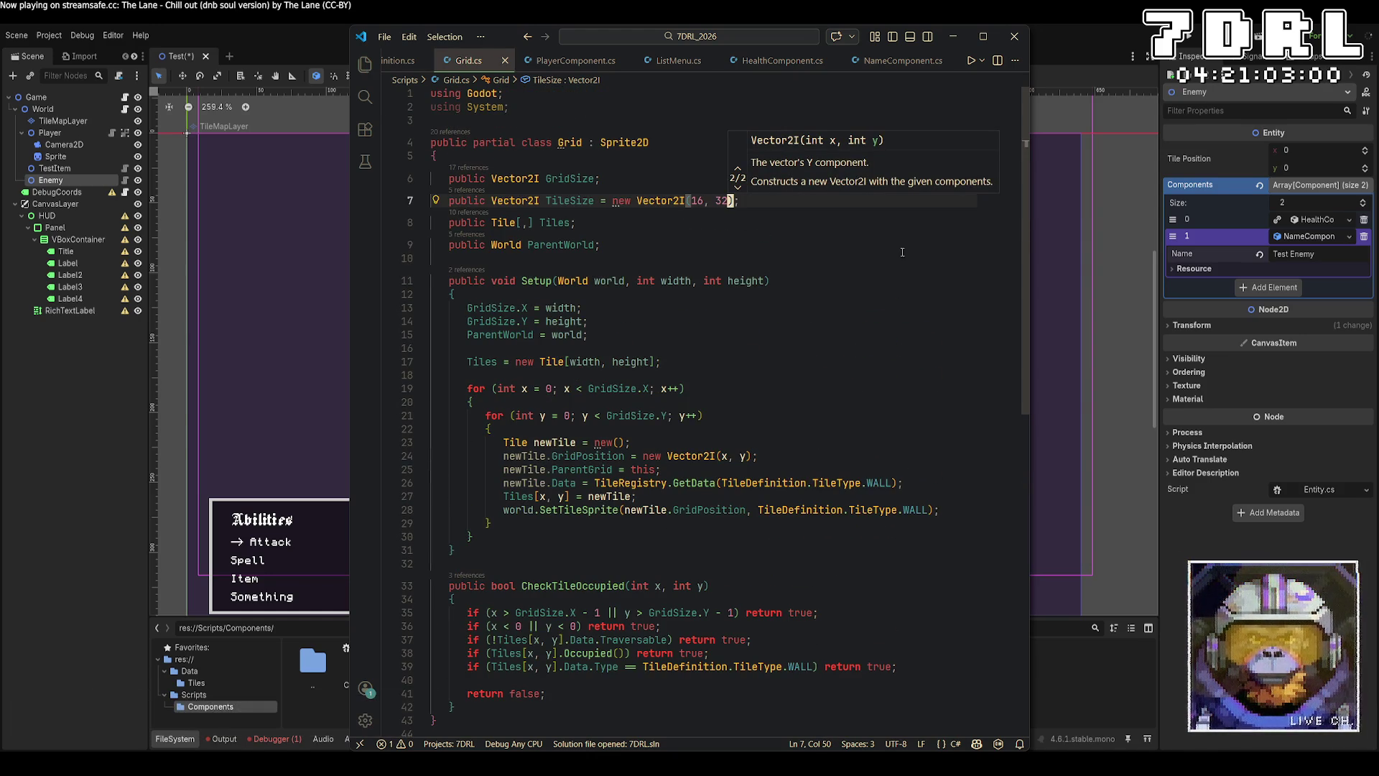
pyautogui.hotkey('alt', 'Tab')
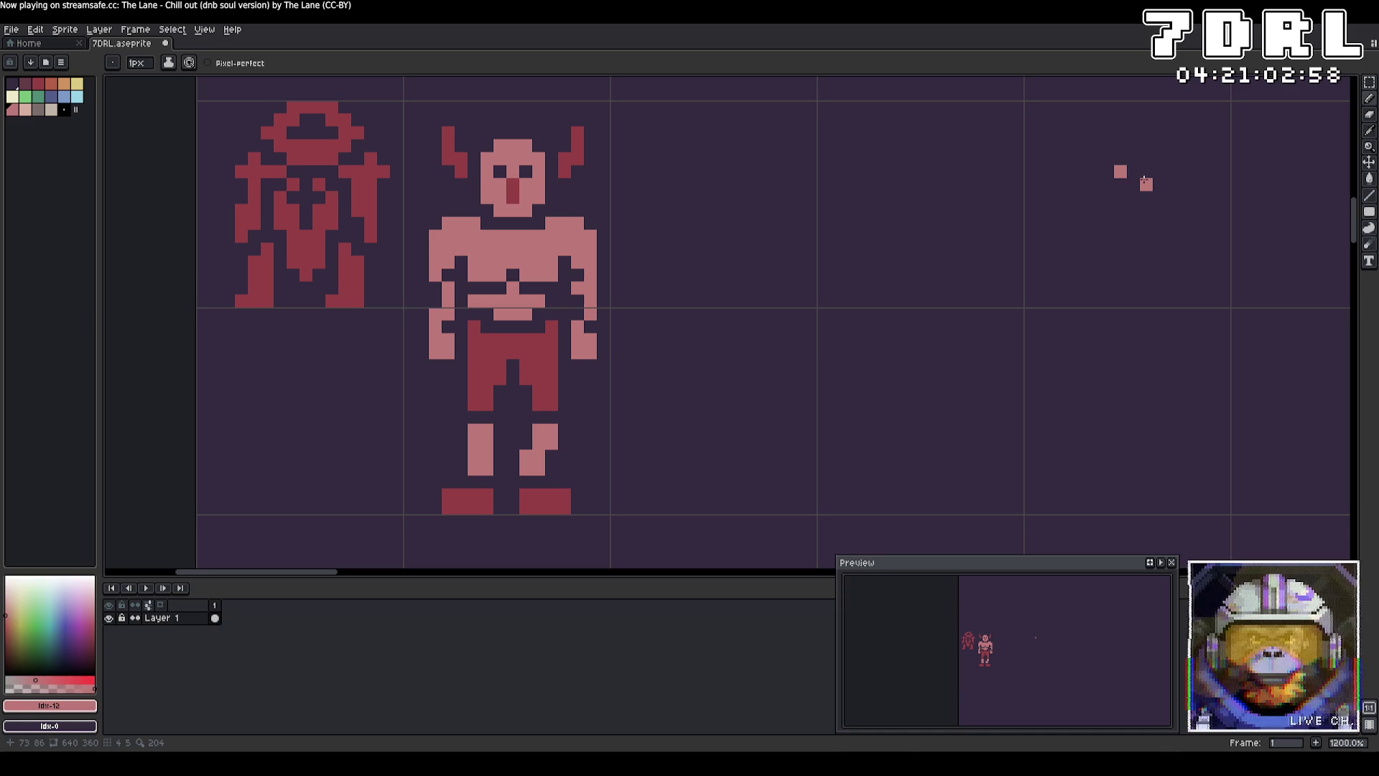
# Step: Repaint the old eyes and nose pink, then add two new dark eyes and a dark head band
pyautogui.click(515, 197)
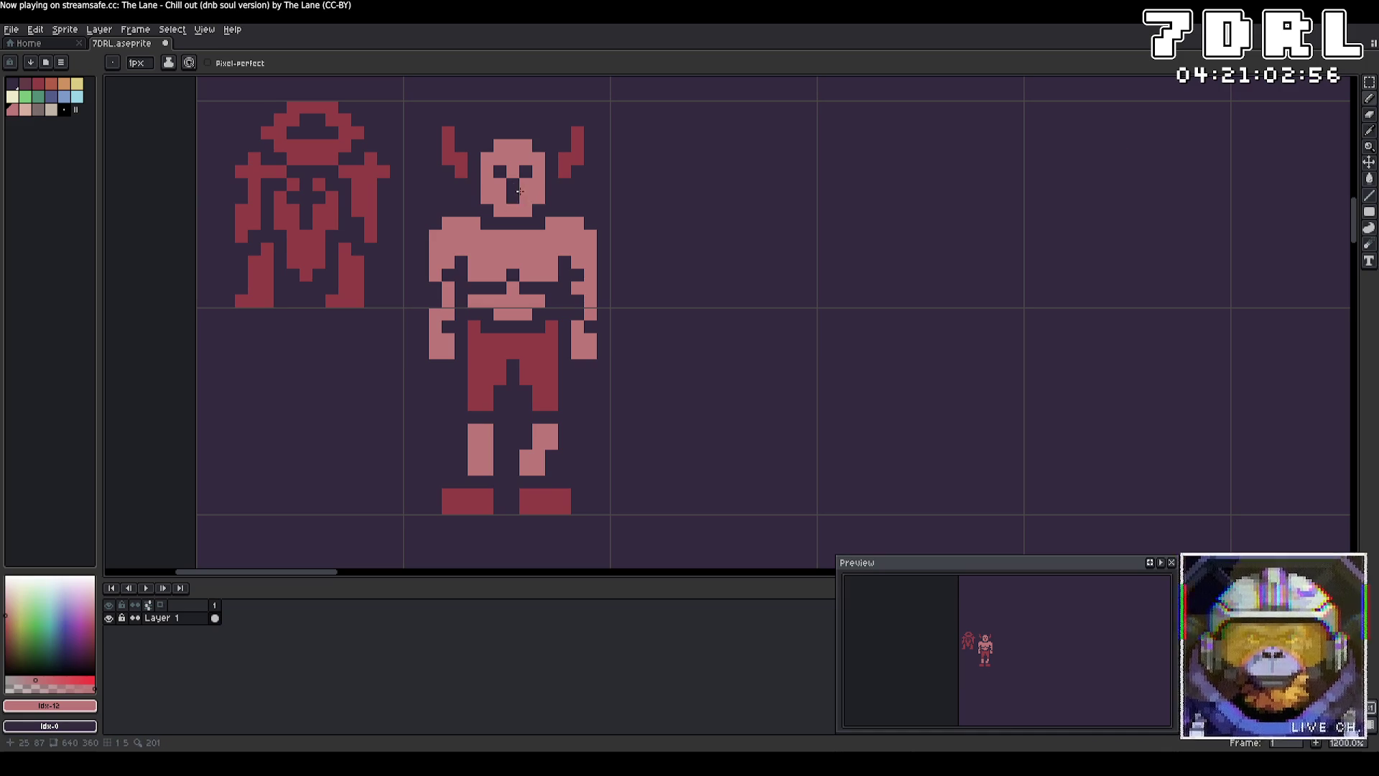
pyautogui.rightClick(525, 186)
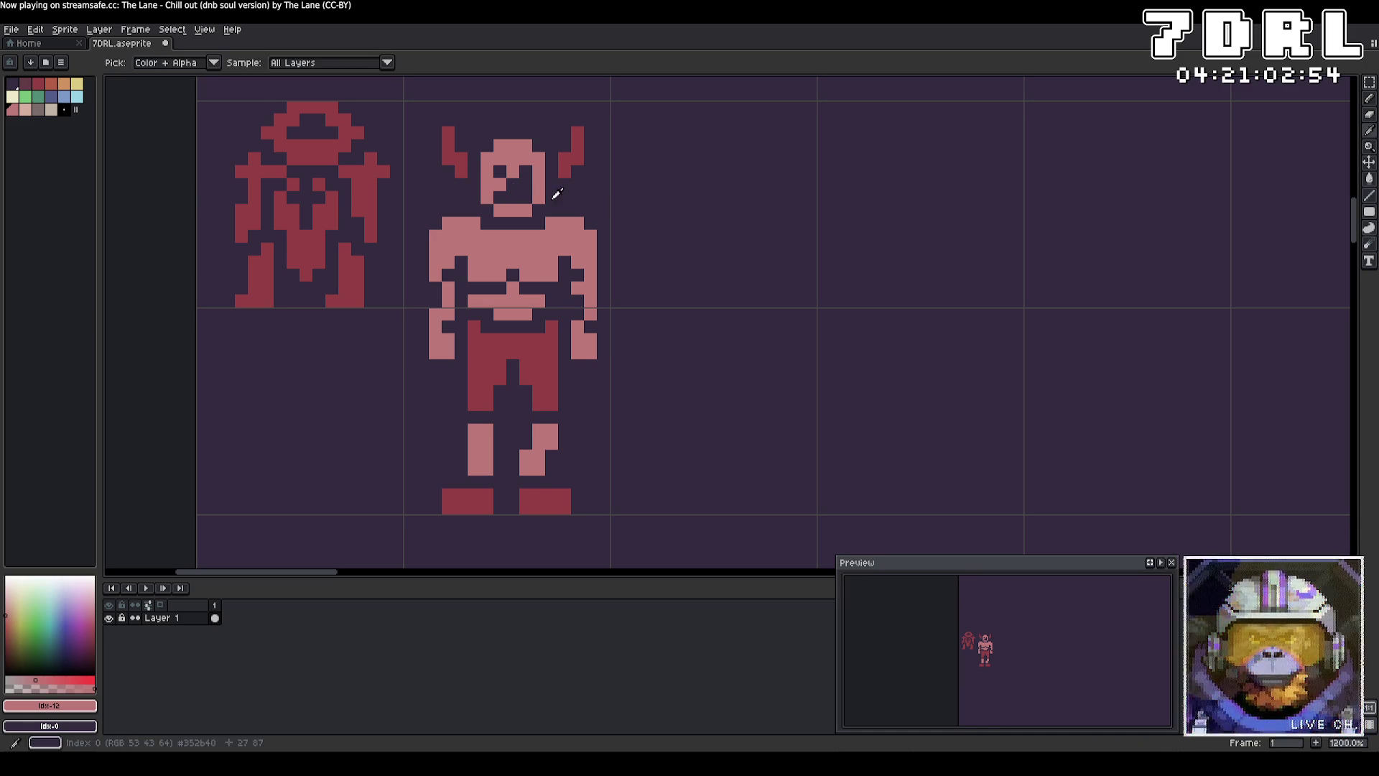
pyautogui.moveTo(525, 185)
pyautogui.mouseDown()
pyautogui.moveTo(500, 171)
pyautogui.moveTo(528, 194)
pyautogui.moveTo(500, 197)
pyautogui.mouseUp()
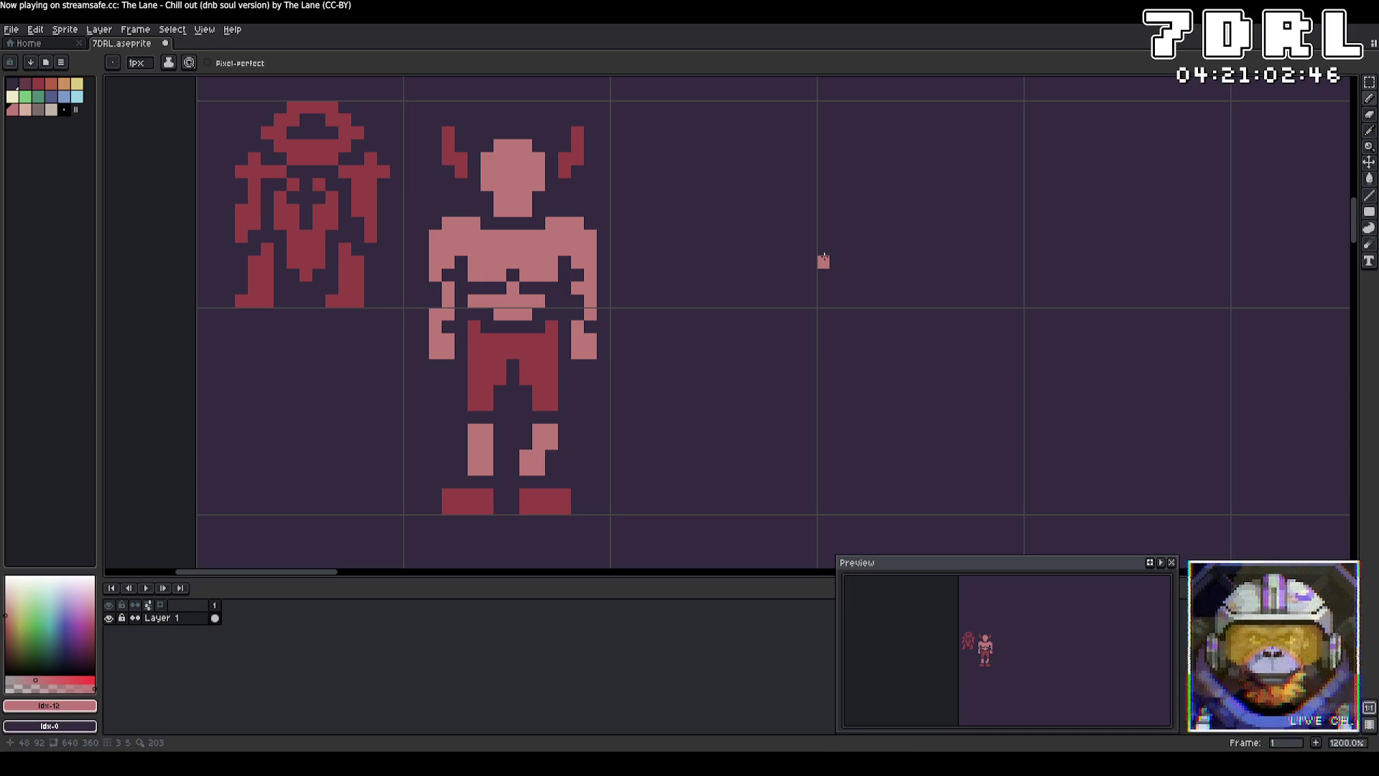
pyautogui.rightClick(526, 184)
pyautogui.rightClick(503, 185)
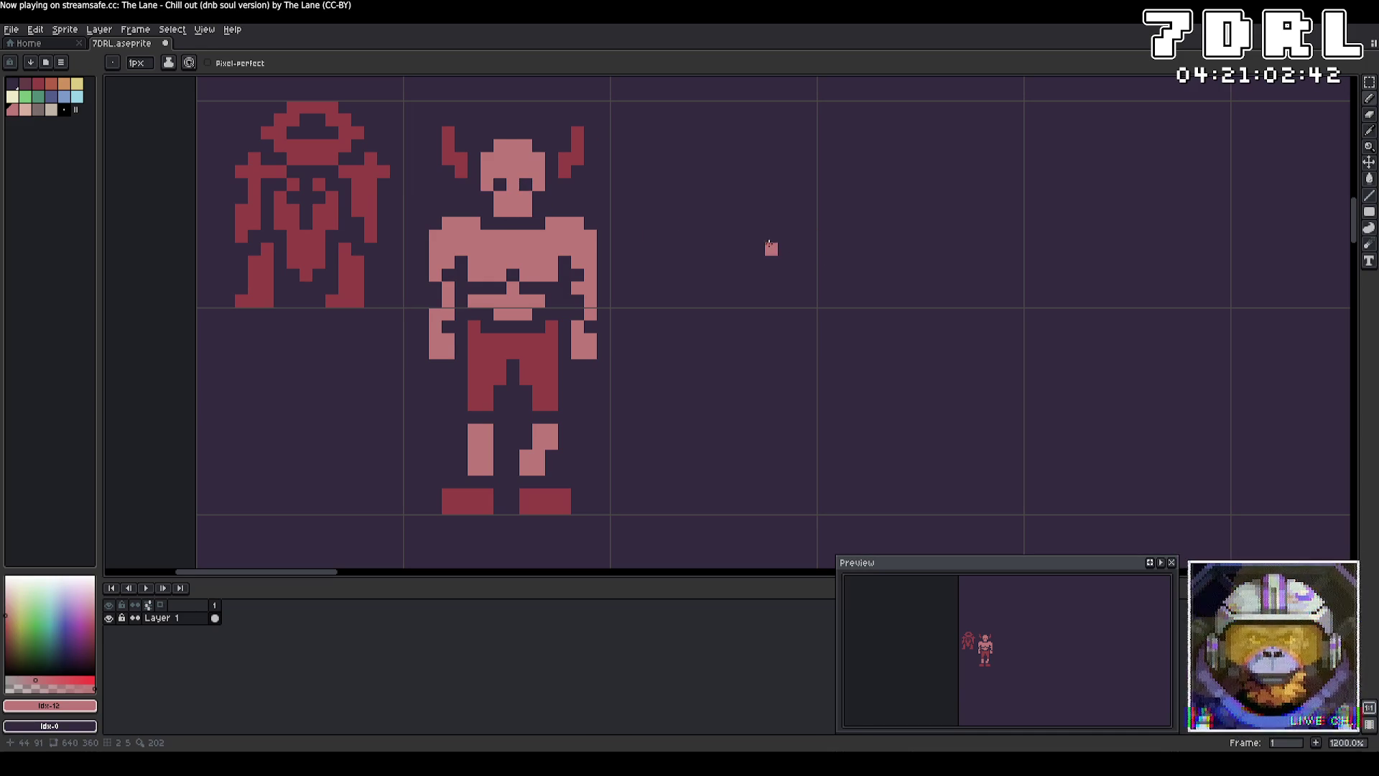
pyautogui.moveTo(531, 159); pyautogui.dragTo(496, 158)
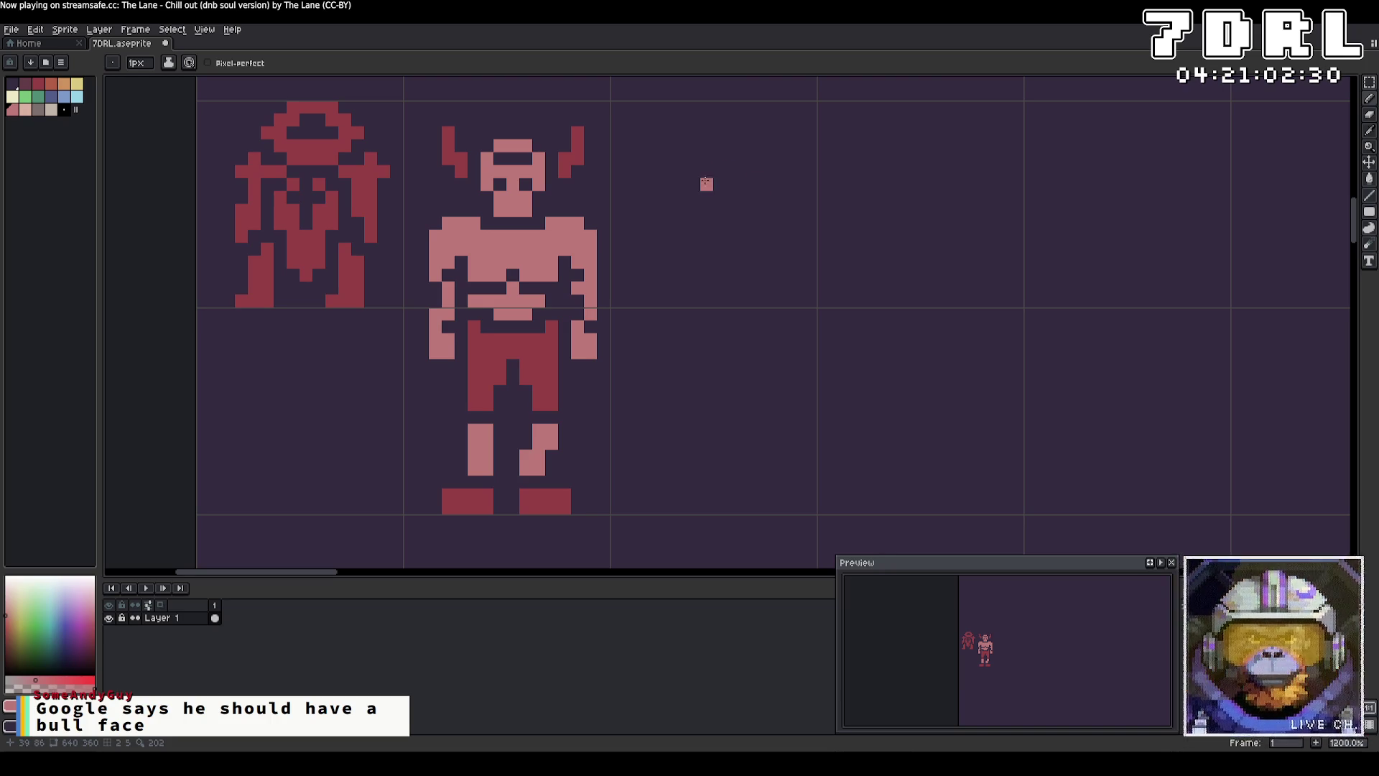
# Step: Paint a dark-red row across the lower face, undoing one stray pixel
pyautogui.click(512, 196)
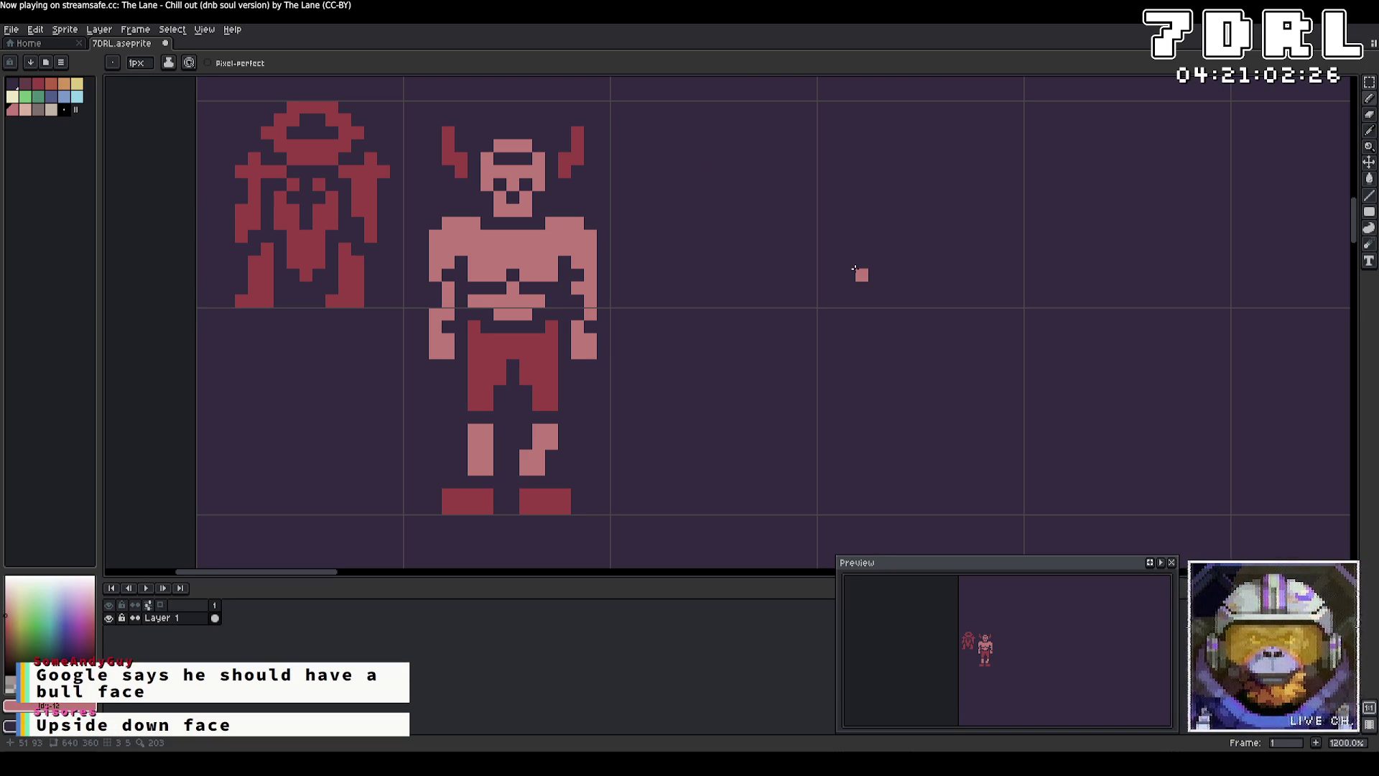
pyautogui.keyDown('alt'); pyautogui.click(577, 170); pyautogui.keyUp('alt')
pyautogui.click(511, 196)
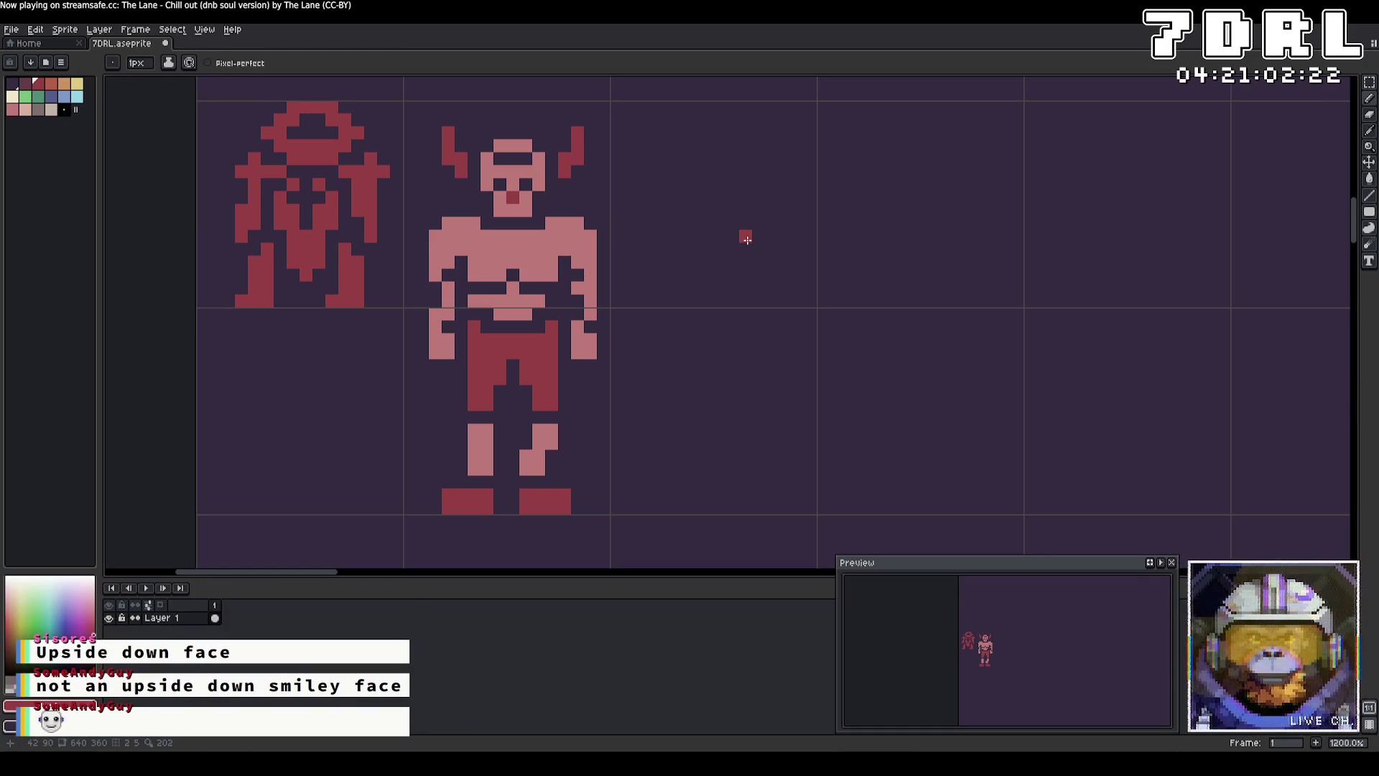
pyautogui.hotkey('ctrl', 'z')
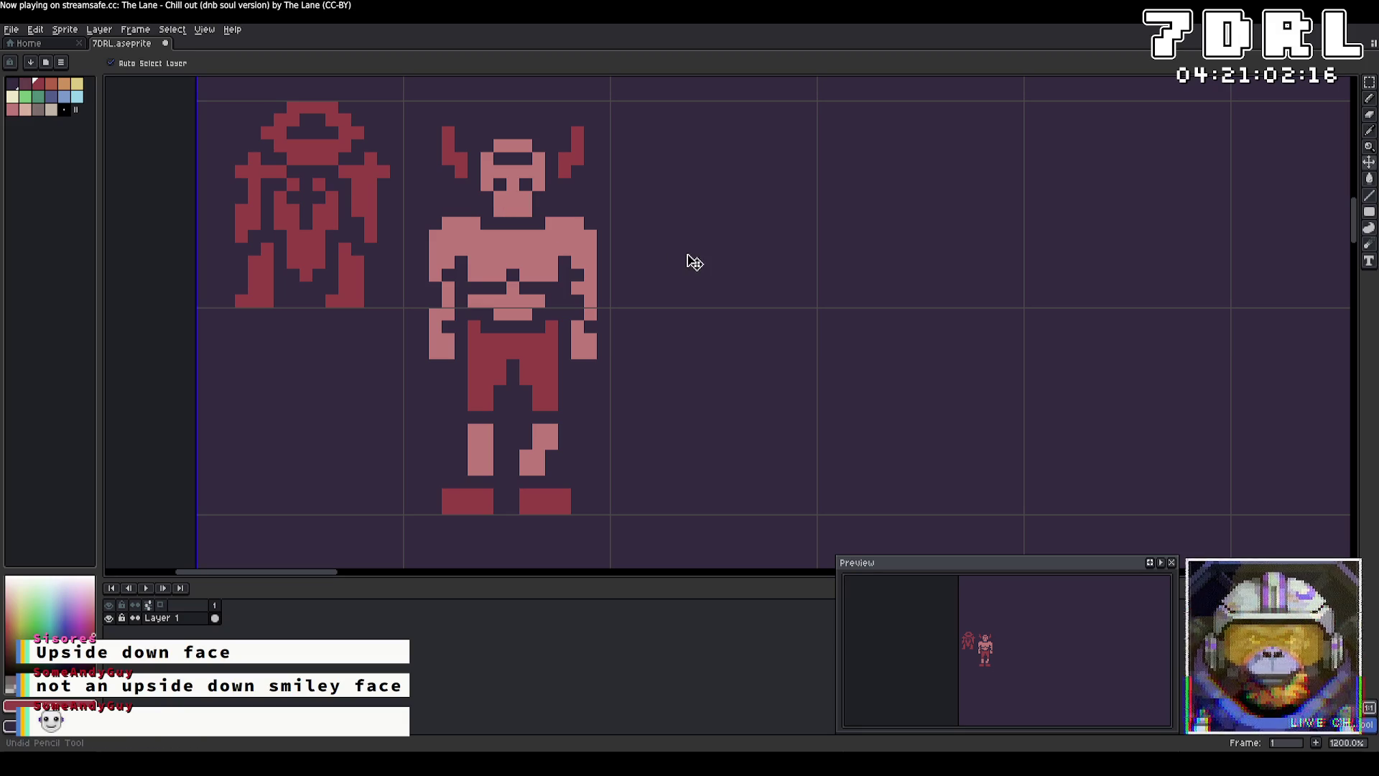
pyautogui.moveTo(526, 196); pyautogui.dragTo(500, 196)
pyautogui.keyDown('alt'); pyautogui.click(512, 184); pyautogui.keyUp('alt')
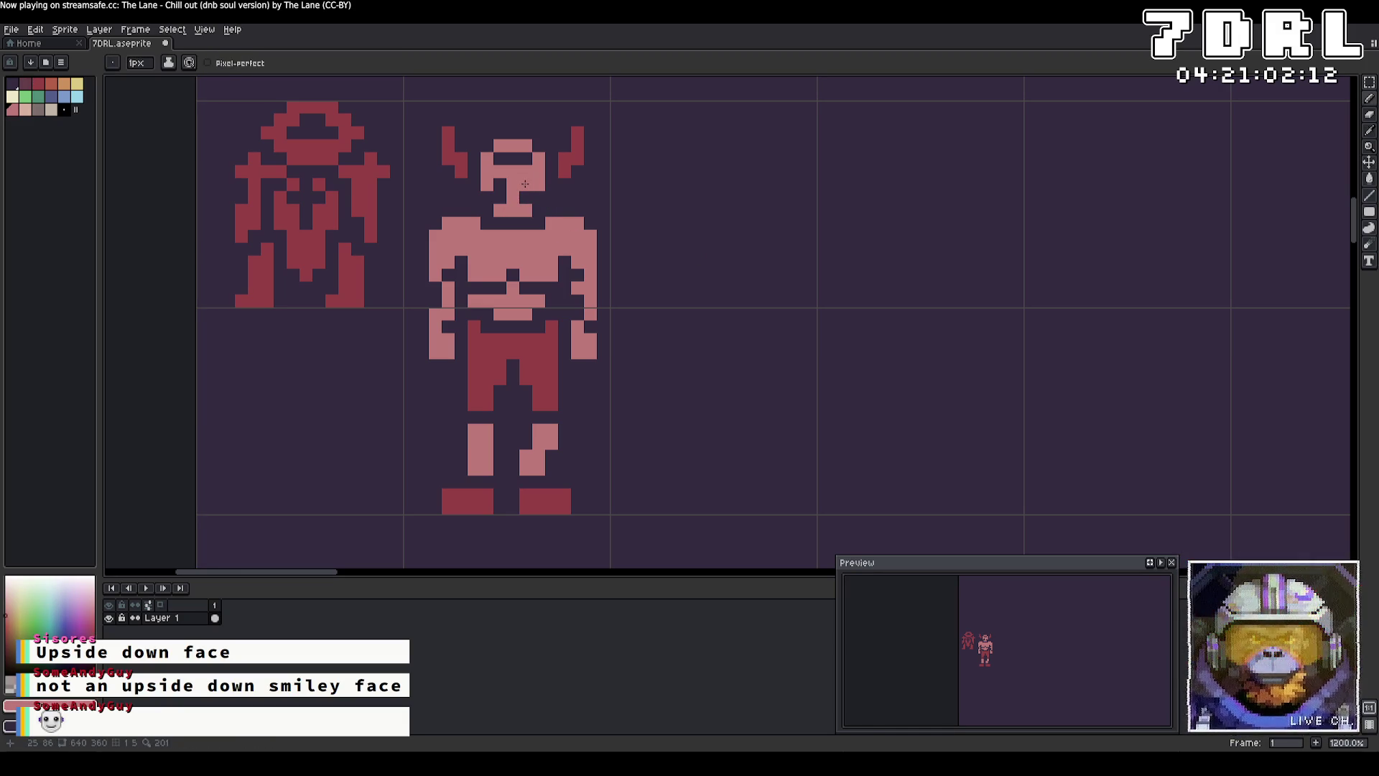
# Step: Repaint the dark eye band pink, add a dark right-eye pixel, and widen the head's top in pink
pyautogui.click(500, 184)
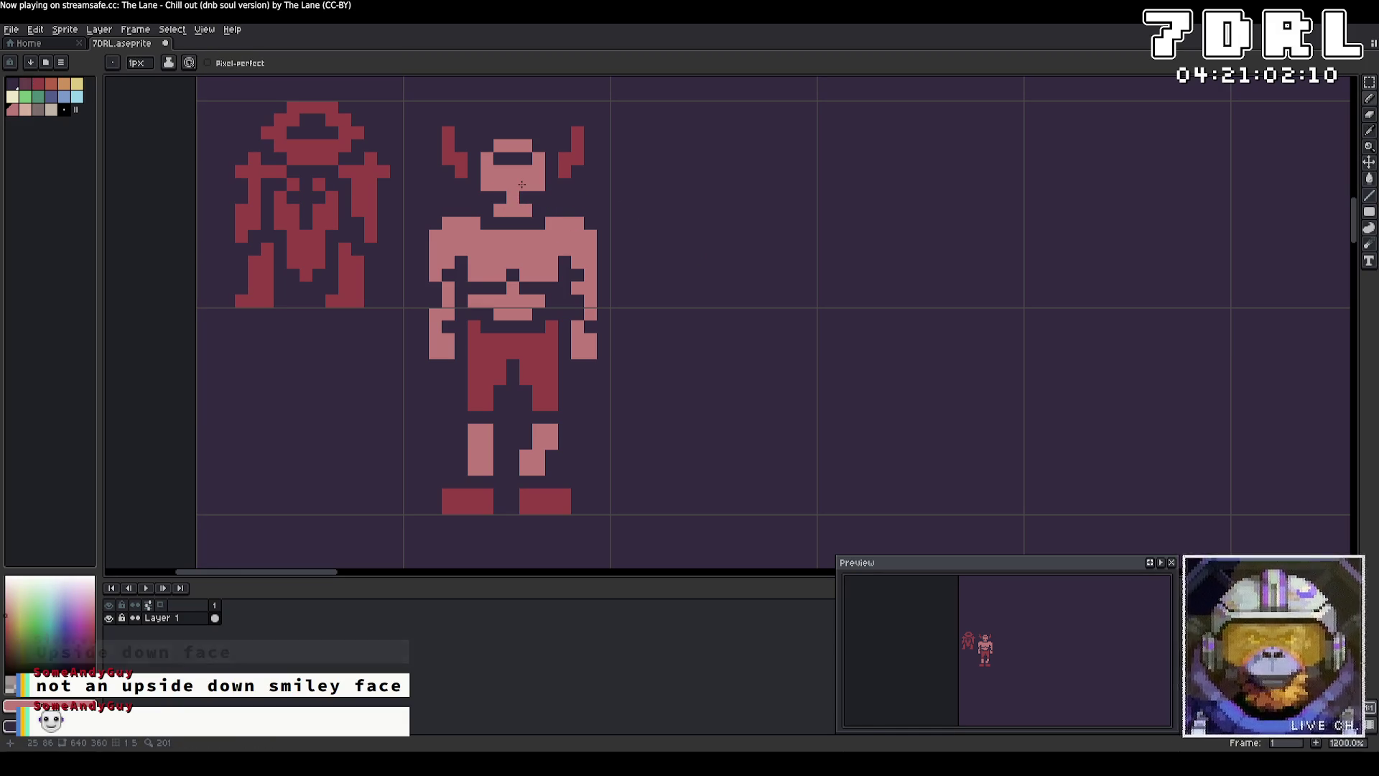
pyautogui.moveTo(526, 158); pyautogui.dragTo(500, 159)
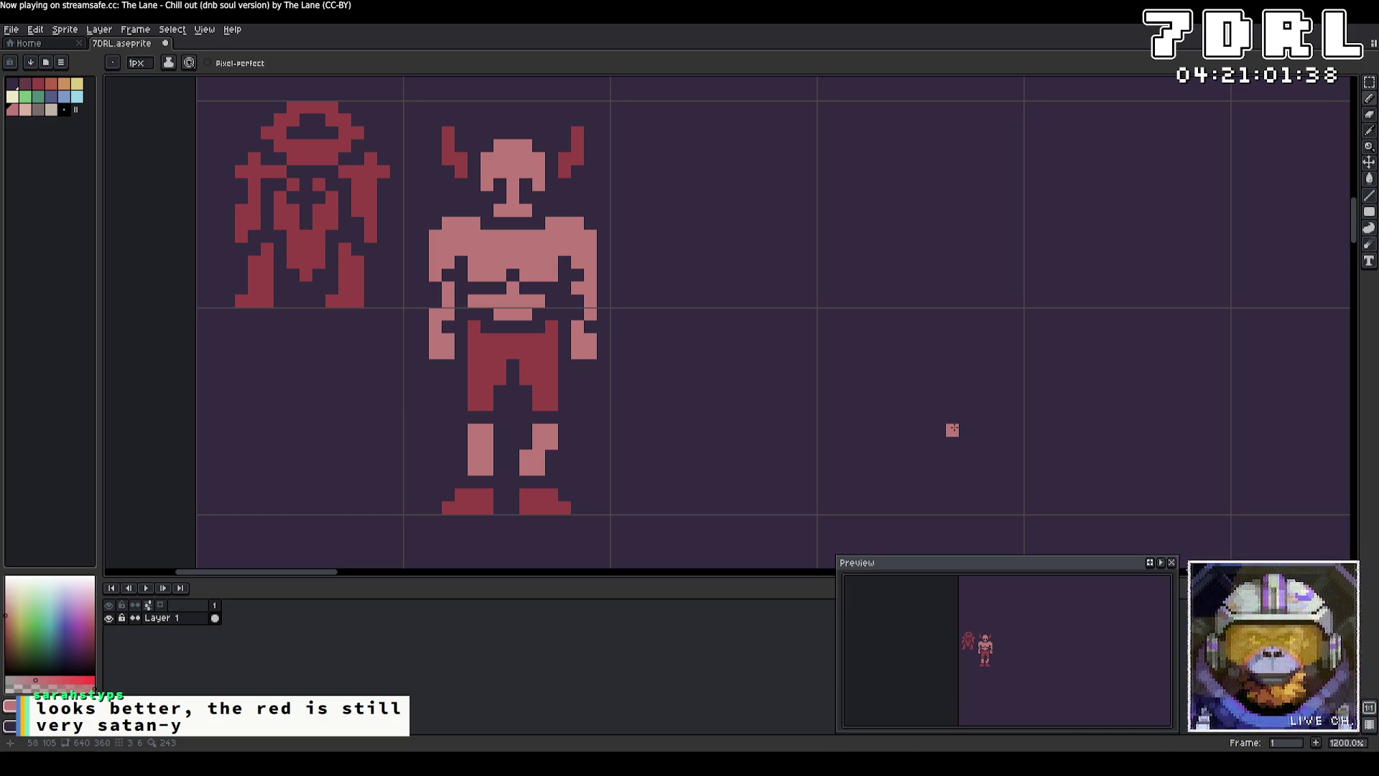
pyautogui.click(531, 154)
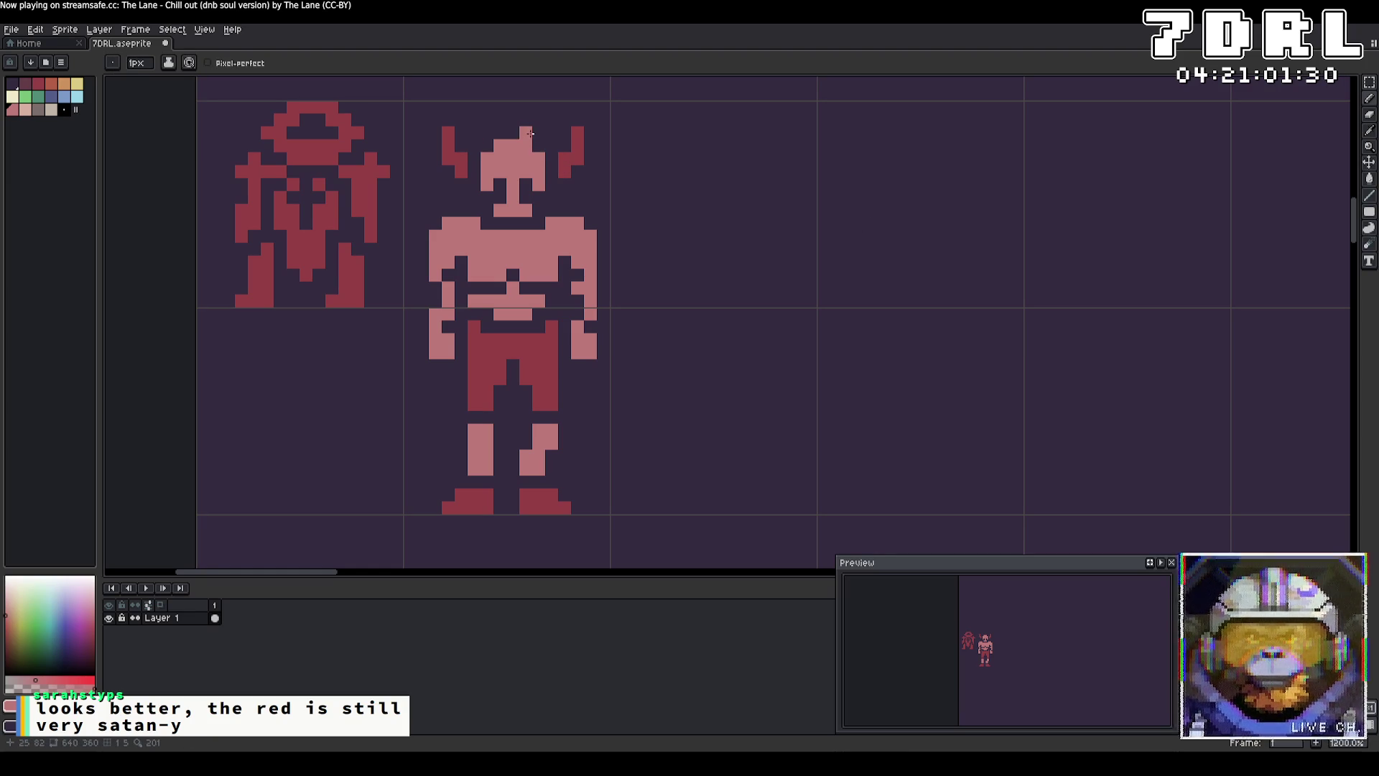
pyautogui.moveTo(513, 132); pyautogui.dragTo(484, 131)
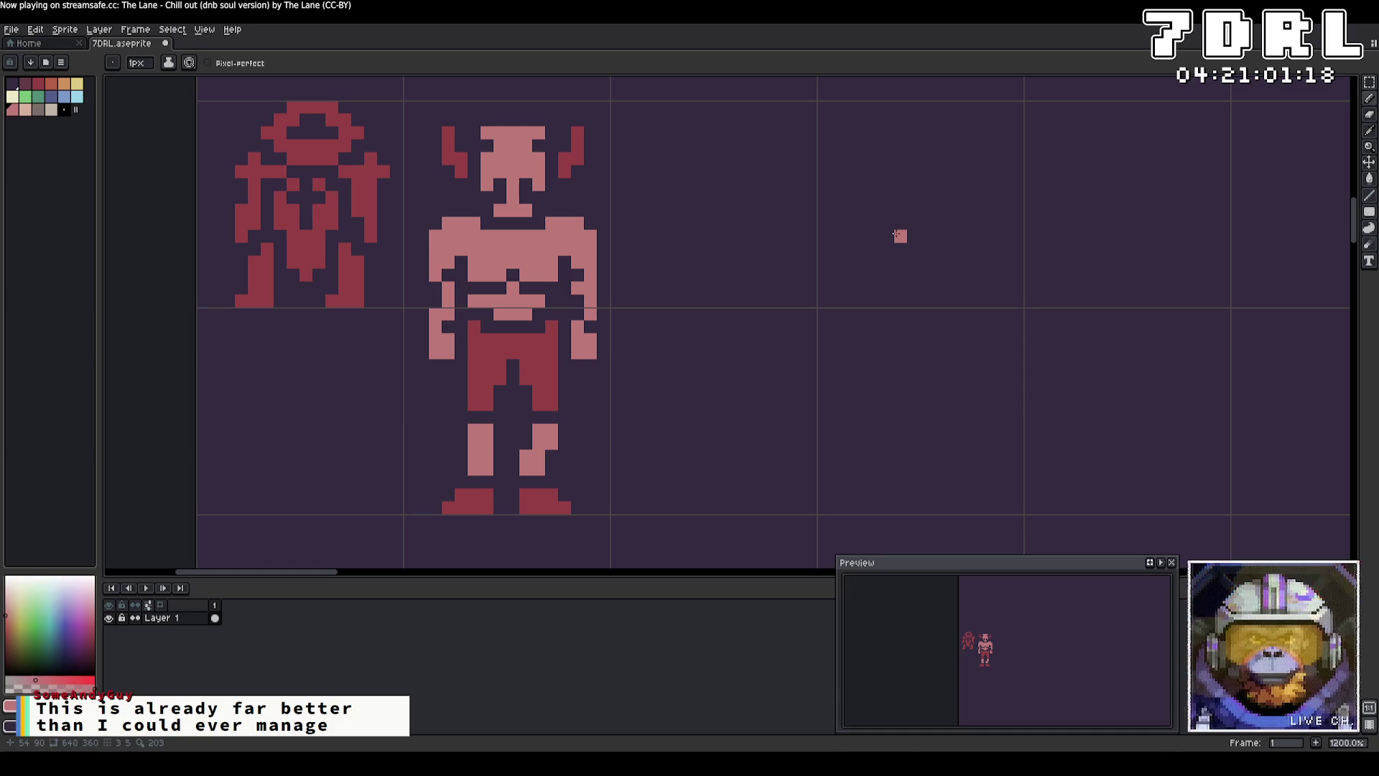
# Step: Paint two dark eyes, darken the head's top corners, then extend its top row pink on both sides
pyautogui.rightClick(523, 146)
pyautogui.rightClick(499, 146)
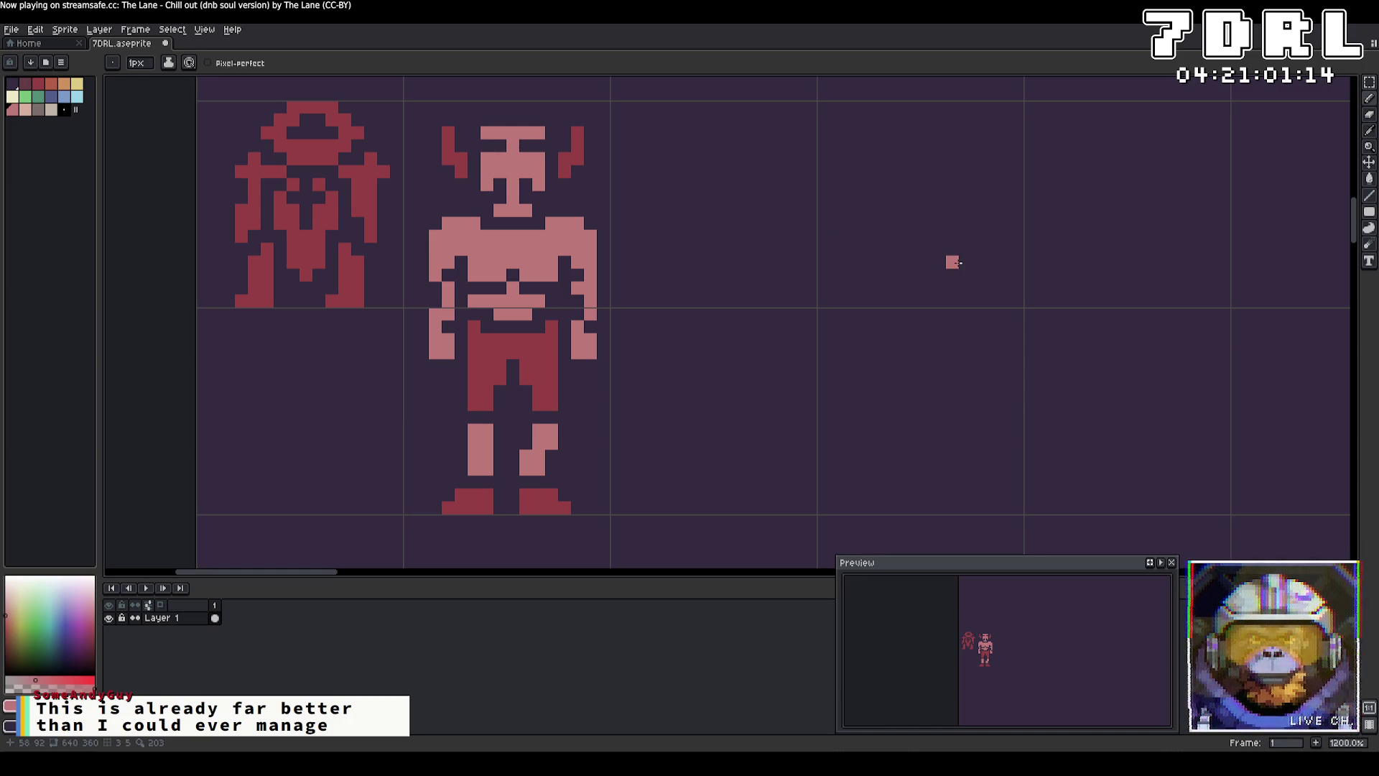
pyautogui.rightClick(539, 133)
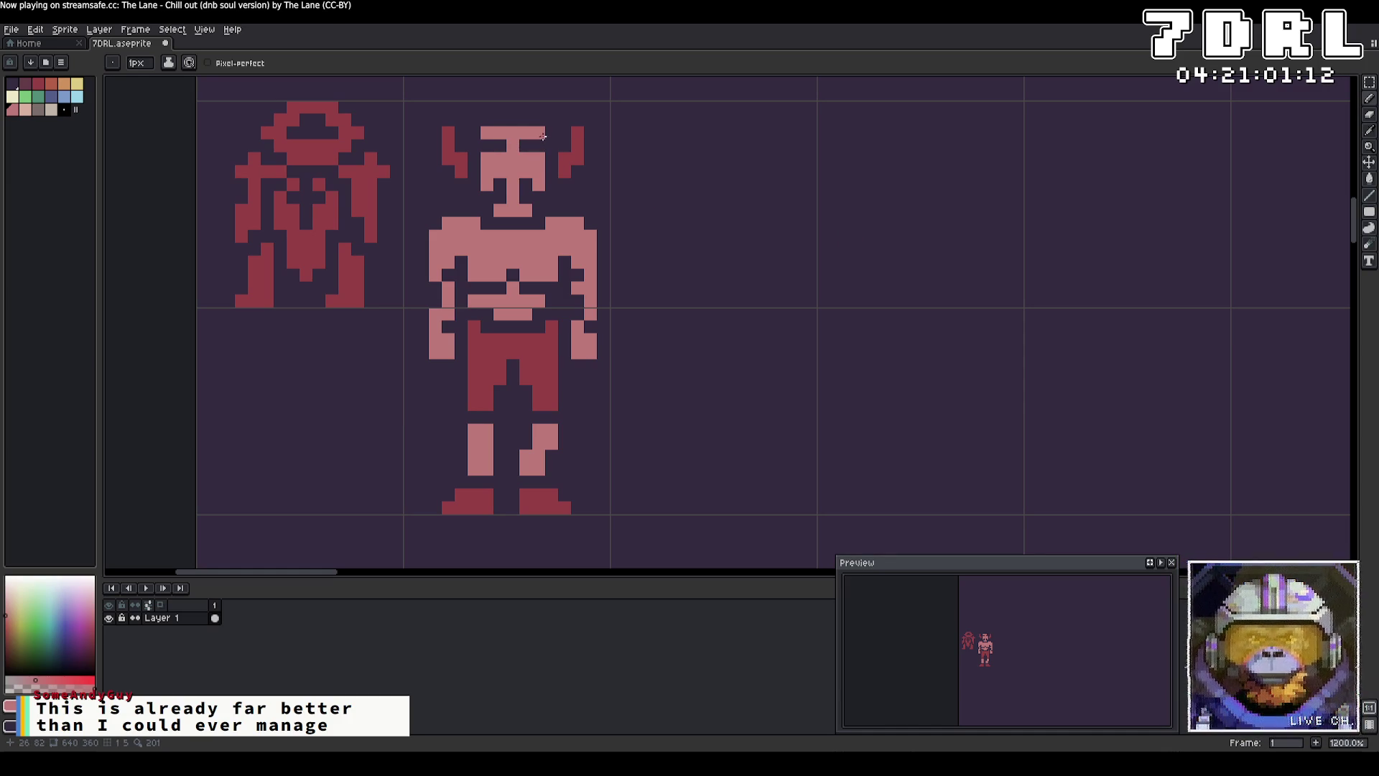
pyautogui.rightClick(487, 133)
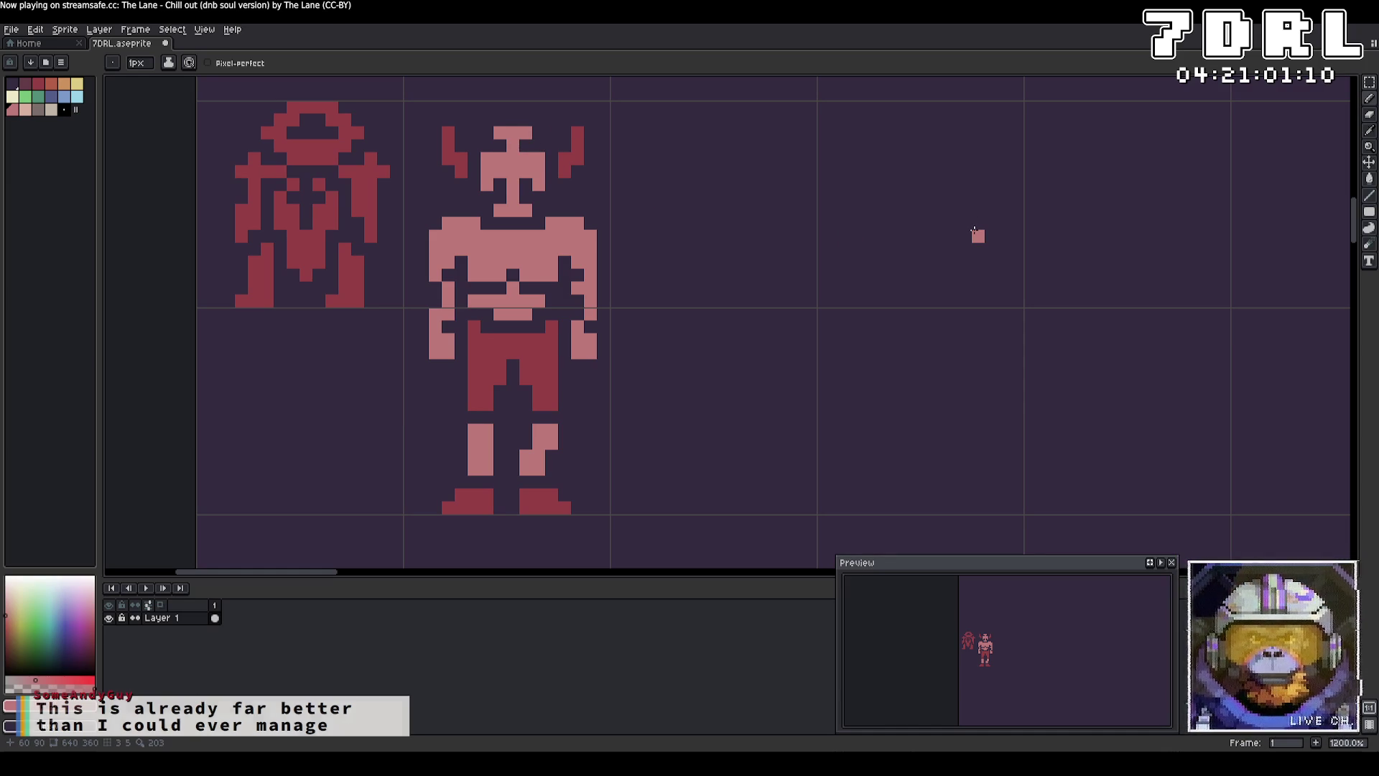
pyautogui.click(539, 133)
pyautogui.click(481, 134)
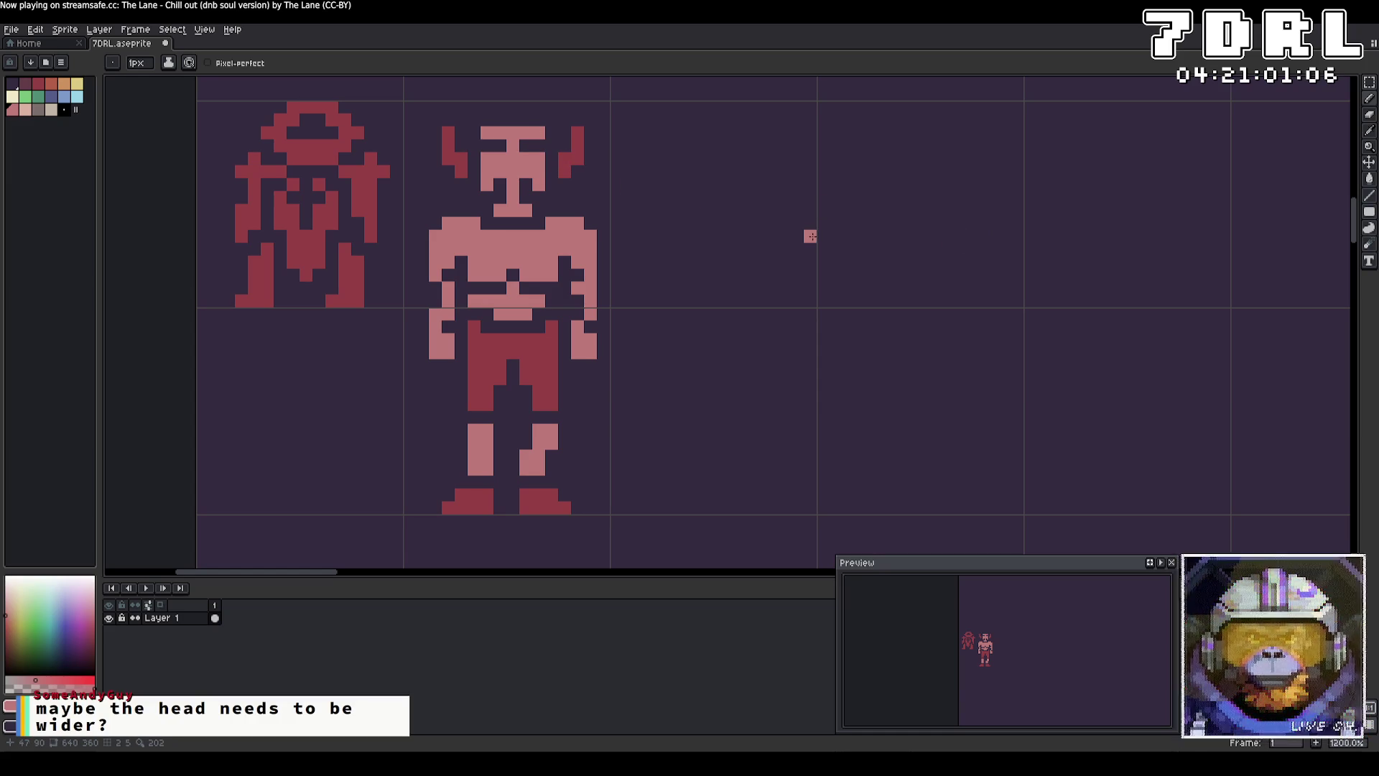
# Step: Widen the head's upper row in pink with dark ends, then build and run the project in Godot
pyautogui.click(551, 147)
pyautogui.rightClick(498, 144)
pyautogui.click(474, 145)
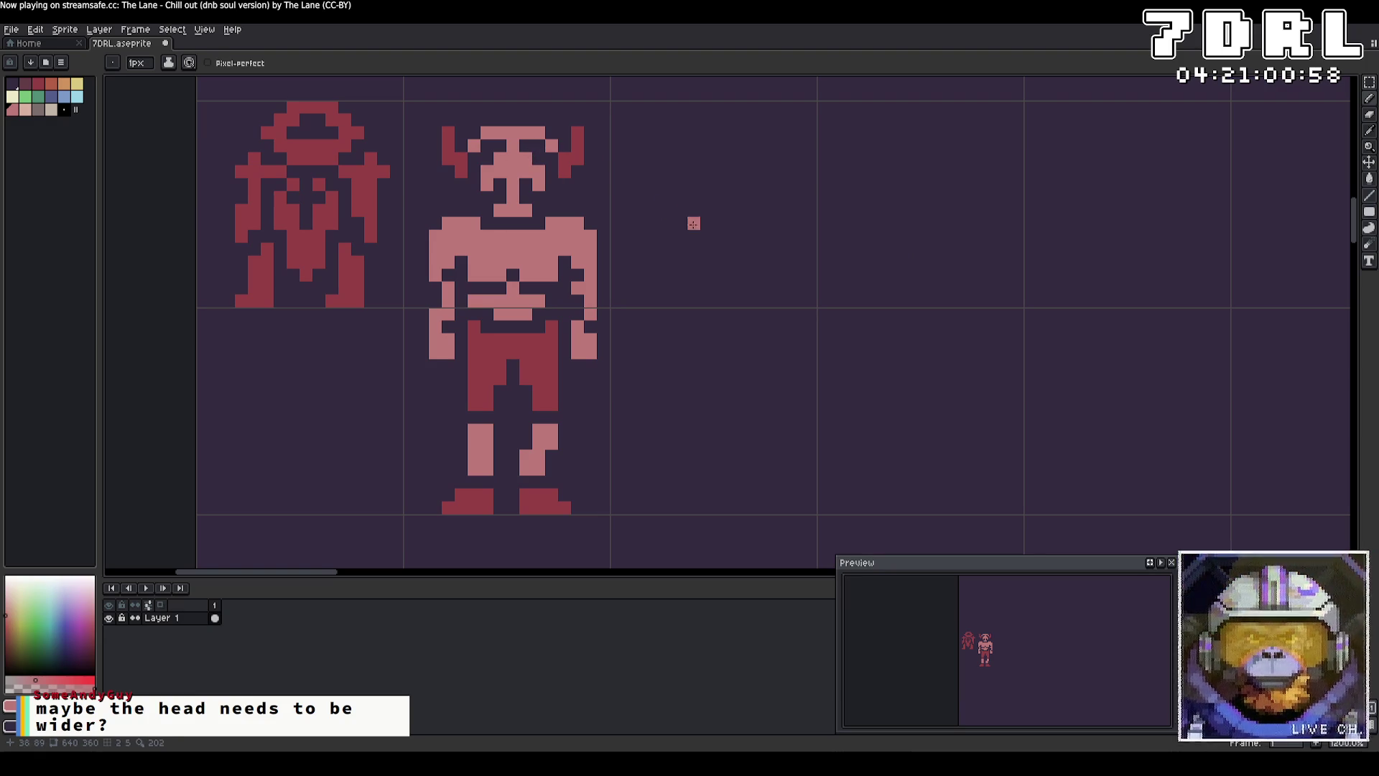
pyautogui.moveTo(539, 146); pyautogui.dragTo(498, 145)
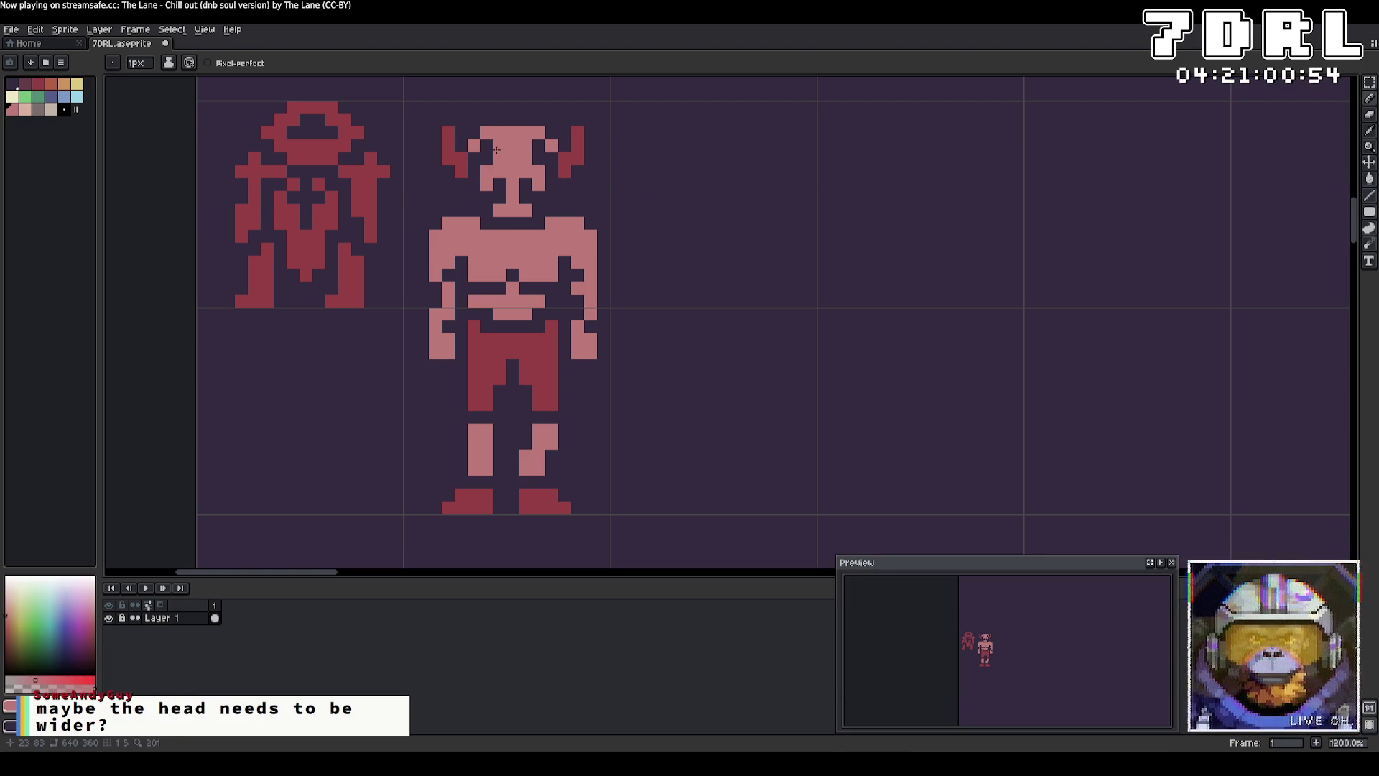
pyautogui.rightClick(474, 146)
pyautogui.rightClick(565, 146)
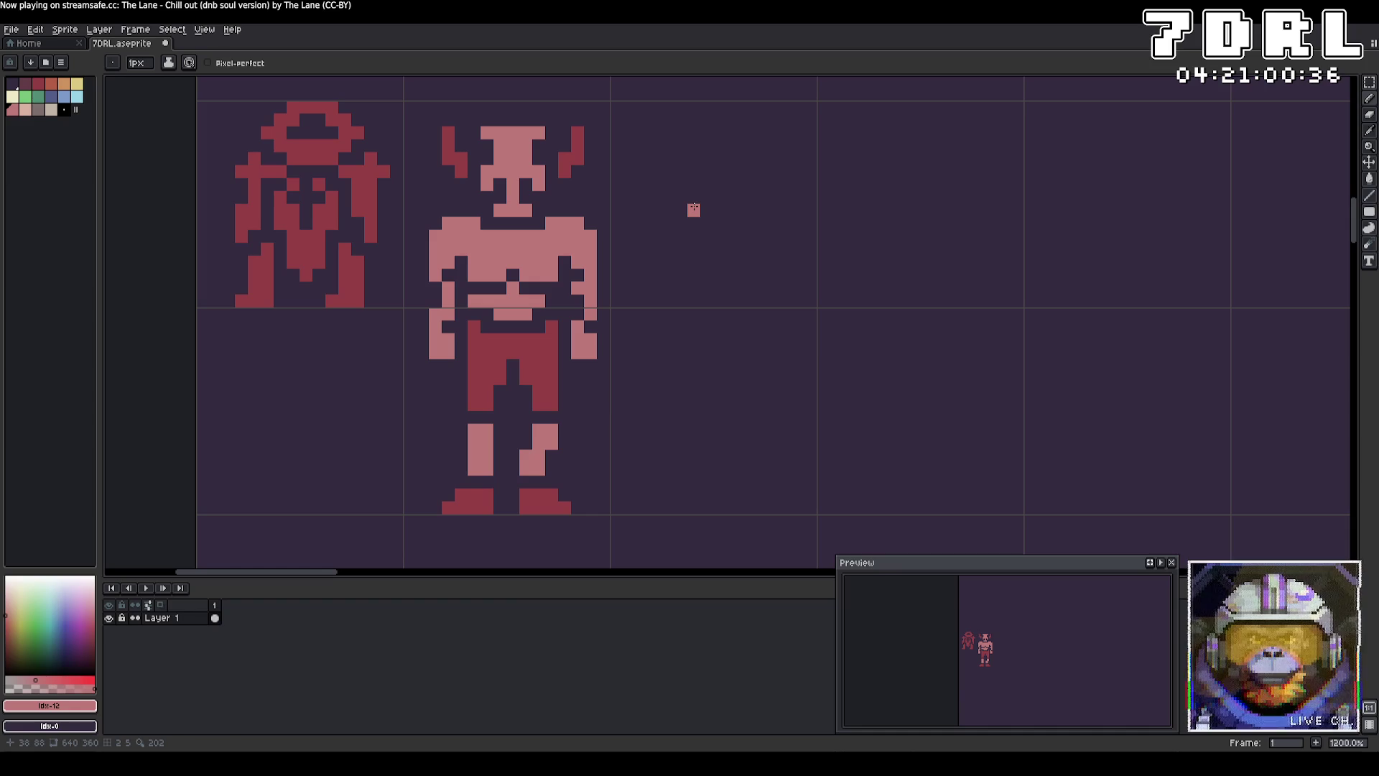
pyautogui.hotkey('alt', 'Tab')
pyautogui.press('F5')
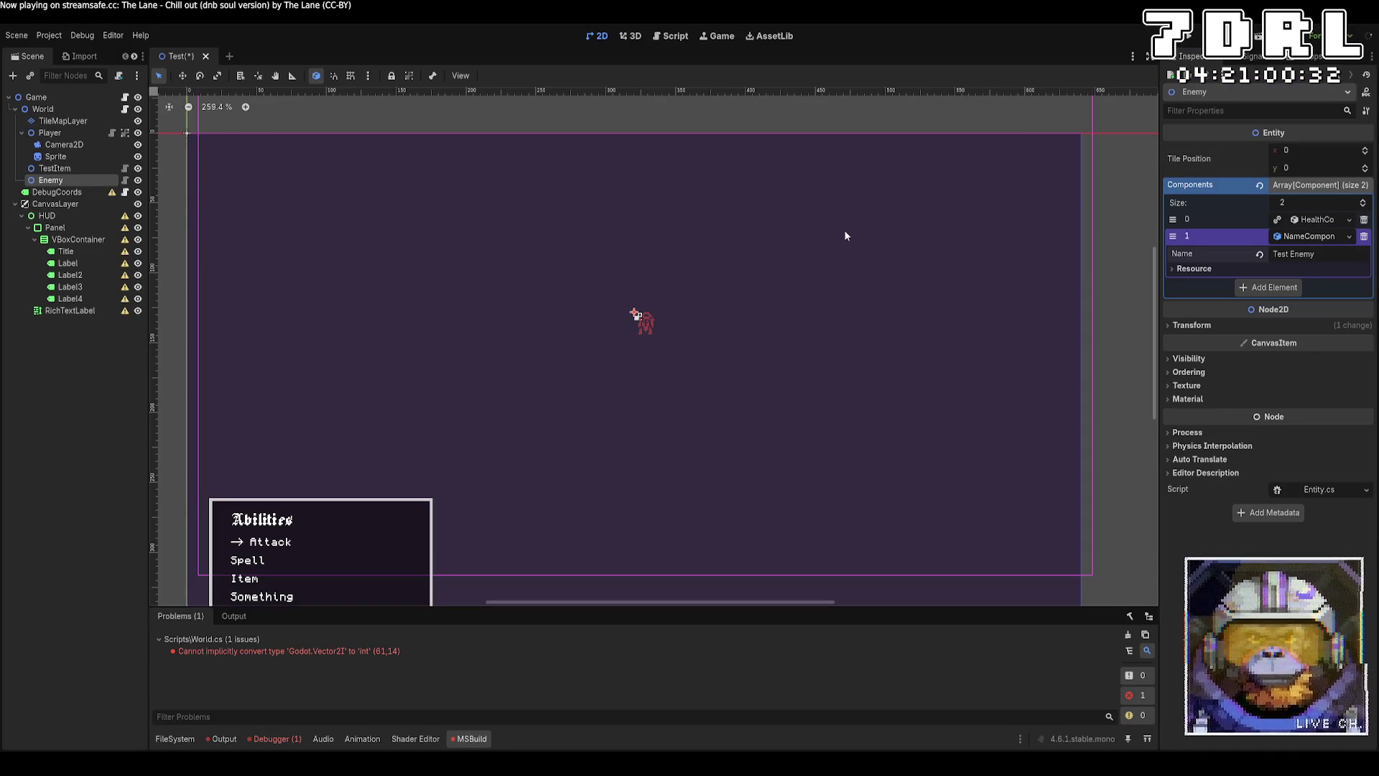
# Step: Jump to the conversion error and change GetTileSize's return type on line 59 from int to Vector2I
pyautogui.doubleClick(270, 652)
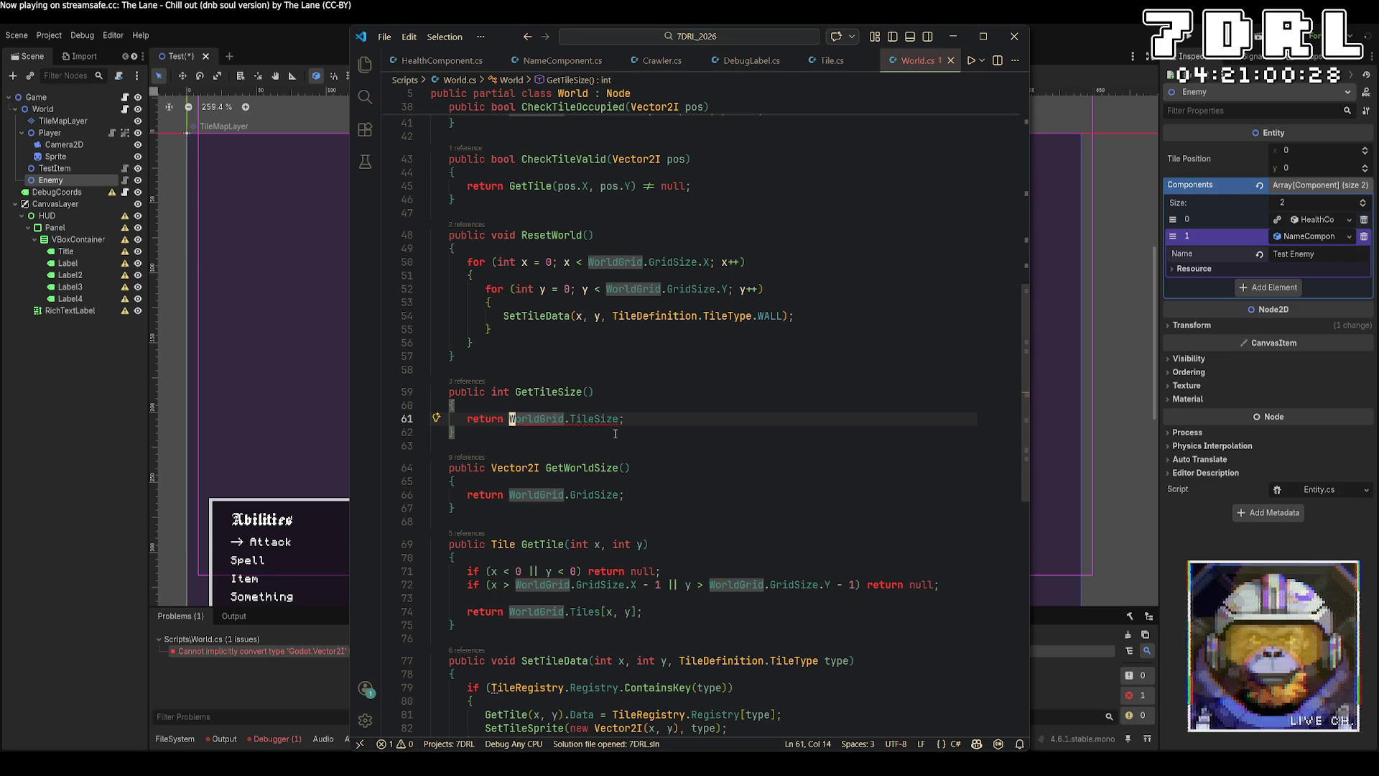
pyautogui.click(515, 468)
pyautogui.click(505, 391)
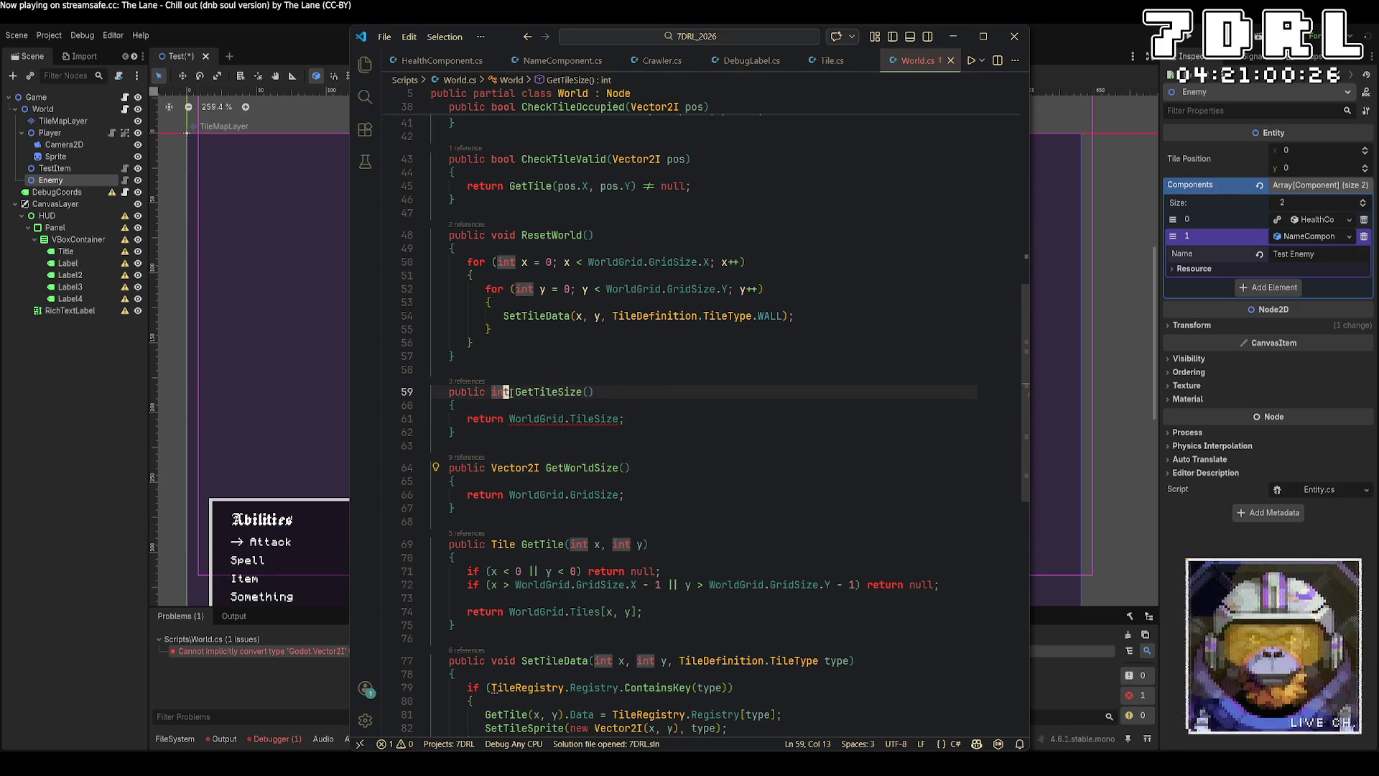
pyautogui.write('t')
pyautogui.press('BackSpace')
pyautogui.press('Delete')
pyautogui.press('BackSpace')
pyautogui.press('BackSpace')
pyautogui.write('Vect')
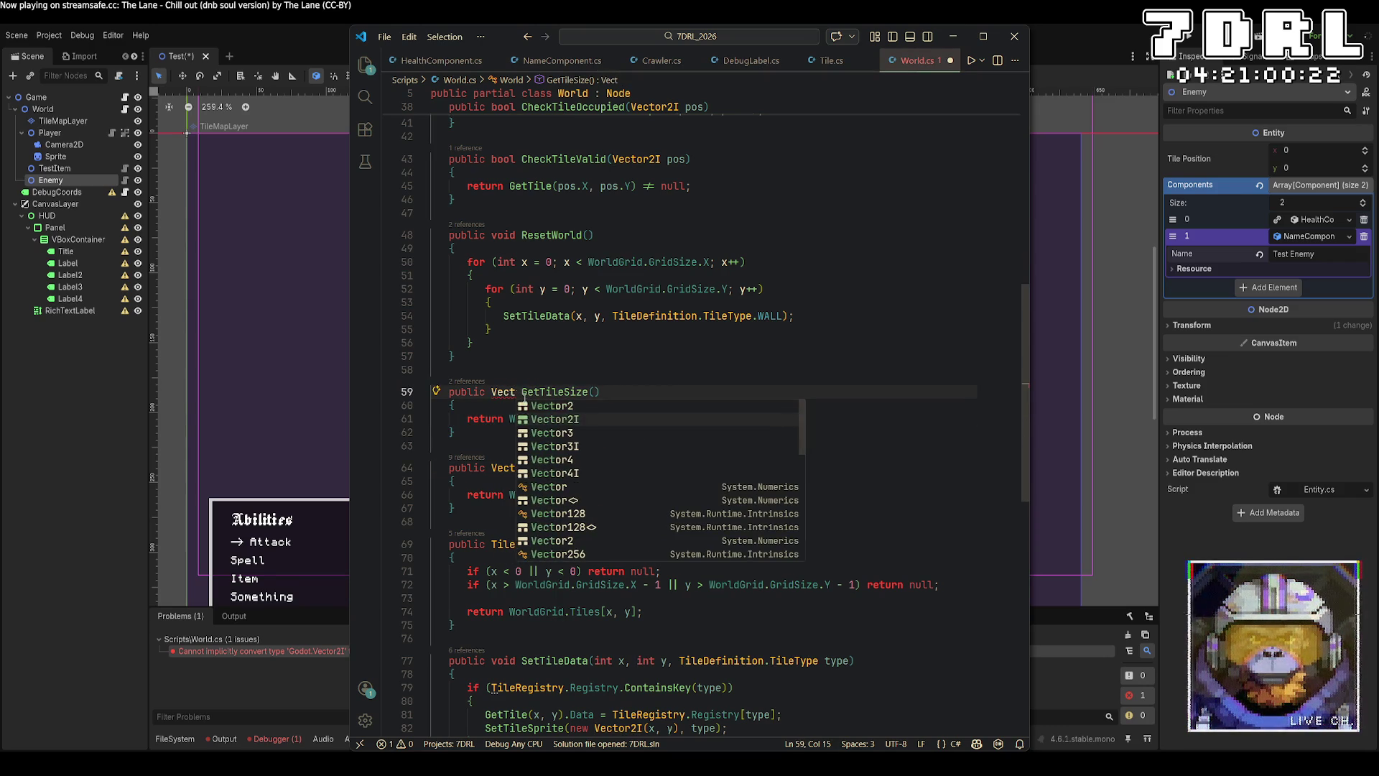
pyautogui.press('Return')
pyautogui.hotkey('alt', 'Tab')
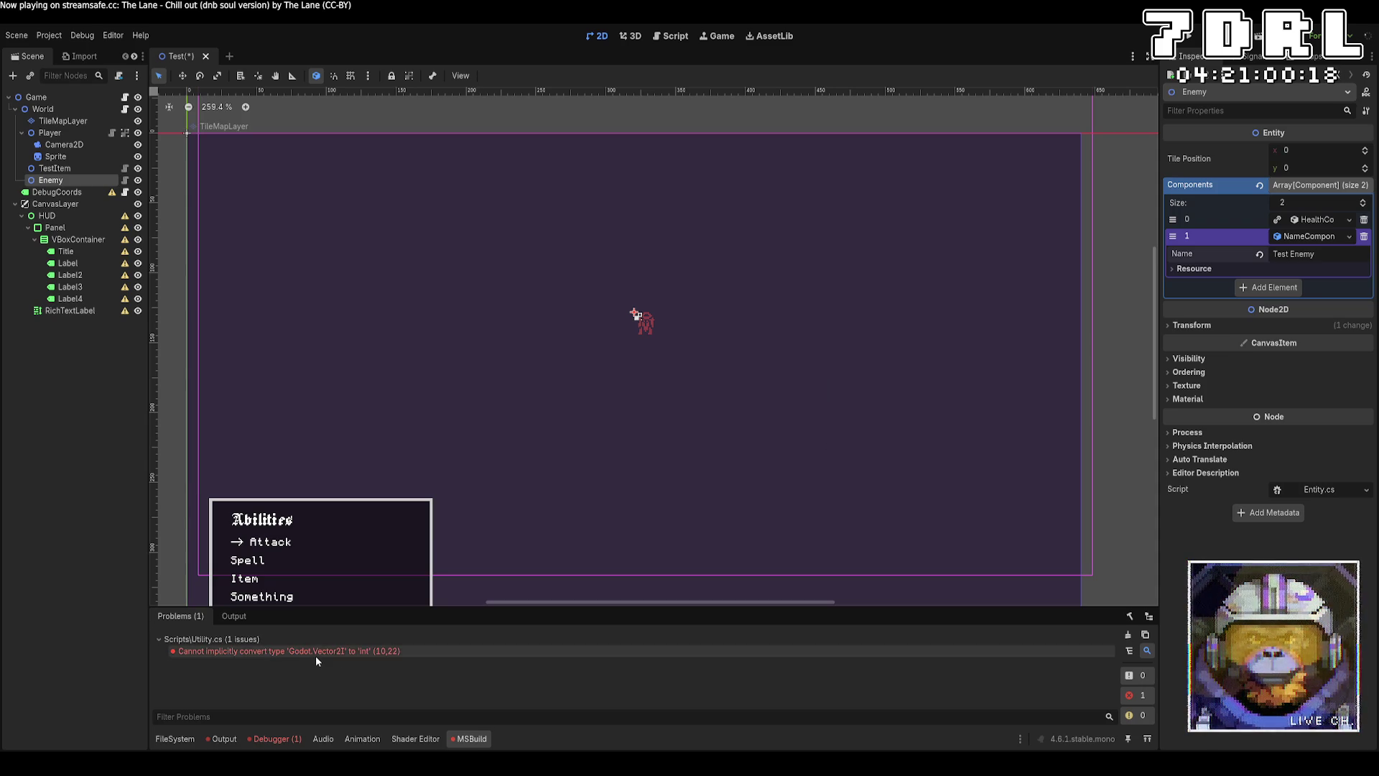
pyautogui.doubleClick(317, 651)
# Step: Change tileSize's type on line 10 of Utility.cs from int to Vector2I
pyautogui.click(823, 326)
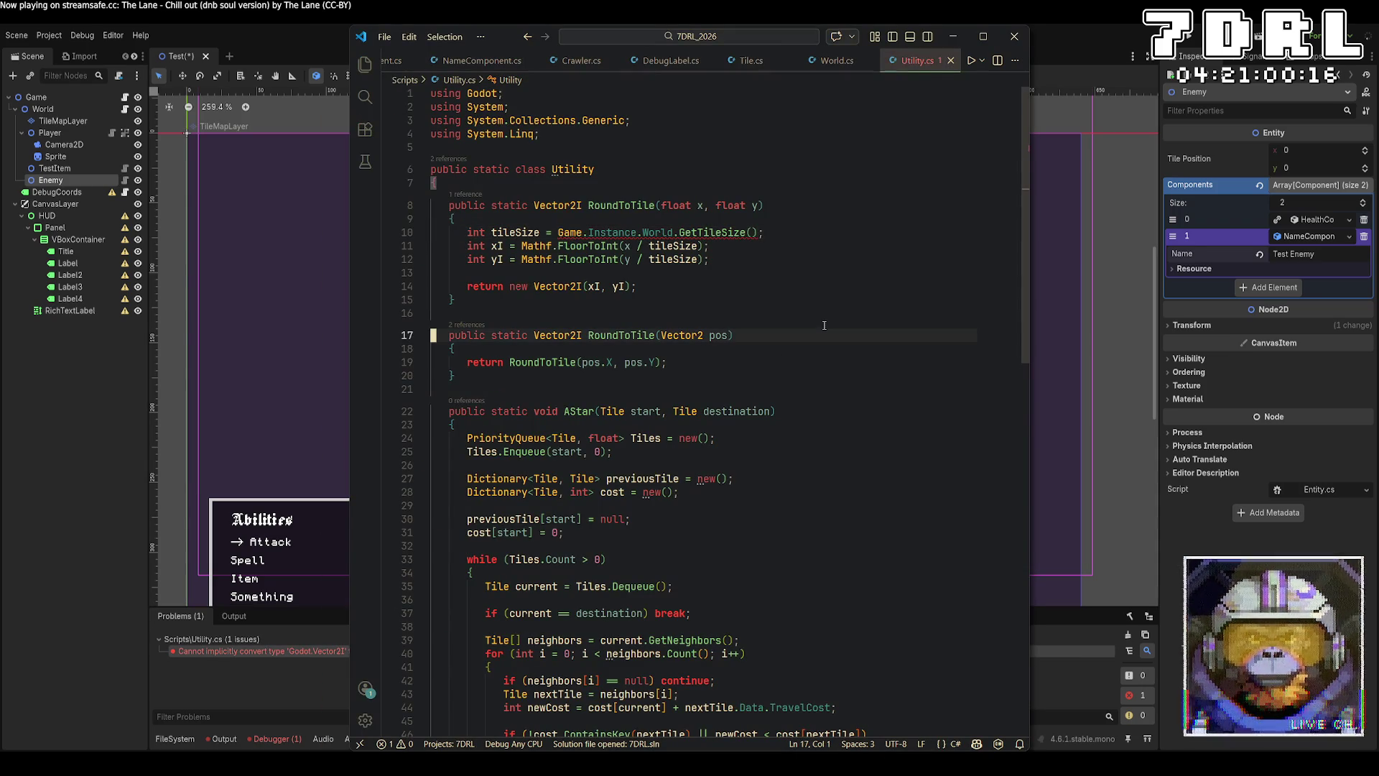
pyautogui.doubleClick(474, 232)
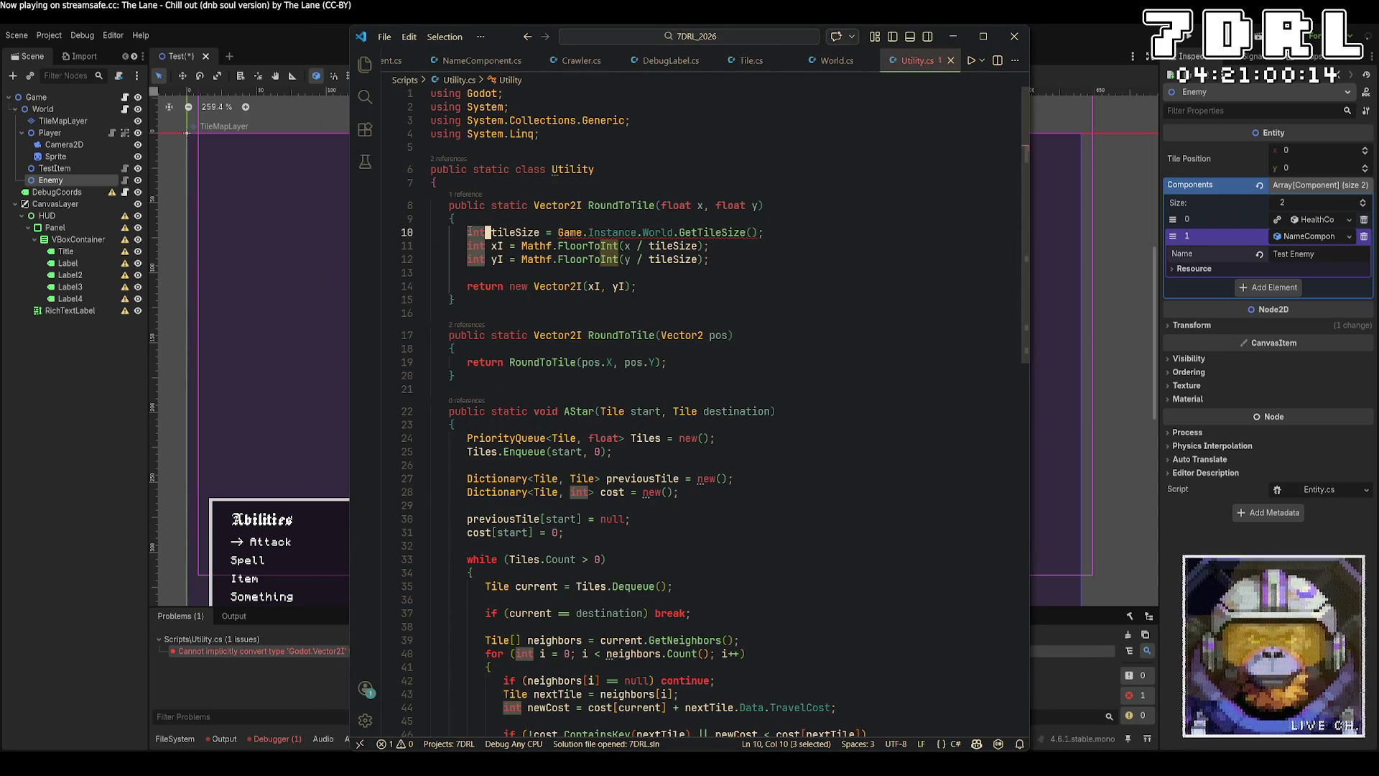
pyautogui.write('Vecot')
pyautogui.press('BackSpace')
pyautogui.press('BackSpace')
pyautogui.write('tor2I')
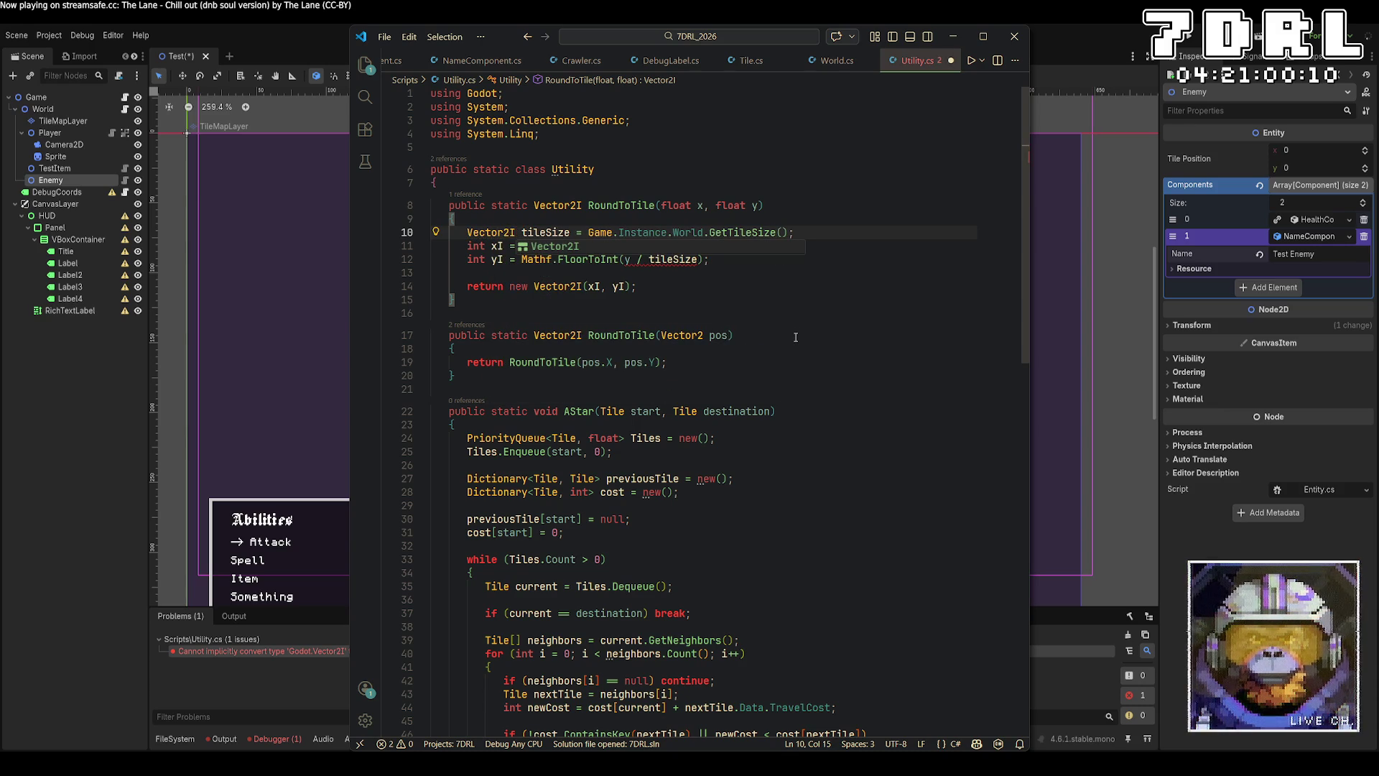
pyautogui.click(795, 337)
# Step: Divide by tileSize.X and tileSize.Y on lines 11–12 and save Utility.cs
pyautogui.click(697, 247)
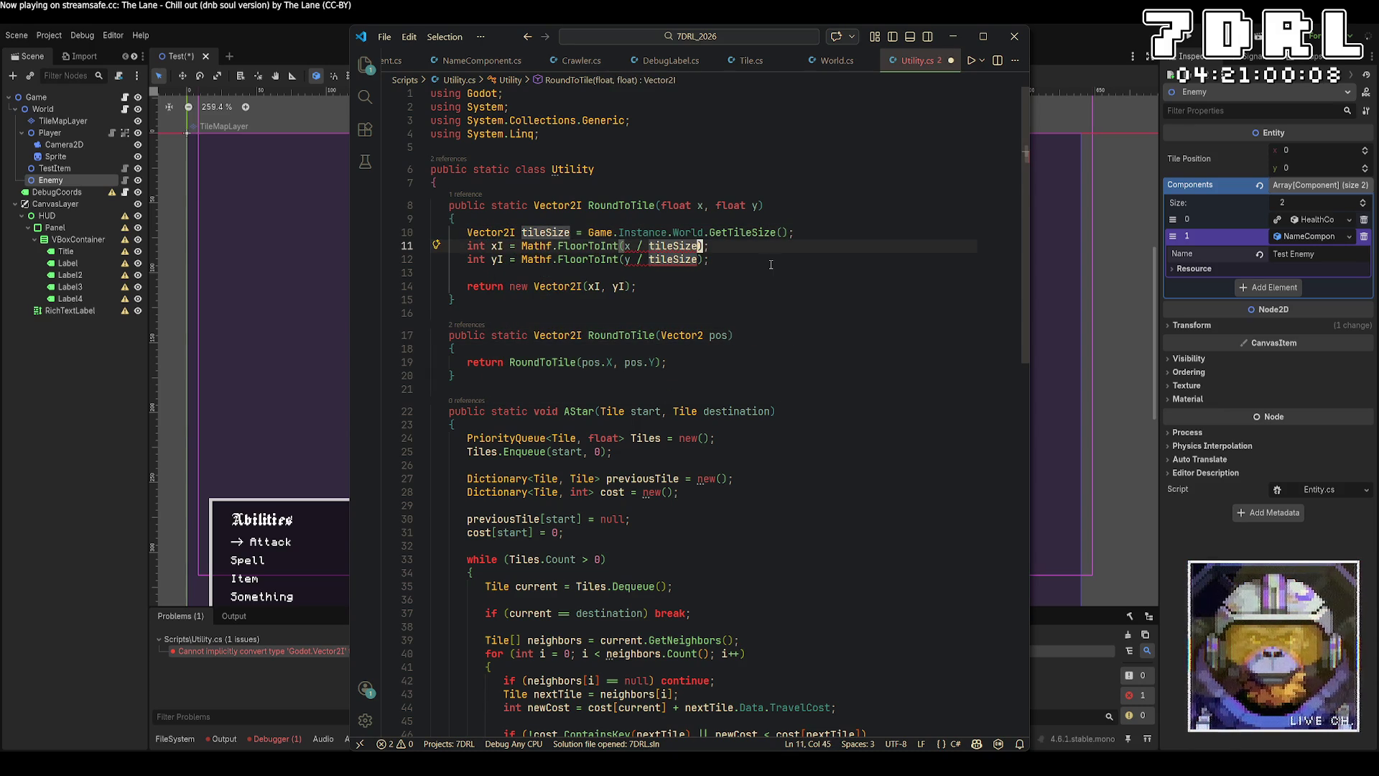
pyautogui.write('.x')
pyautogui.press('Down')
pyautogui.press('Left')
pyautogui.press('Left')
pyautogui.write('.Y')
pyautogui.press('Up')
pyautogui.press('BackSpace')
pyautogui.write('X')
pyautogui.hotkey('ctrl', 's')
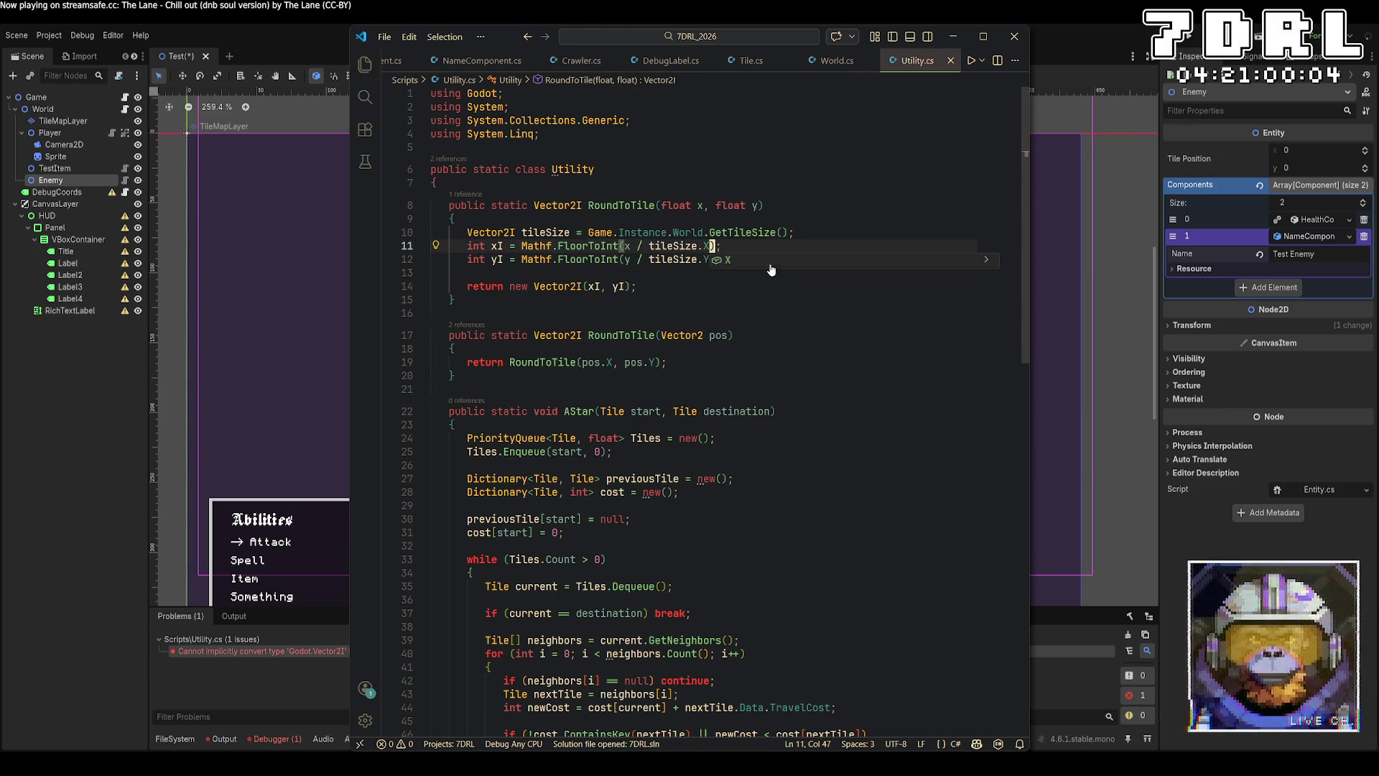
pyautogui.hotkey('alt', 'Tab')
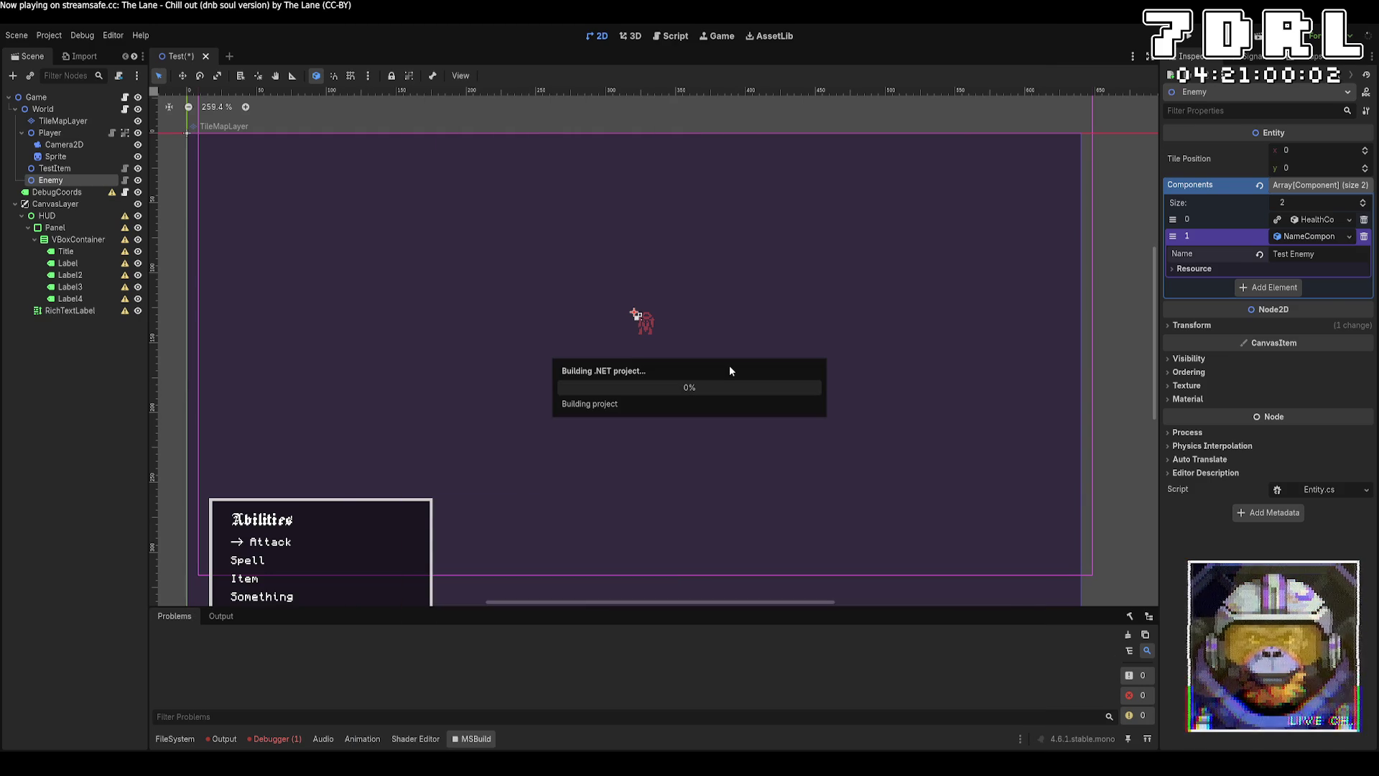
# Step: Open the null-reference error from the Debugger's Errors list to view its code
pyautogui.click(263, 740)
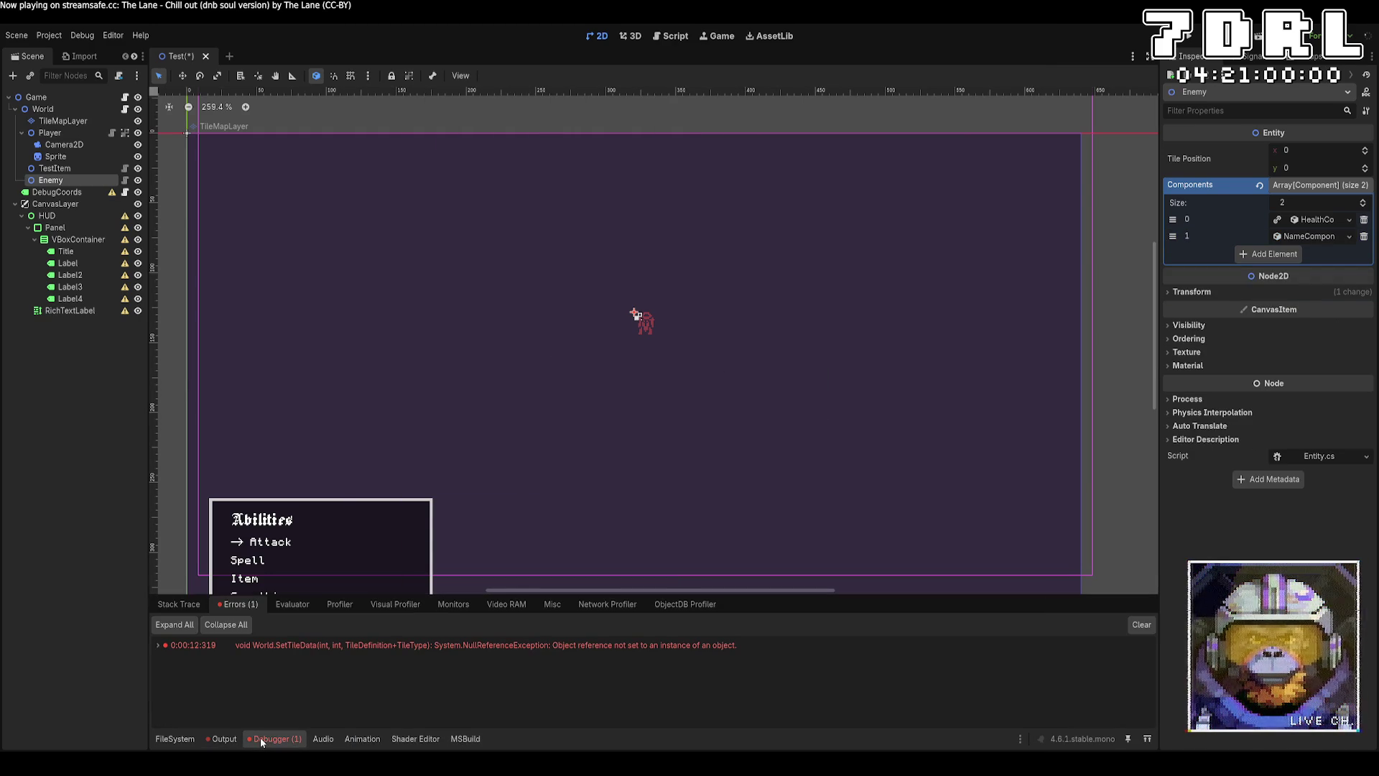
pyautogui.doubleClick(378, 645)
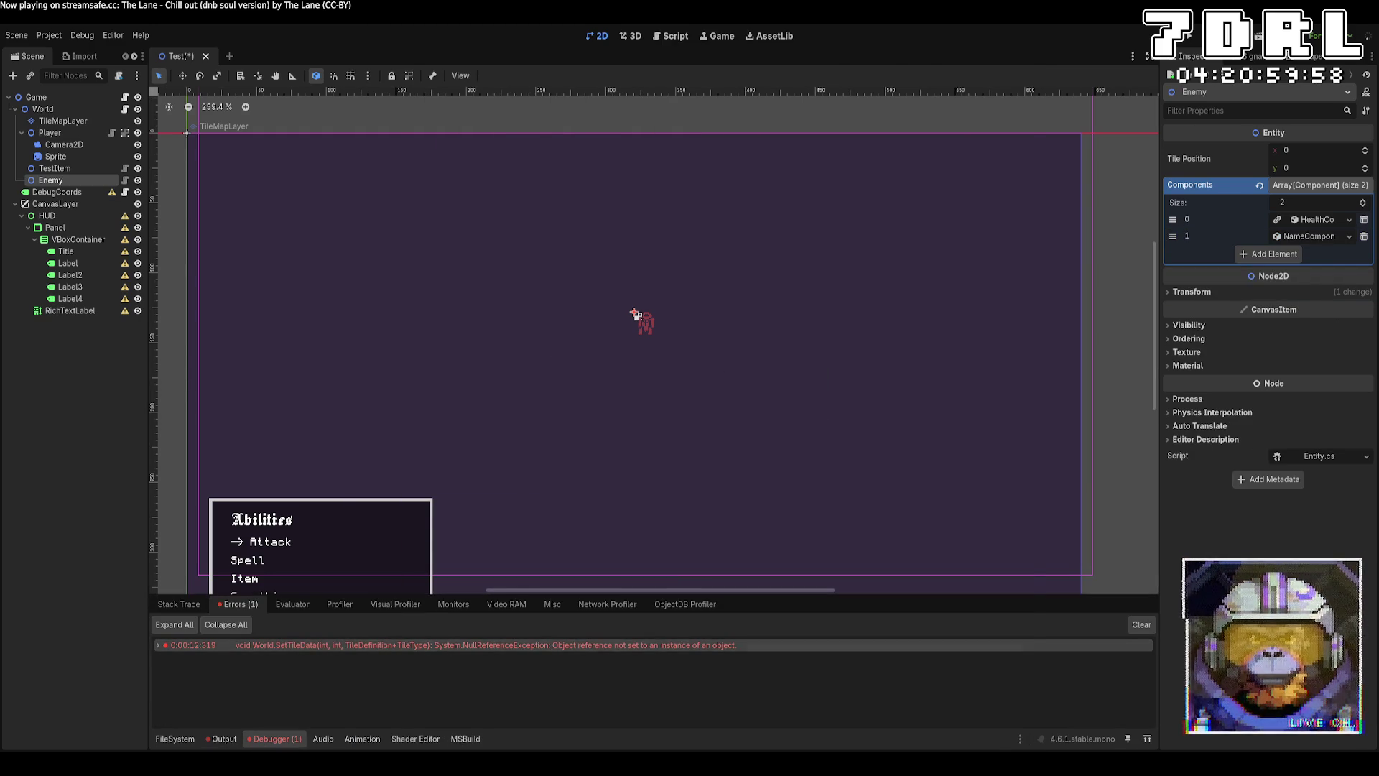
# Step: Run the game with F5 and regenerate the world map with R
pyautogui.hotkey('alt', 'Tab')
pyautogui.press('F5')
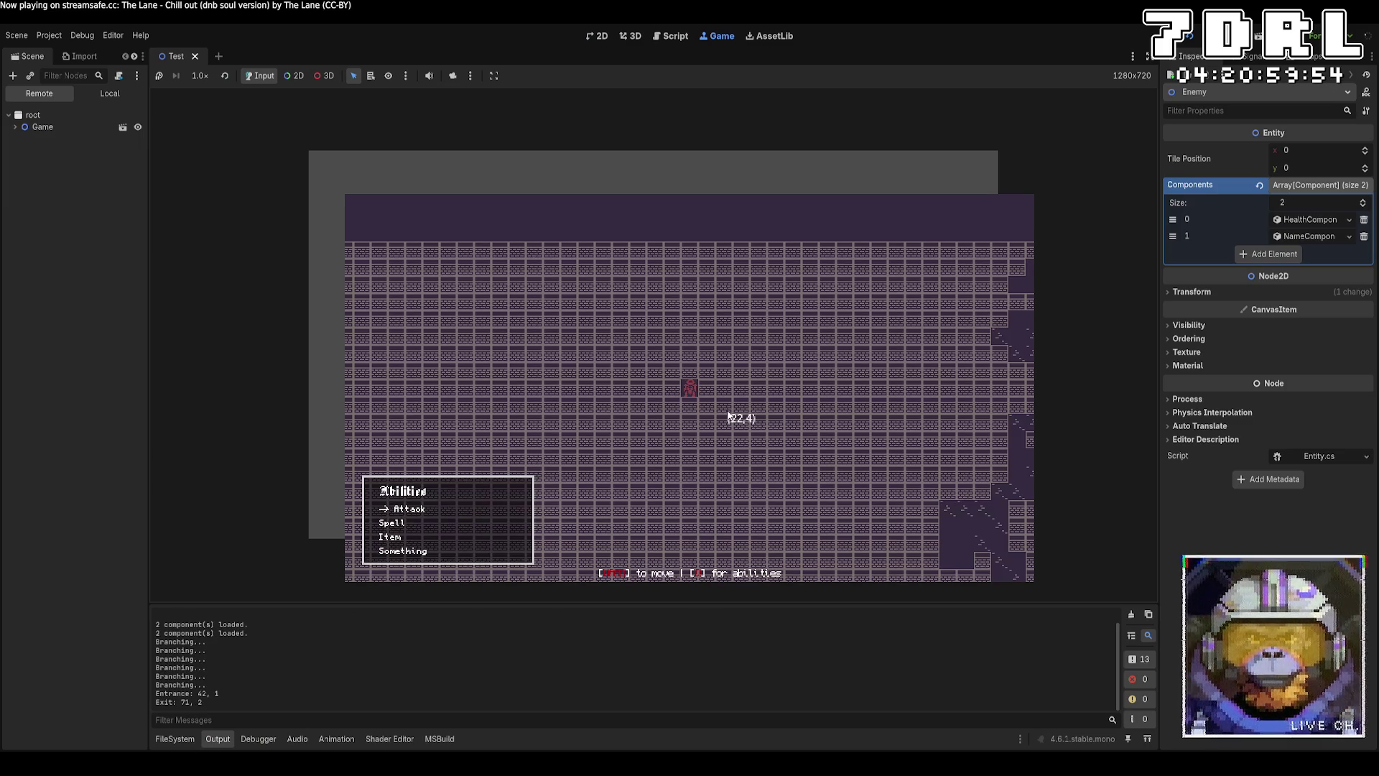
pyautogui.press('r')
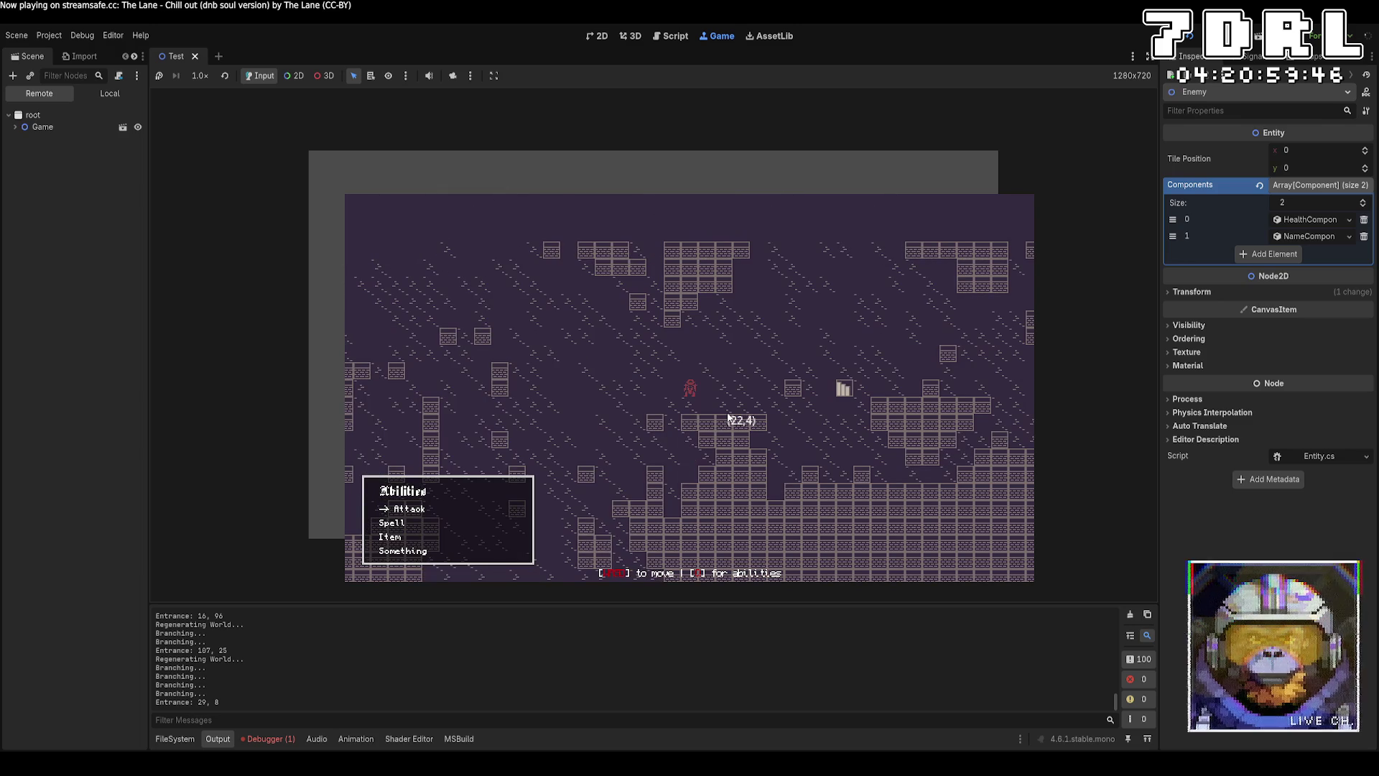
# Step: Walk the player around the generated map with the arrow keys
pyautogui.press('Down')
pyautogui.press('Left')
pyautogui.press('Down')
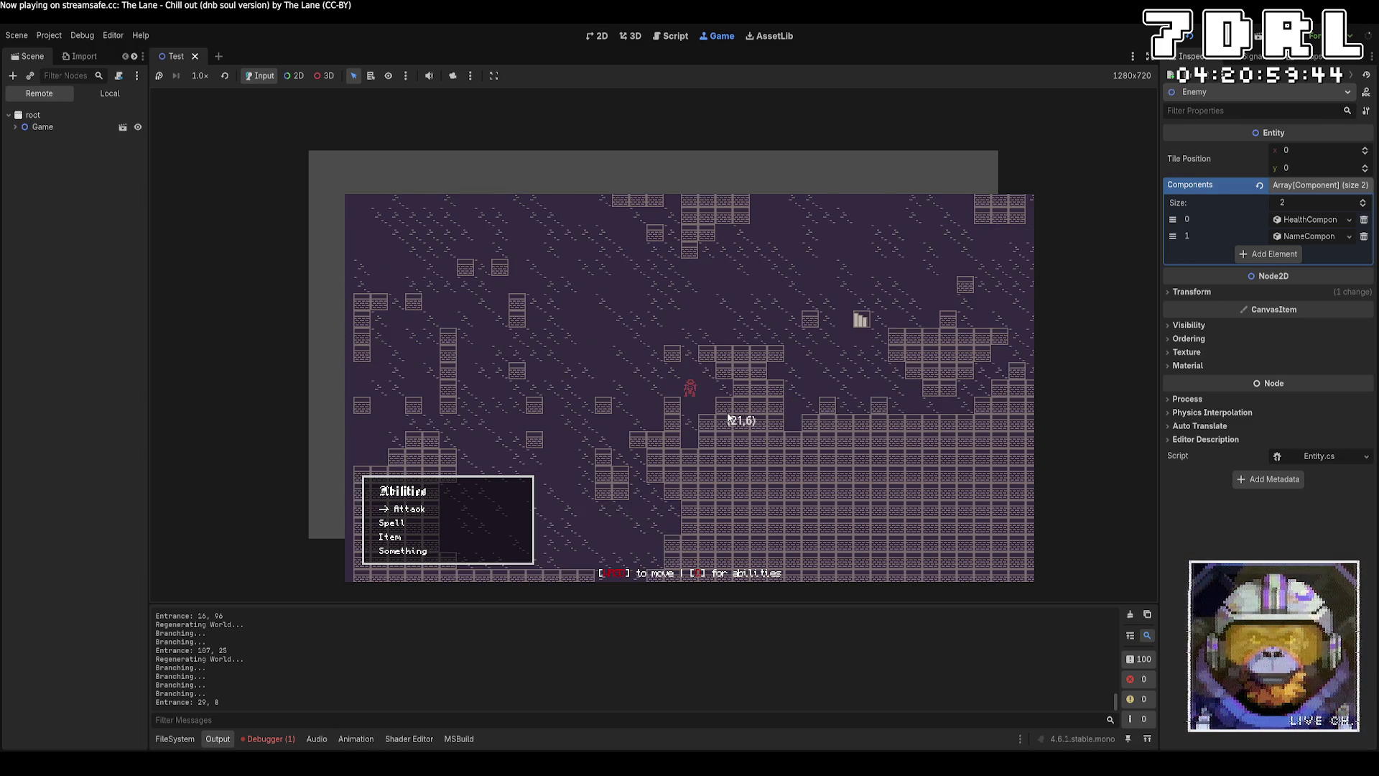
pyautogui.press('Left')
pyautogui.press('Left')
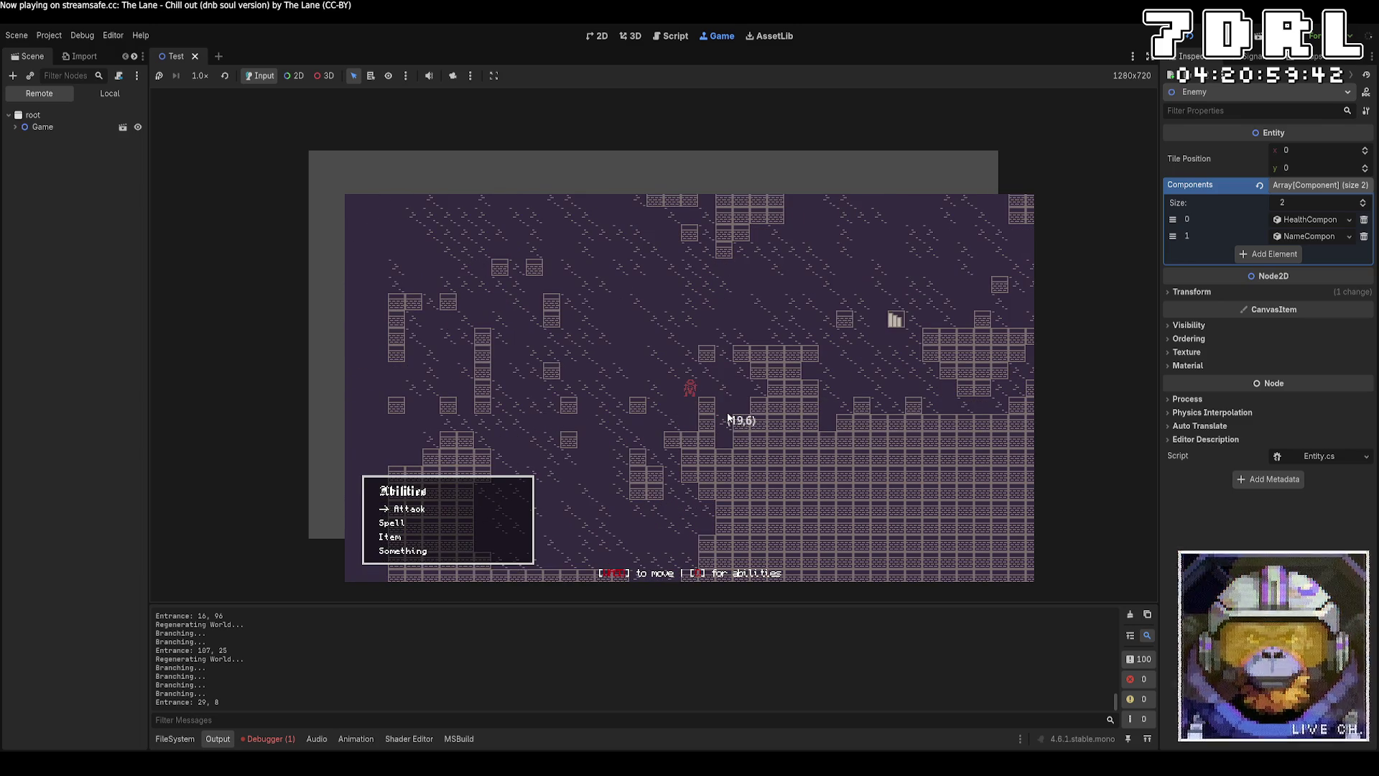
pyautogui.press('Down')
pyautogui.press('Left')
pyautogui.press('Left')
pyautogui.press('Down')
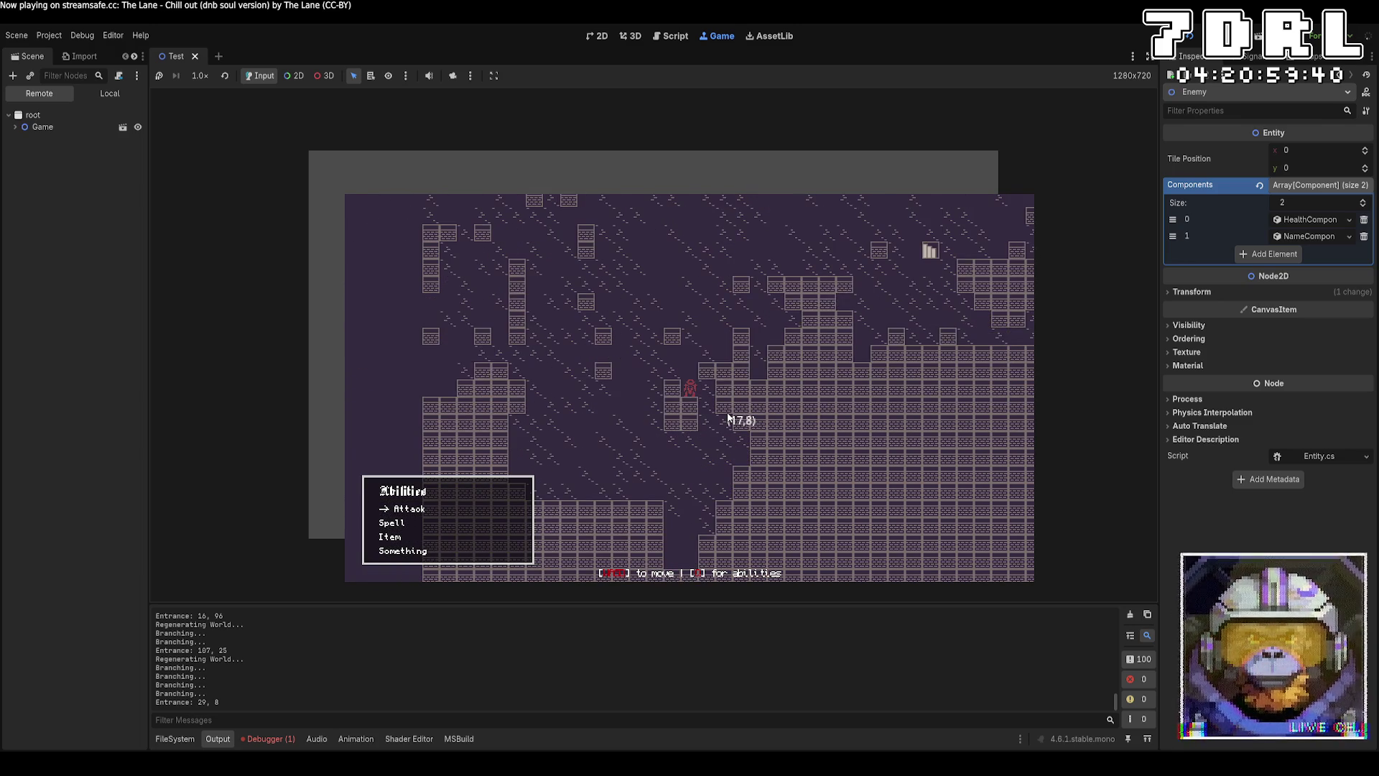
pyautogui.press('Left')
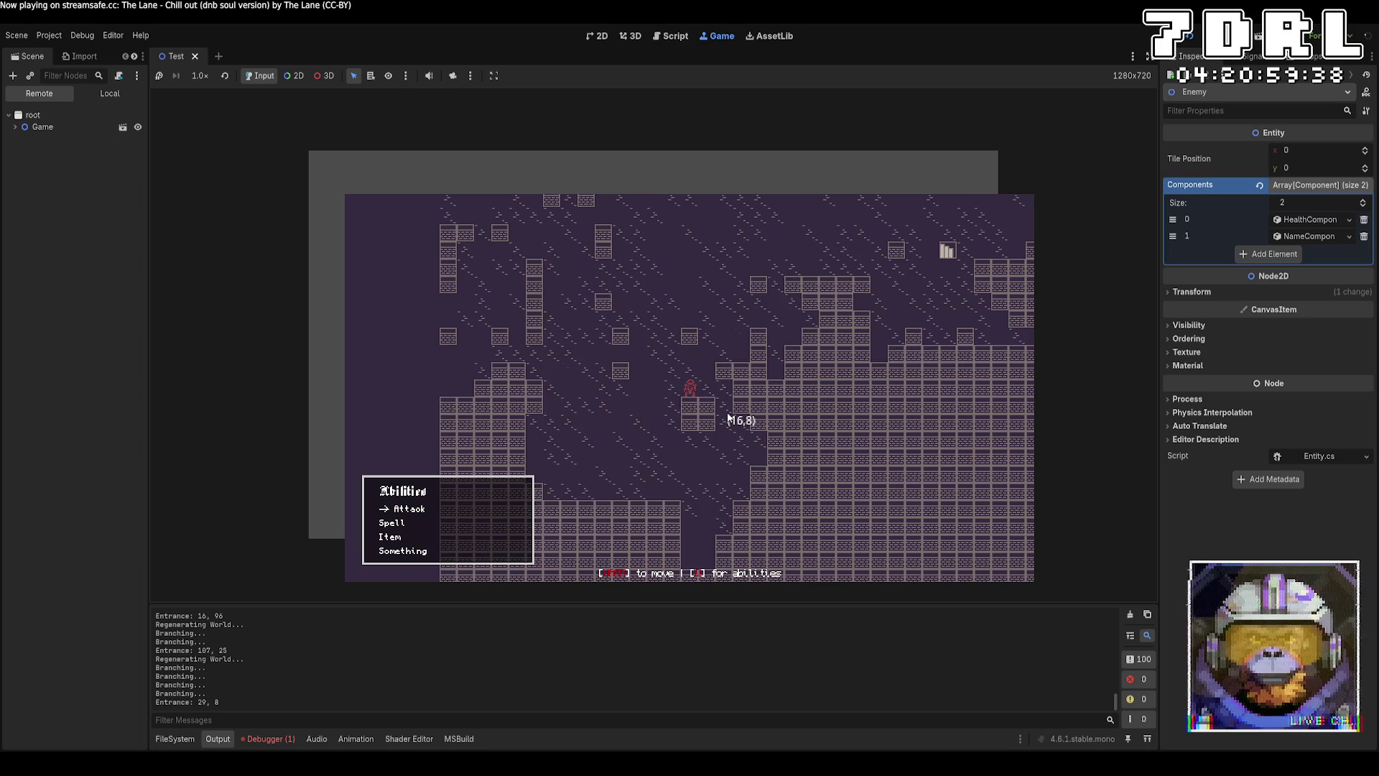
pyautogui.press('Up')
pyautogui.press('Down')
pyautogui.press('Down')
pyautogui.press('Right')
pyautogui.press('Right')
pyautogui.press('Right')
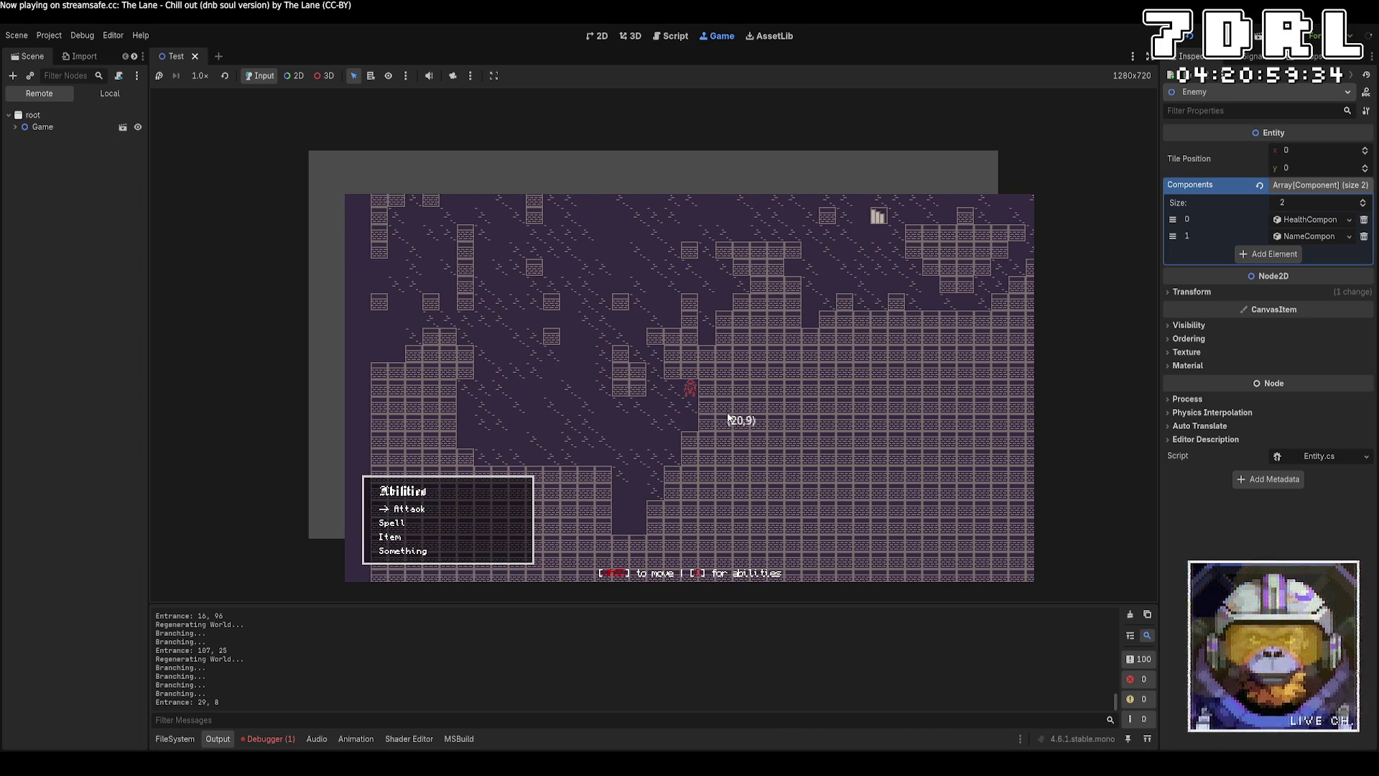
pyautogui.press('Down')
pyautogui.press('Down')
pyautogui.press('Up')
pyautogui.press('Up')
pyautogui.press('Down')
pyautogui.press('Left')
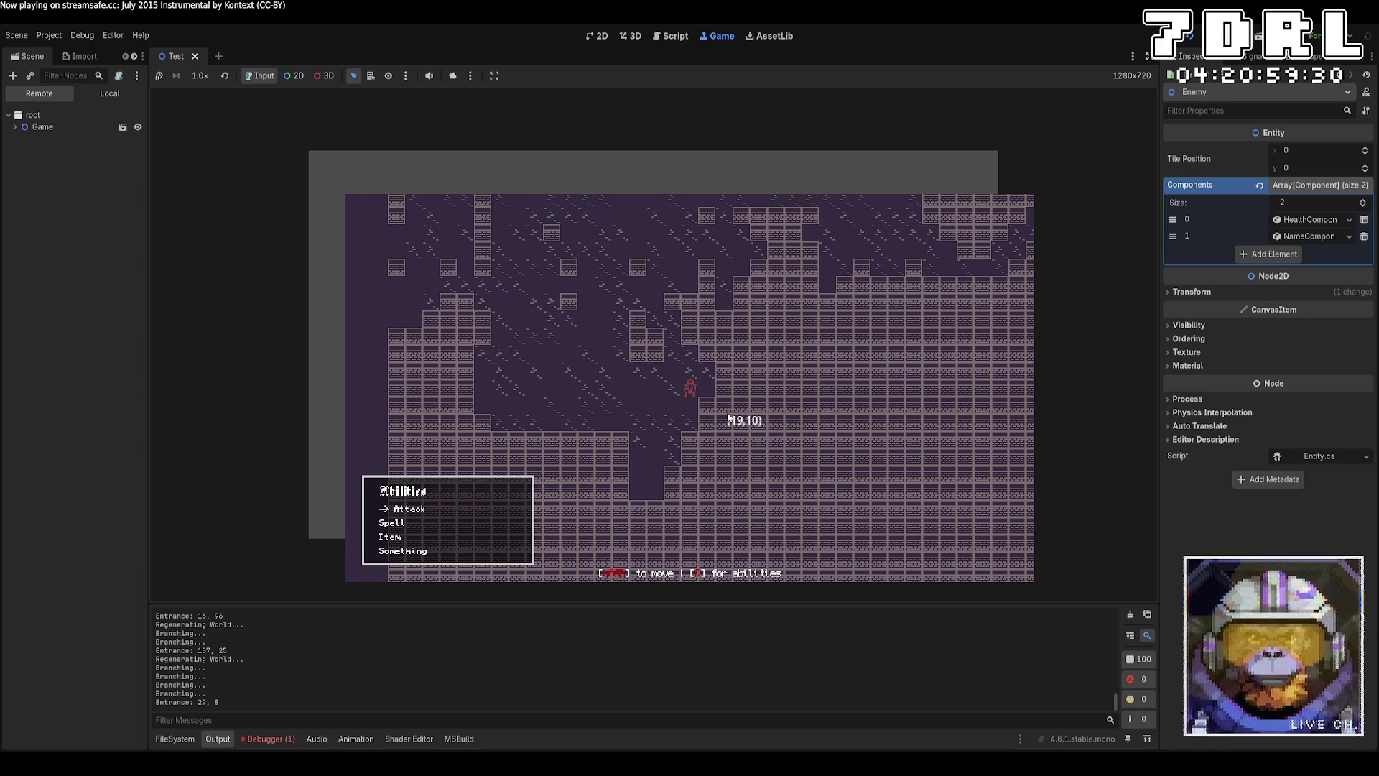
pyautogui.press('Left')
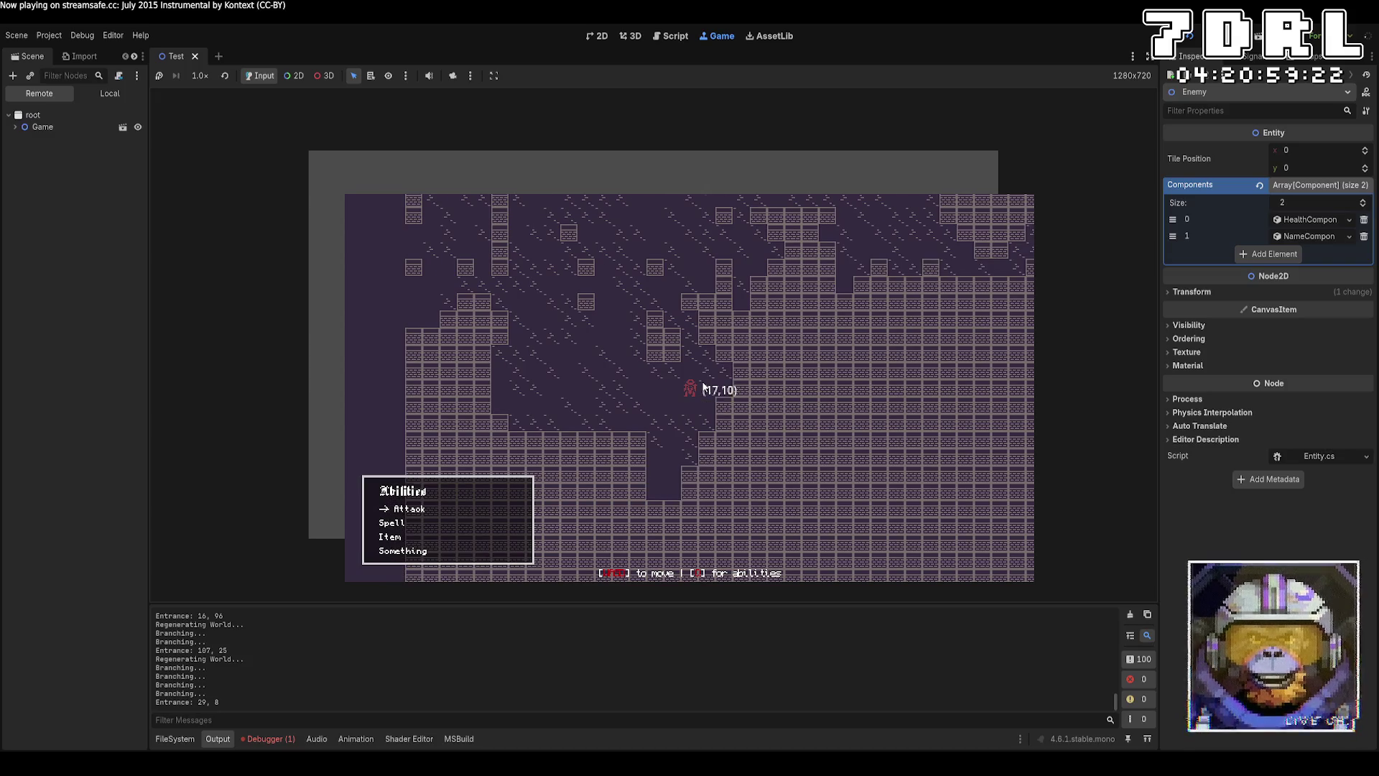
pyautogui.press('Left')
pyautogui.press('Down')
pyautogui.press('Left')
pyautogui.press('Up')
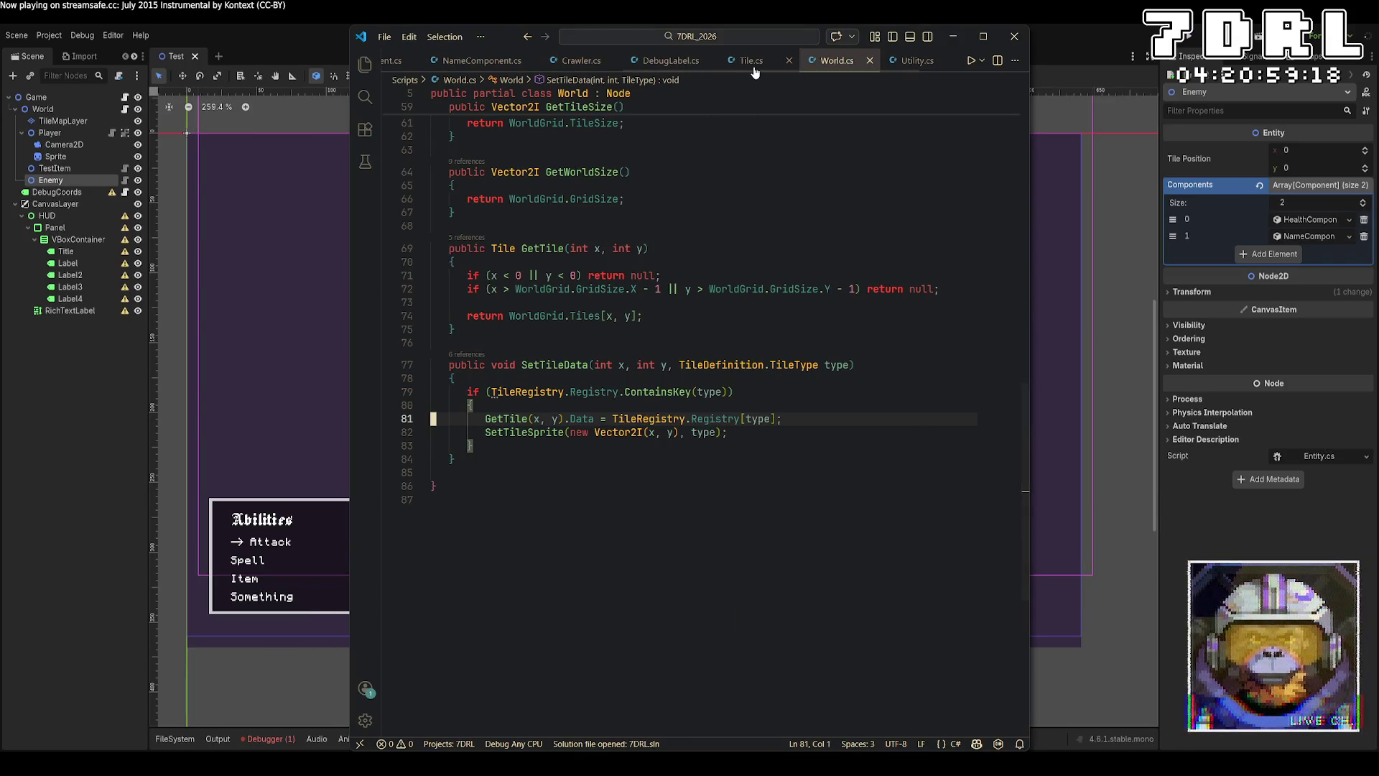
# Step: Look over the Tile.cs and Grid.cs code
pyautogui.click(752, 66)
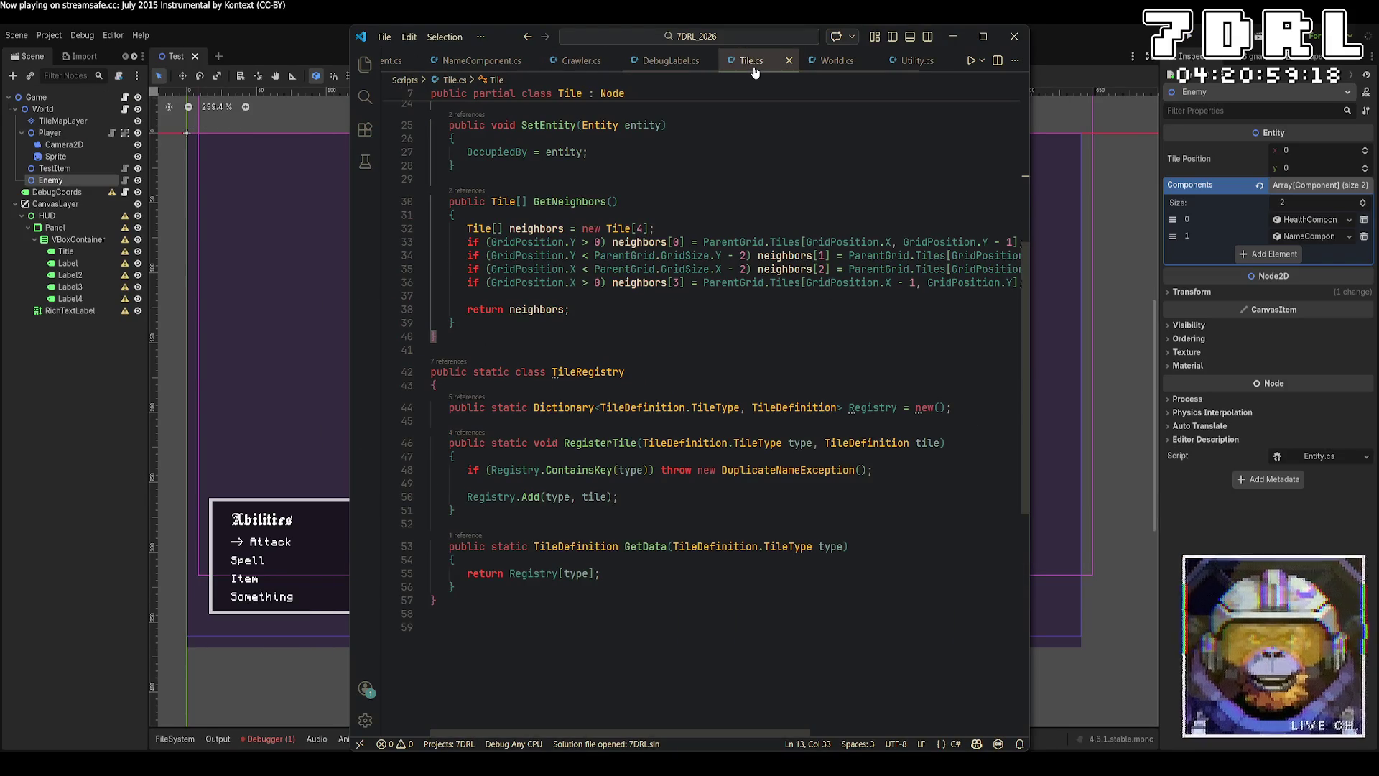
pyautogui.scroll(3, 720, 72)
pyautogui.scroll(2, 718, 68)
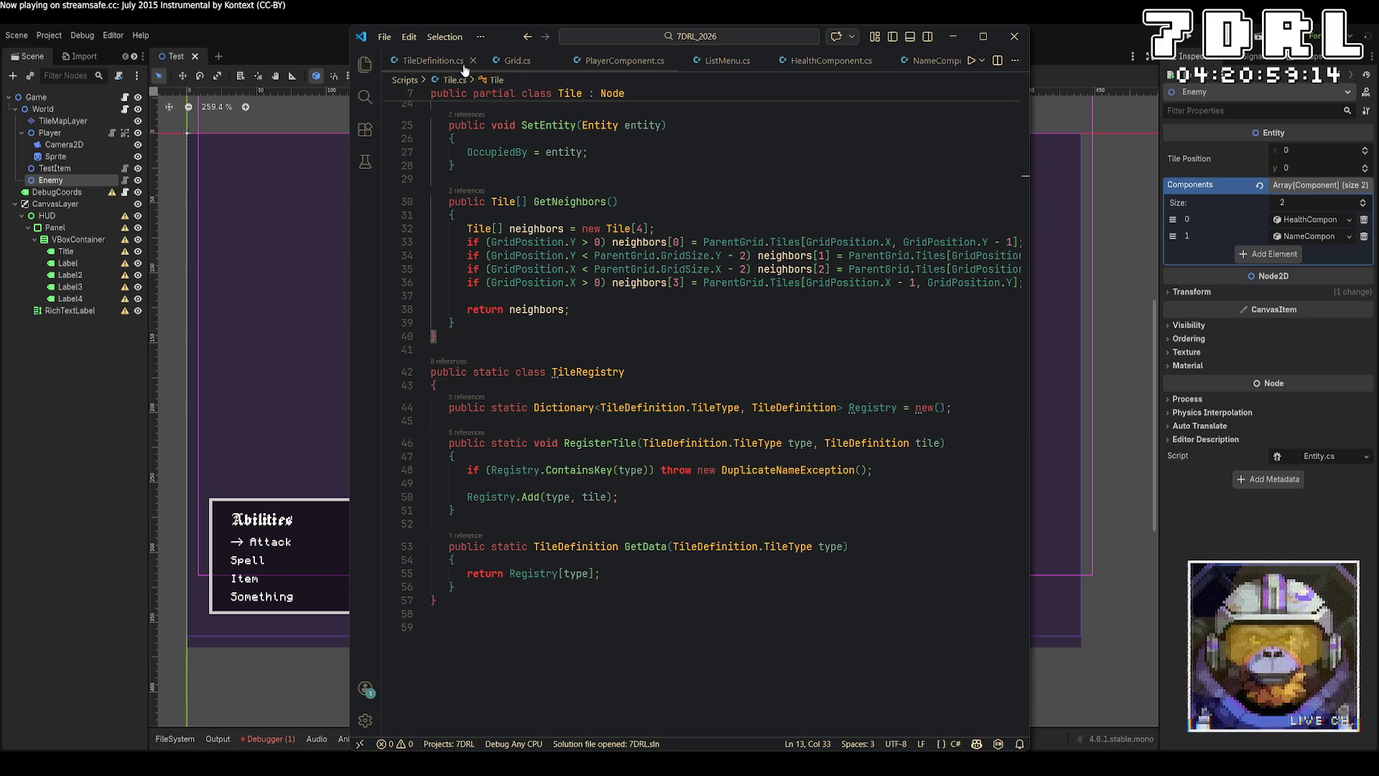
pyautogui.click(515, 61)
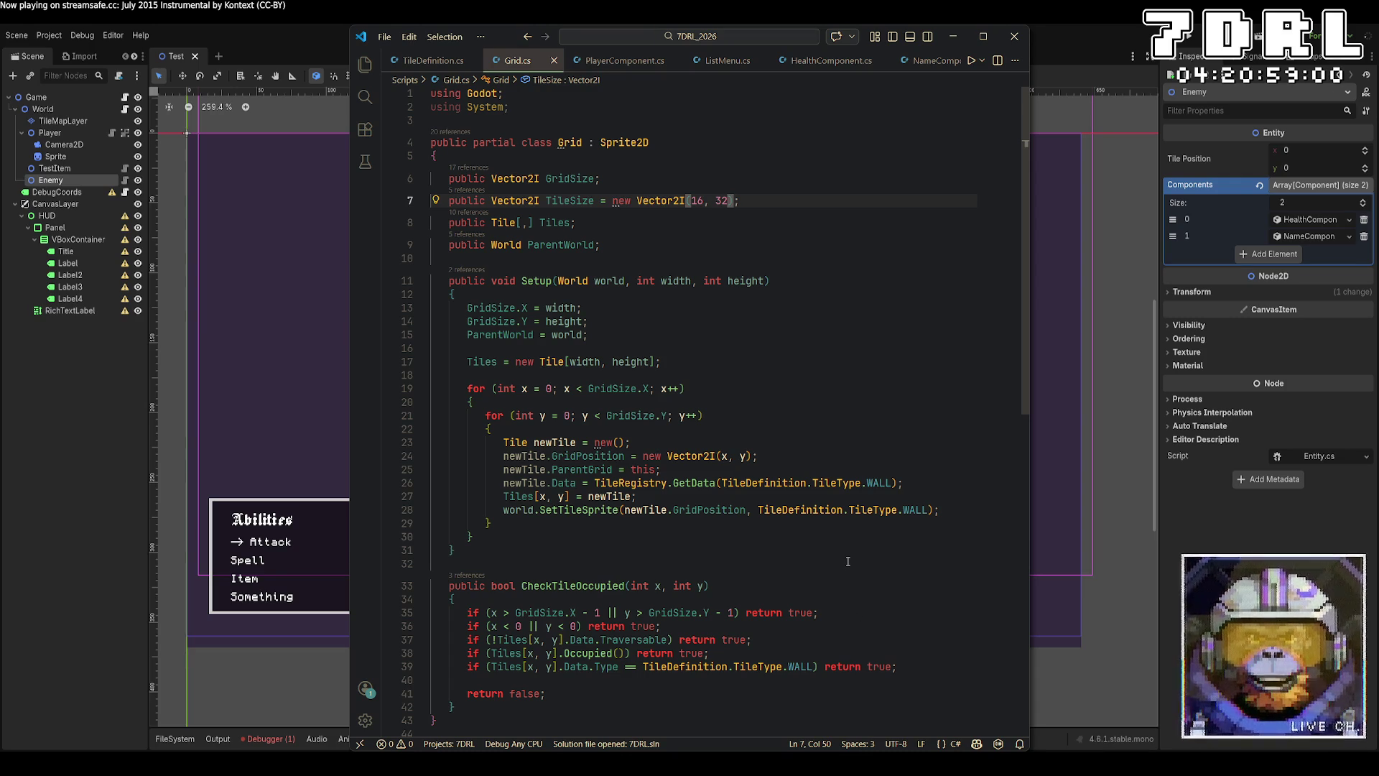
pyautogui.scroll(-3, 847, 561)
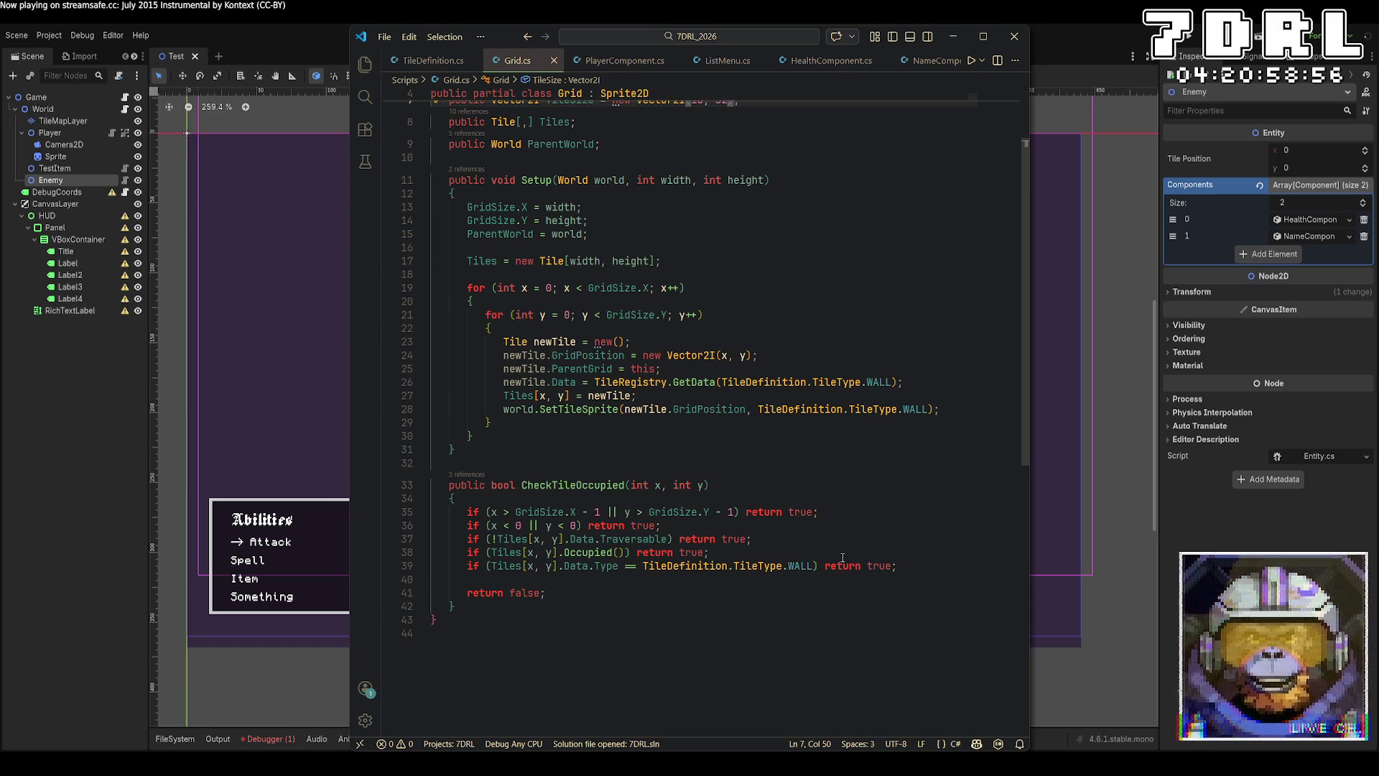
pyautogui.scroll(3, 842, 558)
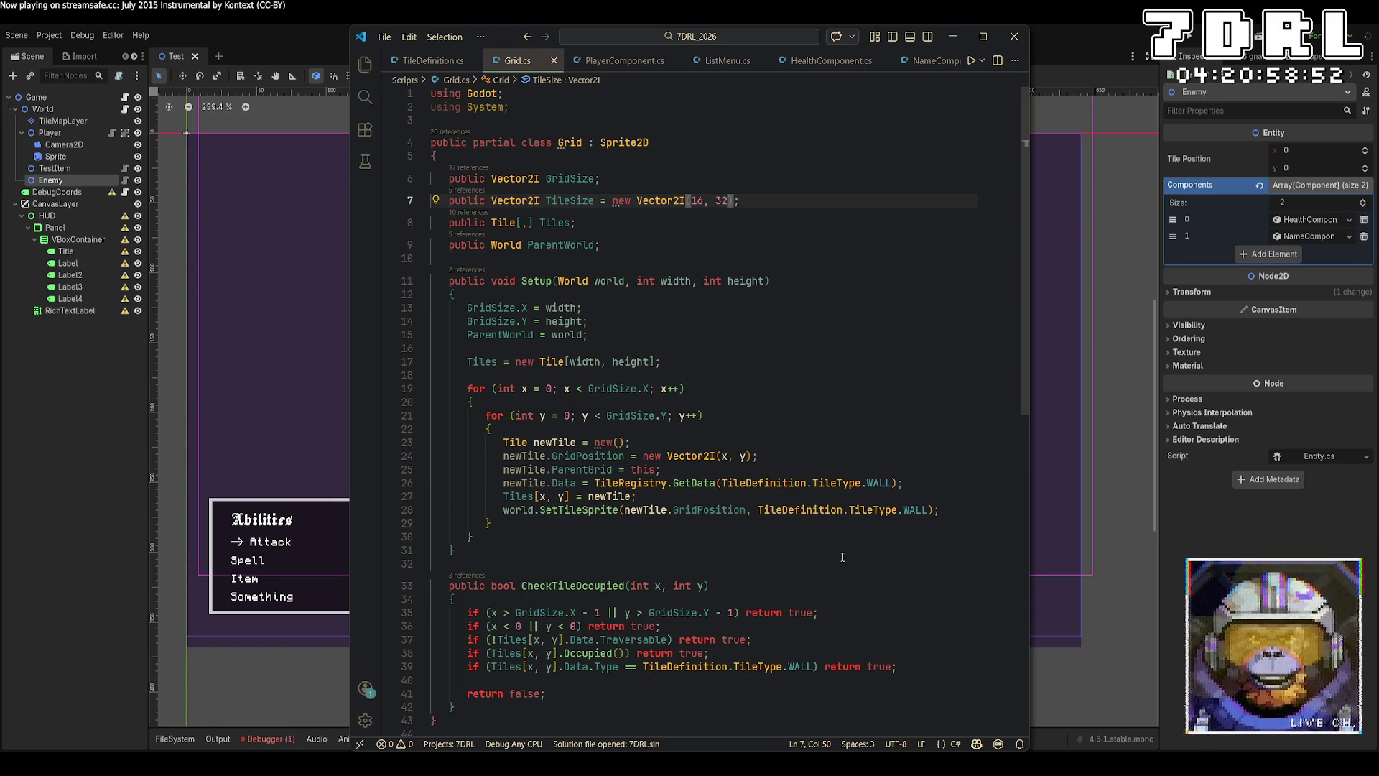
pyautogui.scroll(-3, 843, 557)
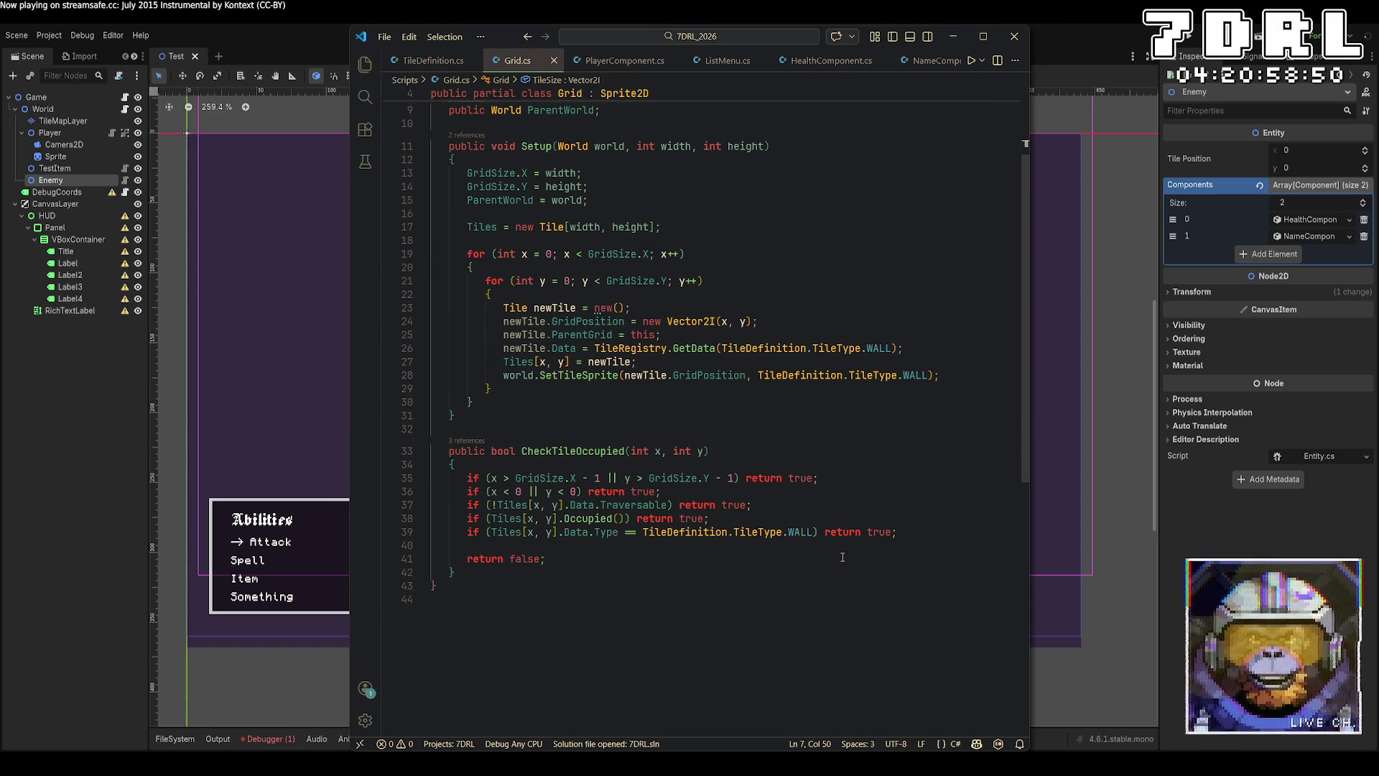
pyautogui.scroll(3, 842, 557)
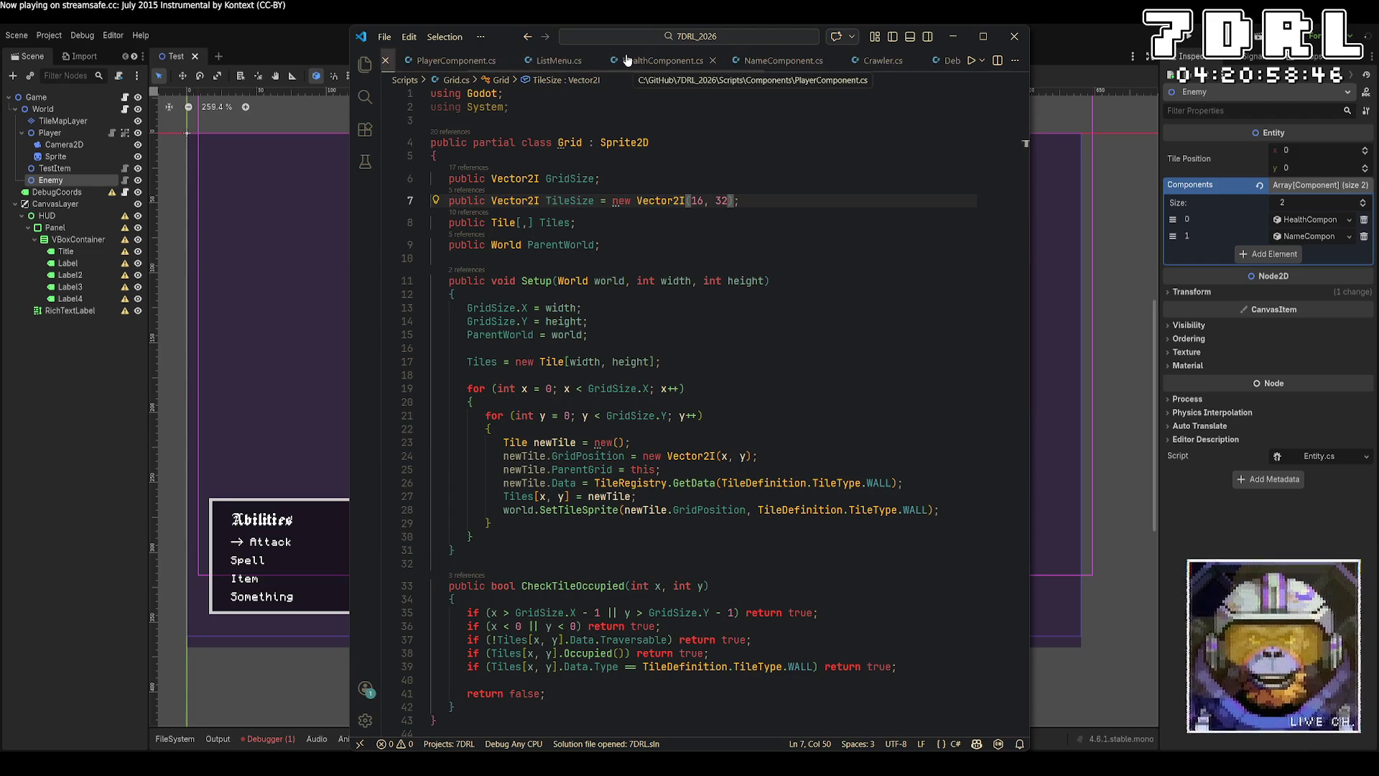
# Step: Review _moveTile in PlayerComponent.cs, place the cursor at line 81, then switch to Aseprite
pyautogui.click(579, 63)
pyautogui.scroll(-15, 770, 313)
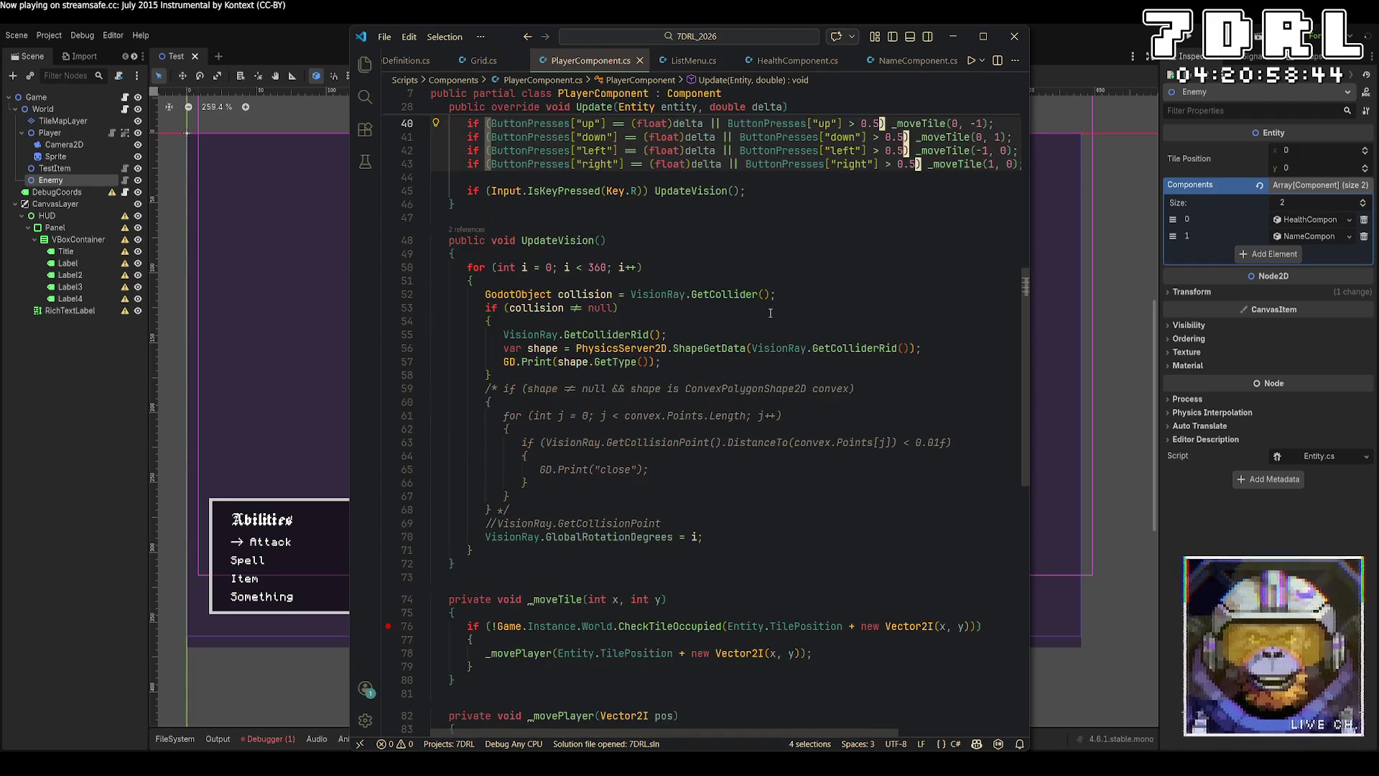
pyautogui.click(861, 391)
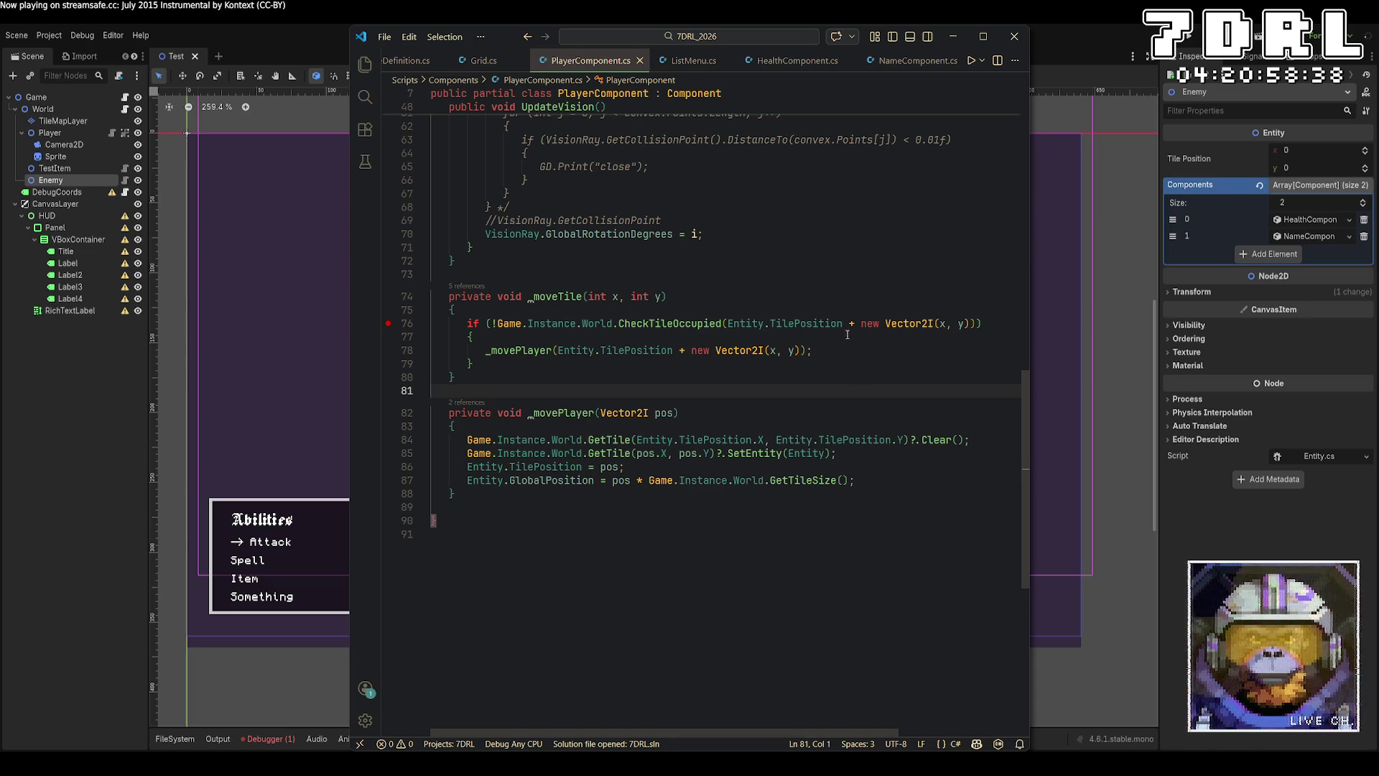
pyautogui.moveTo(843, 321)
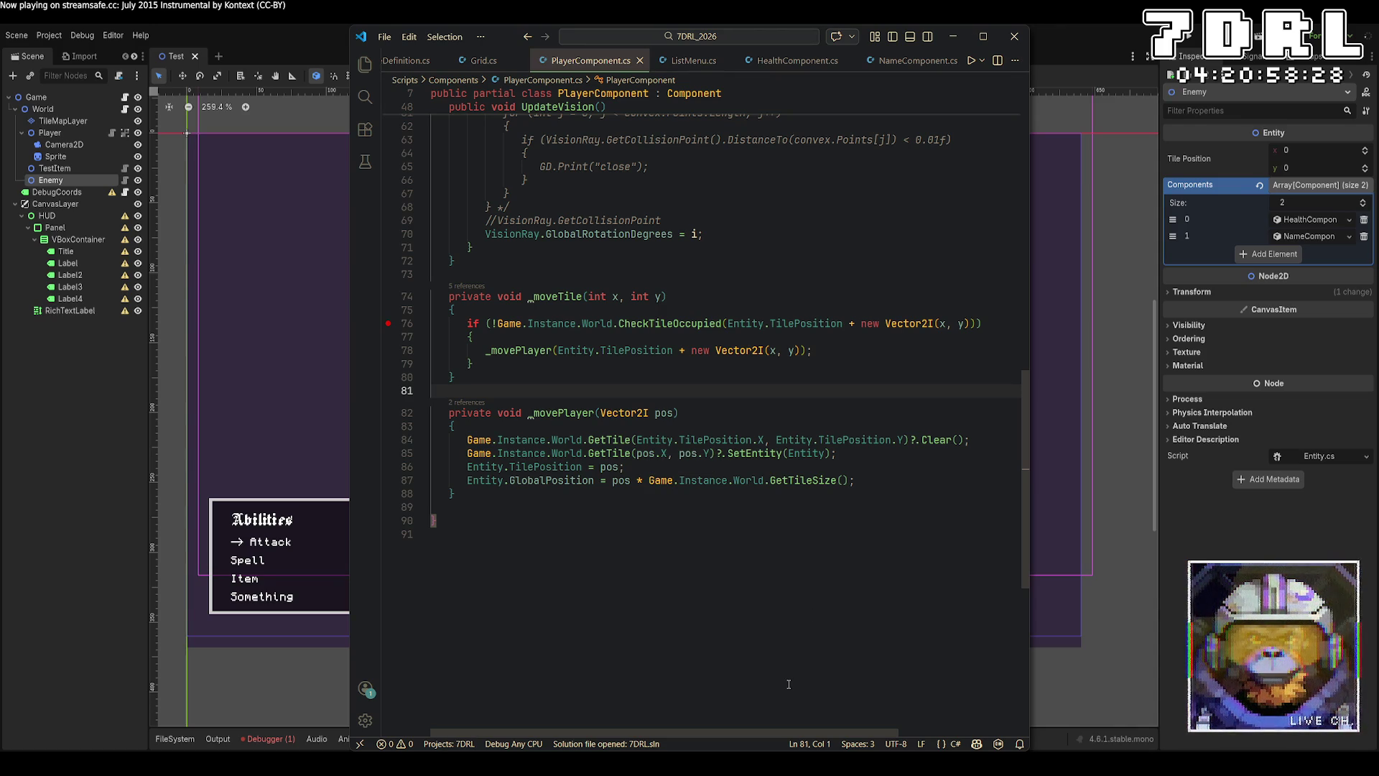
pyautogui.hotkey('alt', 'Tab')
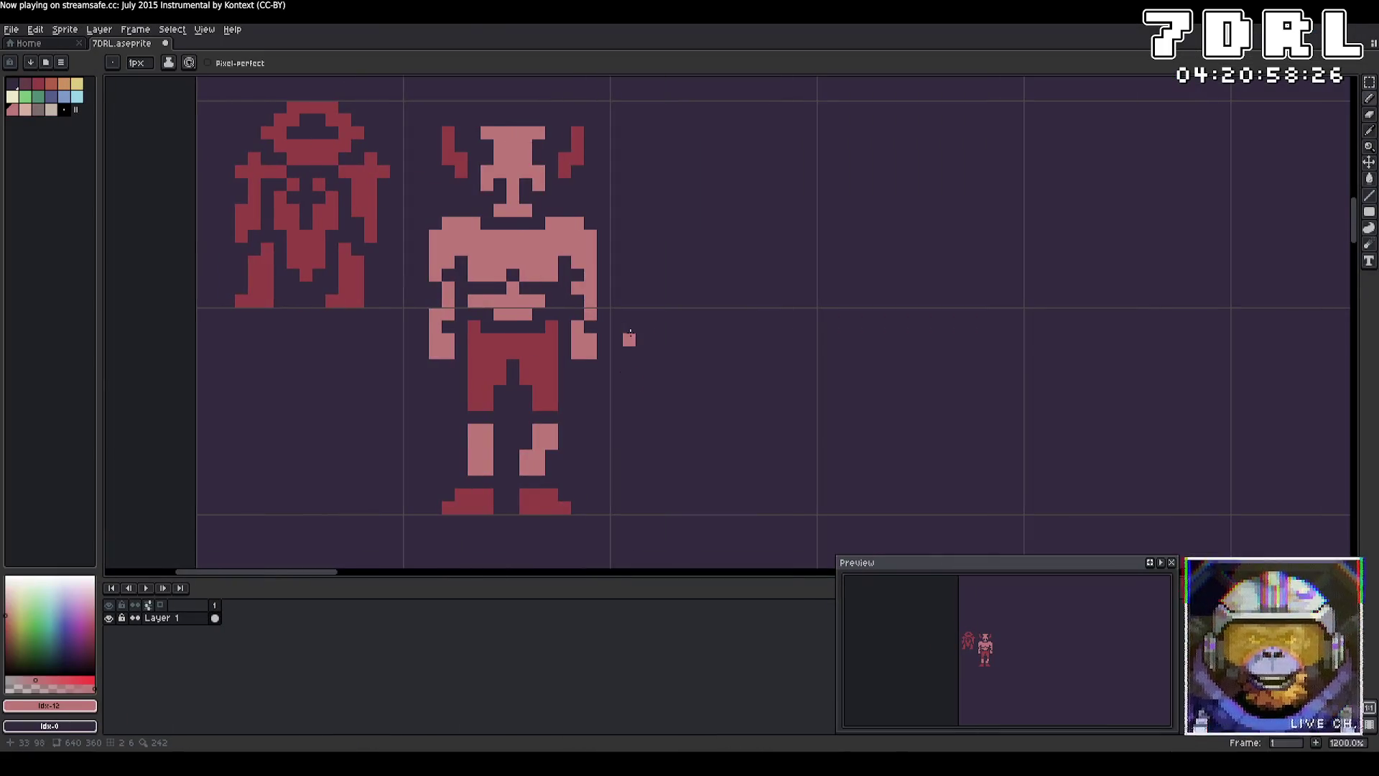
# Step: Select the brick tile with the Rectangular Marquee and shift it down
pyautogui.scroll(1, 714, 458)
pyautogui.scroll(-2, 715, 457)
pyautogui.scroll(3, 668, 514)
pyautogui.scroll(2, 678, 480)
pyautogui.scroll(2, 763, 370)
pyautogui.scroll(-3, 763, 370)
pyautogui.press('m')
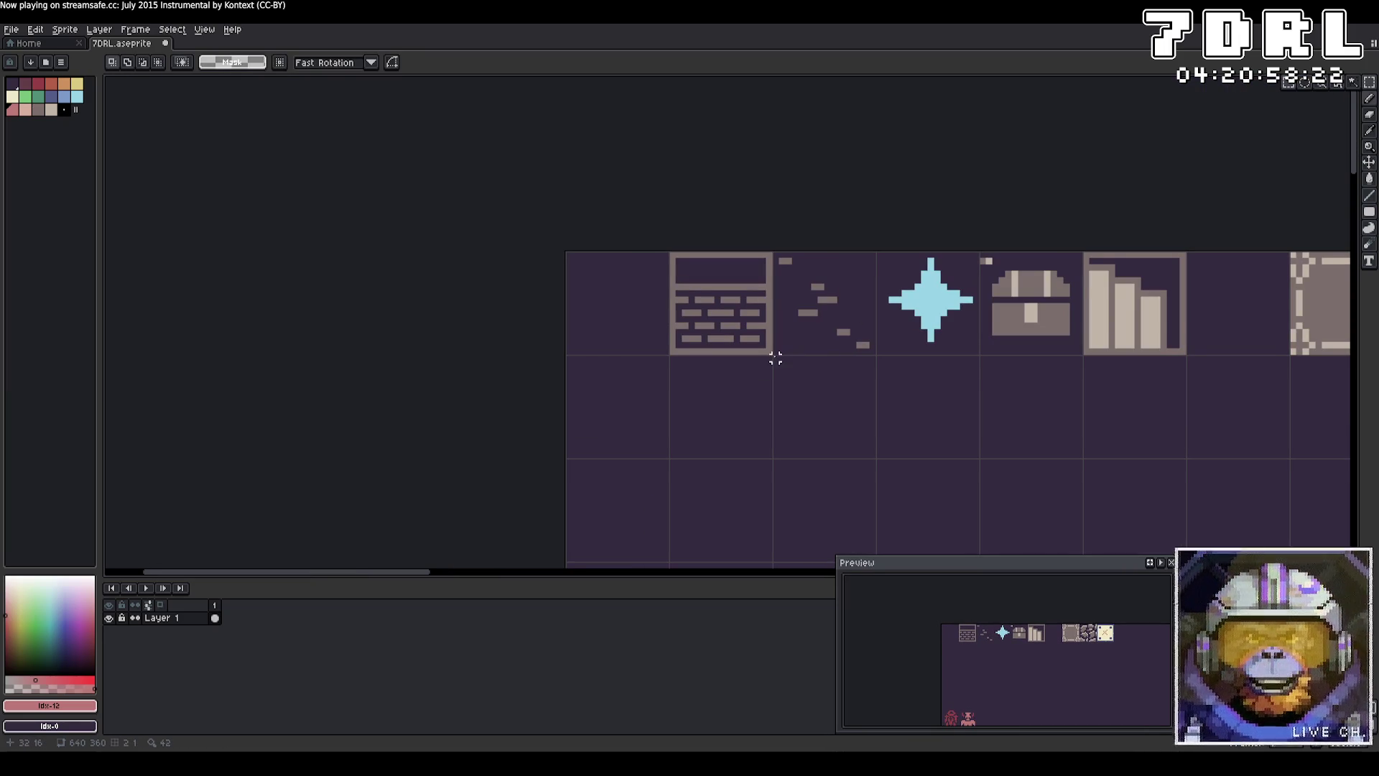
pyautogui.moveTo(769, 352)
pyautogui.mouseDown()
pyautogui.moveTo(723, 302)
pyautogui.moveTo(671, 283)
pyautogui.moveTo(706, 431)
pyautogui.mouseUp()
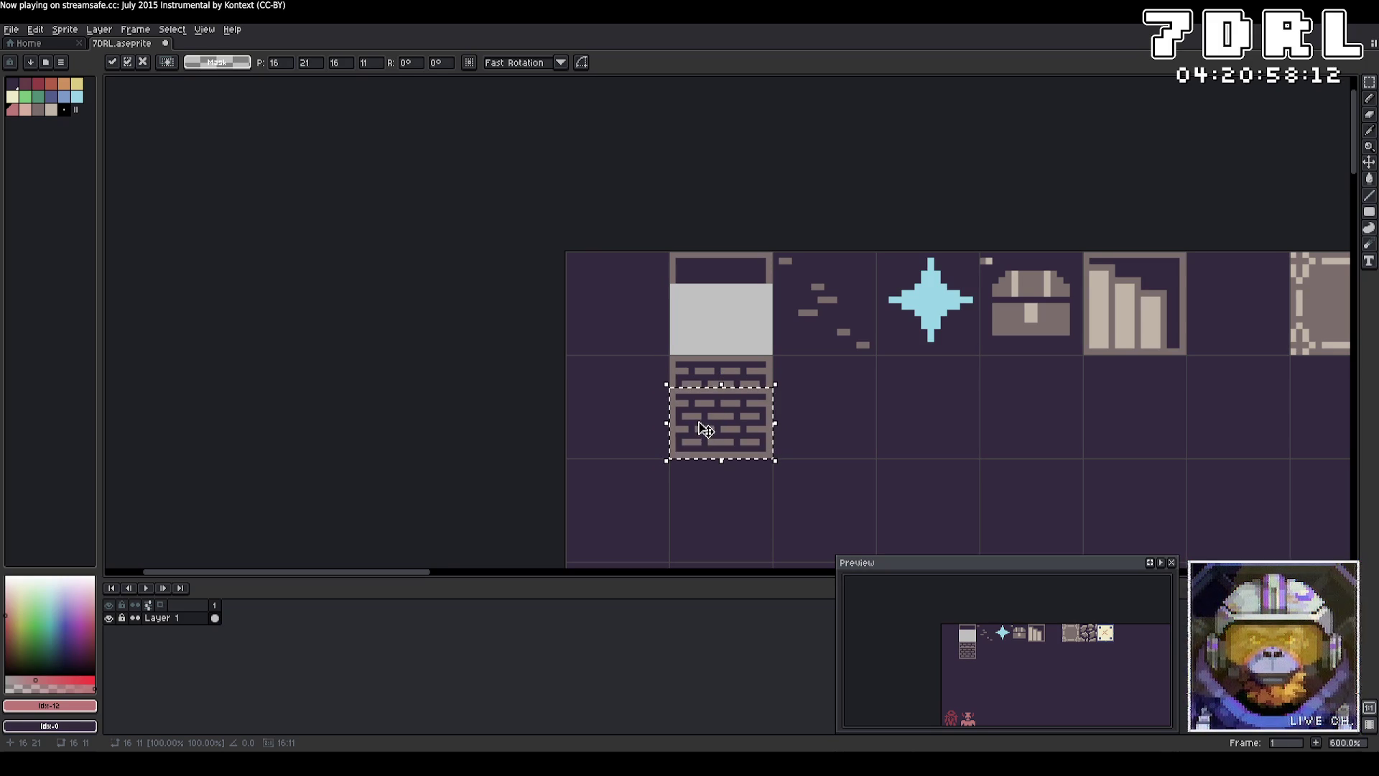
pyautogui.scroll(3, 975, 386)
pyautogui.press('b')
pyautogui.moveTo(600, 456)
pyautogui.mouseDown()
pyautogui.moveTo(662, 424)
pyautogui.moveTo(699, 382)
pyautogui.mouseUp()
# Step: Paint over a mortar row and the two lower brick rows in the dark background colour
pyautogui.hotkey('ctrl', 'd')
pyautogui.keyDown('alt'); pyautogui.click(690, 385); pyautogui.keyUp('alt')
pyautogui.click(637, 331)
pyautogui.moveTo(636, 329); pyautogui.dragTo(479, 332)
pyautogui.click(533, 352)
pyautogui.click(651, 332)
pyautogui.keyDown('alt'); pyautogui.click(639, 357); pyautogui.keyUp('alt')
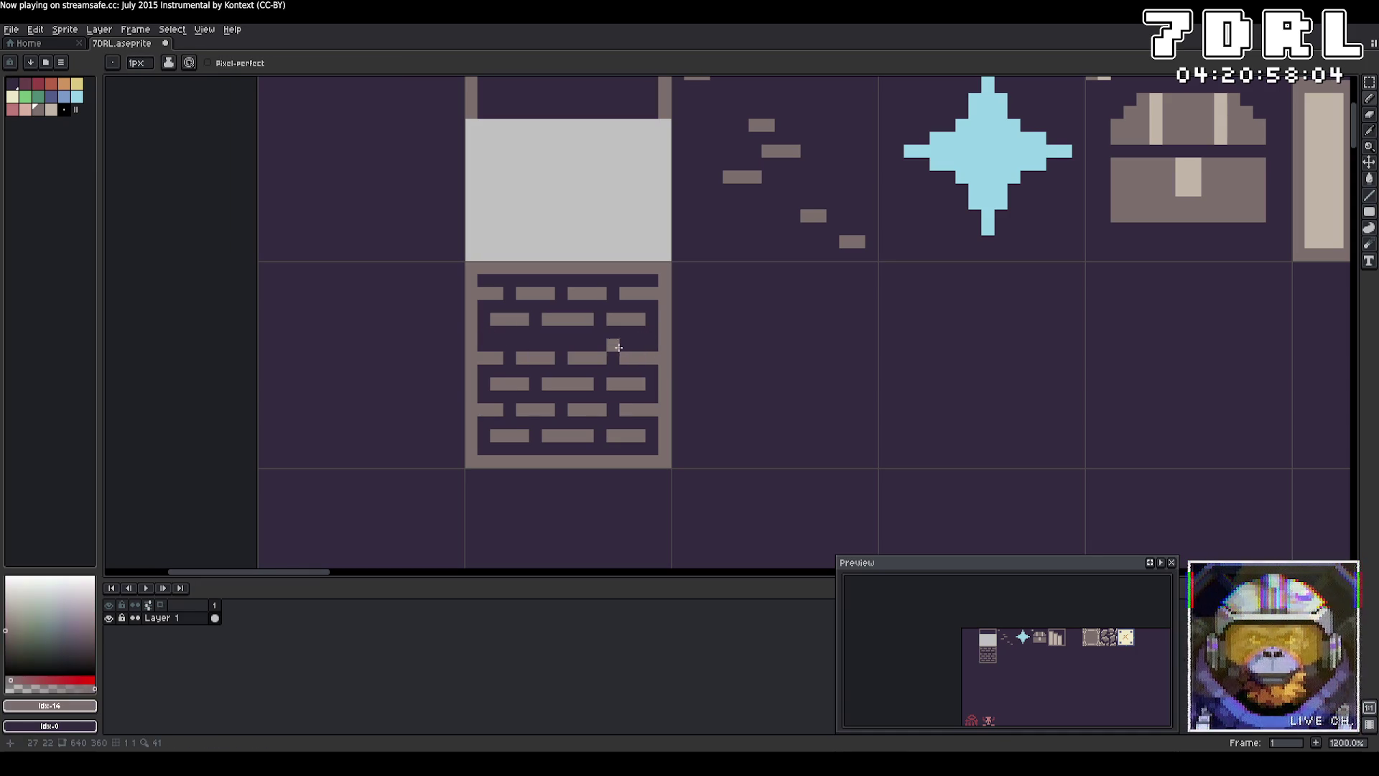
pyautogui.keyDown('alt'); pyautogui.click(649, 333); pyautogui.keyUp('alt')
pyautogui.moveTo(645, 357)
pyautogui.mouseDown()
pyautogui.moveTo(514, 357)
pyautogui.moveTo(496, 385)
pyautogui.moveTo(637, 384)
pyautogui.moveTo(515, 410)
pyautogui.moveTo(539, 435)
pyautogui.moveTo(645, 436)
pyautogui.mouseUp()
# Step: Draw brown bricks along the tile's right edge and lower in the tile
pyautogui.keyDown('alt'); pyautogui.click(625, 318); pyautogui.keyUp('alt')
pyautogui.click(648, 341)
pyautogui.moveTo(644, 341)
pyautogui.mouseDown()
pyautogui.moveTo(623, 344)
pyautogui.moveTo(611, 370)
pyautogui.moveTo(654, 396)
pyautogui.moveTo(611, 423)
pyautogui.moveTo(654, 447)
pyautogui.mouseUp()
pyautogui.click(638, 411)
pyautogui.hotkey('ctrl', 'z')
pyautogui.click(625, 447)
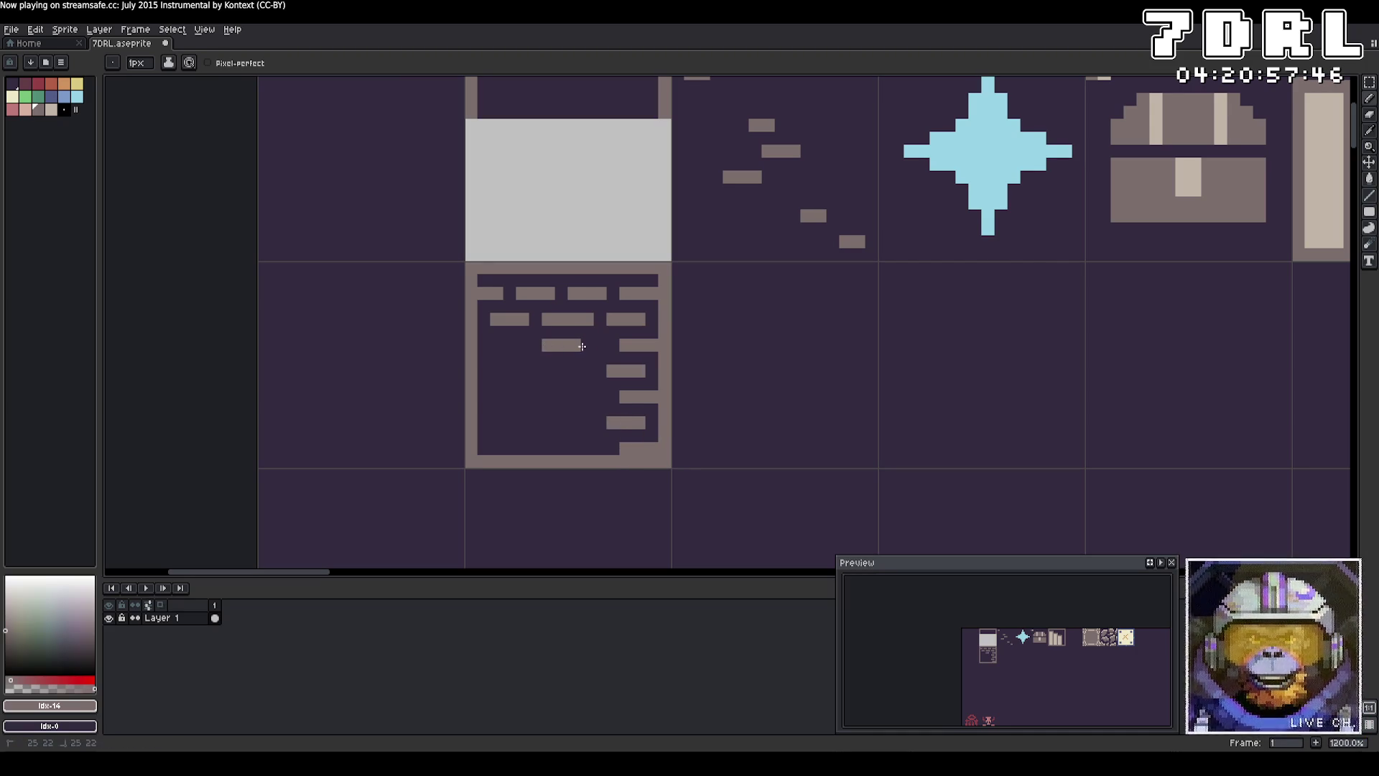
# Step: Draw new staggered brick rows and erase stray pixels around them
pyautogui.moveTo(597, 342); pyautogui.dragTo(518, 345)
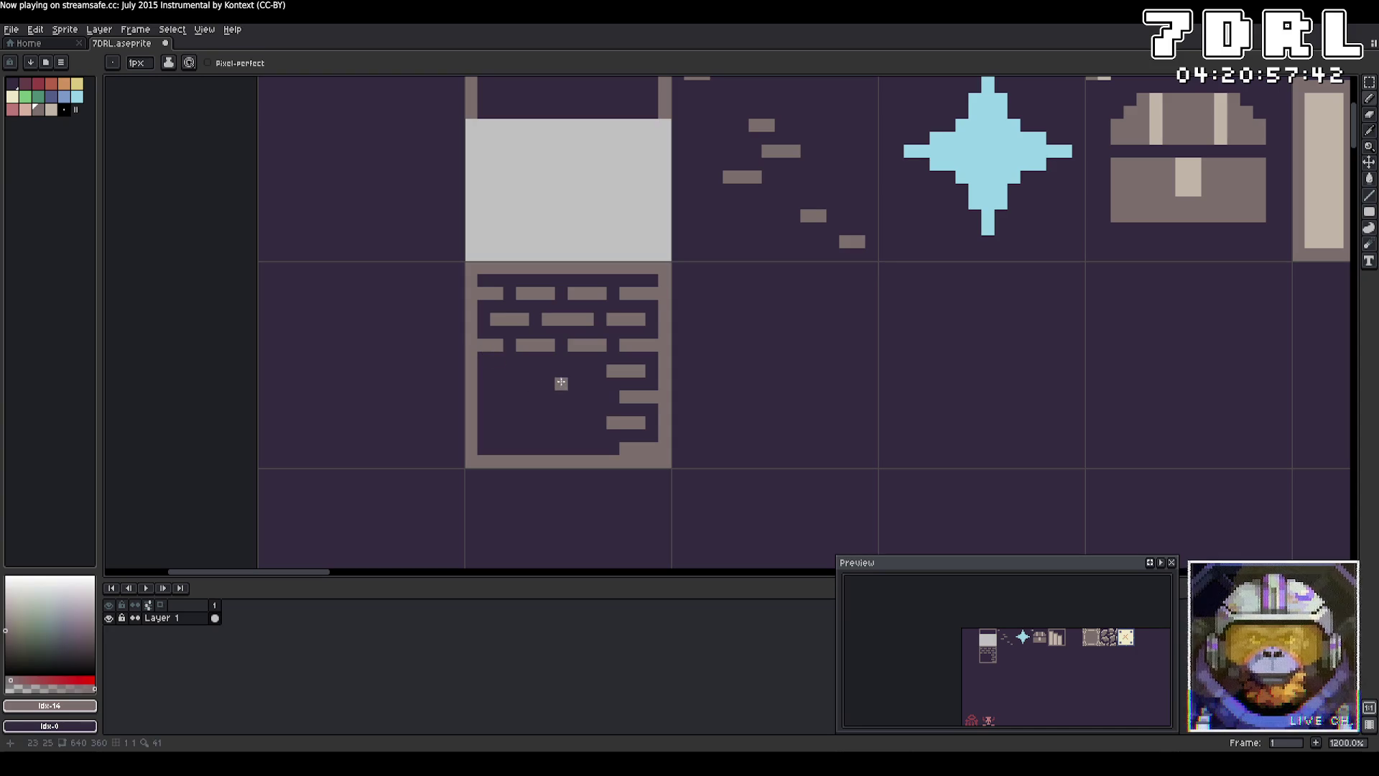
pyautogui.moveTo(586, 370); pyautogui.dragTo(492, 370)
pyautogui.rightClick(500, 381)
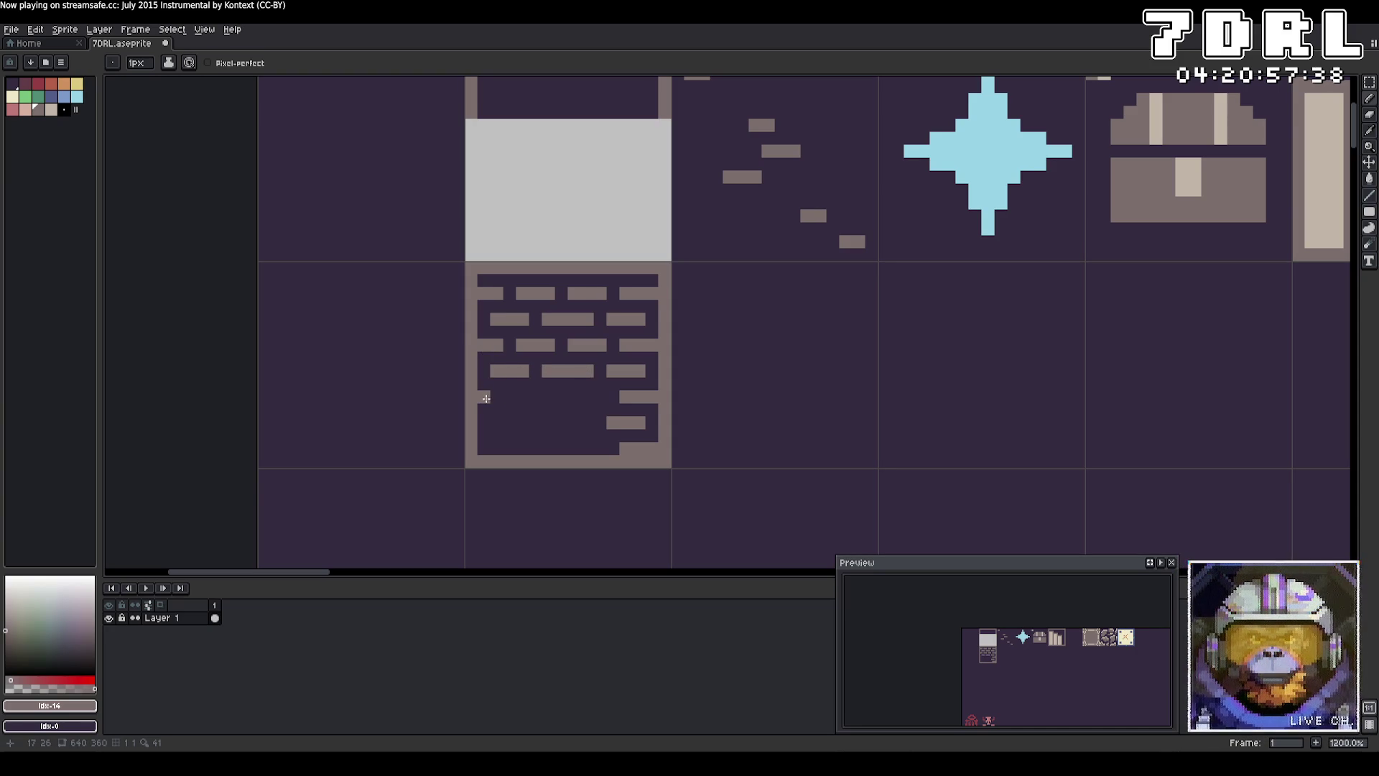
pyautogui.rightClick(494, 414)
pyautogui.moveTo(497, 422)
pyautogui.mouseDown()
pyautogui.moveTo(523, 422)
pyautogui.moveTo(533, 398)
pyautogui.moveTo(601, 396)
pyautogui.moveTo(525, 449)
pyautogui.moveTo(601, 448)
pyautogui.mouseUp()
pyautogui.rightClick(509, 448)
pyautogui.rightClick(561, 397)
# Step: Paint a brown frame along the grey block's edges and bottom row
pyautogui.moveTo(763, 285); pyautogui.dragTo(805, 390)
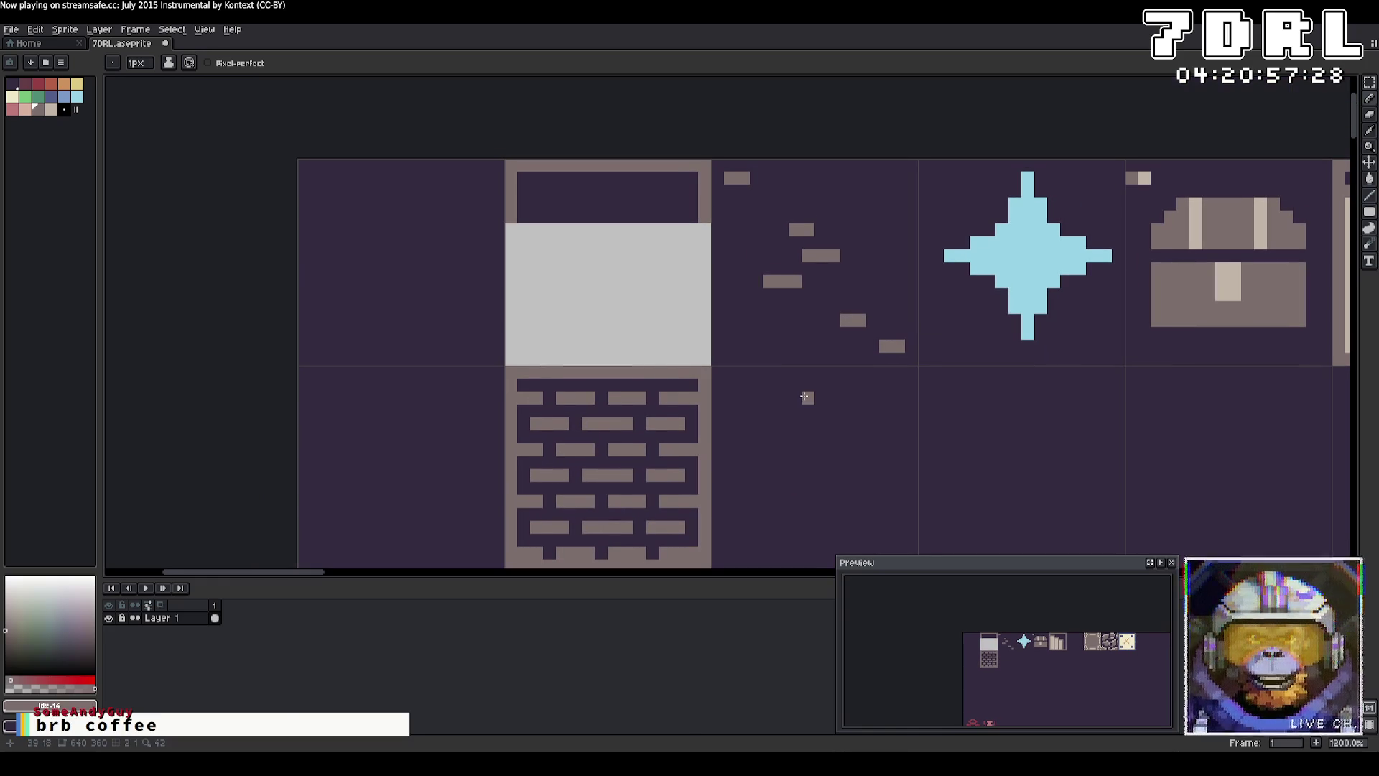
pyautogui.moveTo(701, 229); pyautogui.dragTo(705, 370)
pyautogui.moveTo(705, 301)
pyautogui.mouseDown()
pyautogui.moveTo(698, 263)
pyautogui.moveTo(685, 314)
pyautogui.mouseUp()
pyautogui.moveTo(692, 240); pyautogui.dragTo(692, 327)
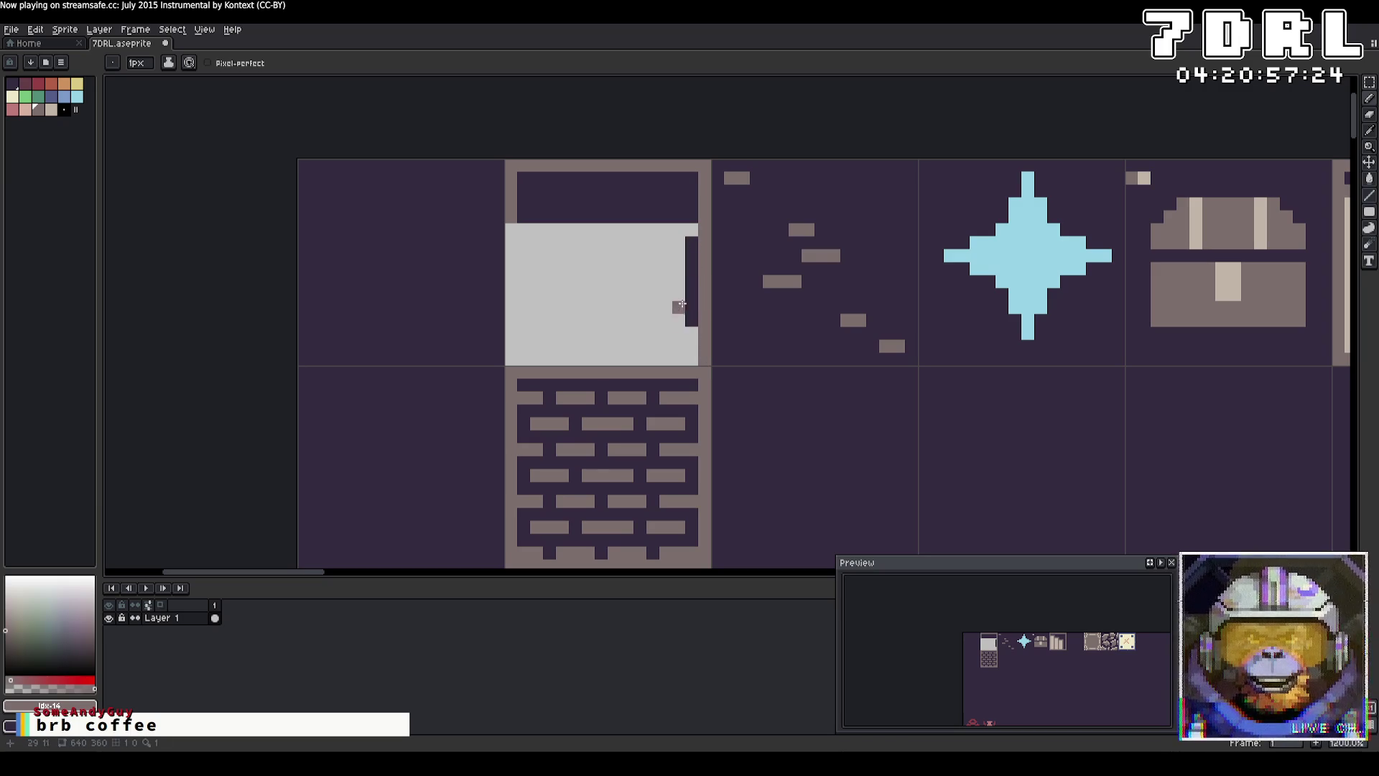
pyautogui.moveTo(512, 231); pyautogui.dragTo(511, 363)
pyautogui.moveTo(693, 360); pyautogui.dragTo(520, 360)
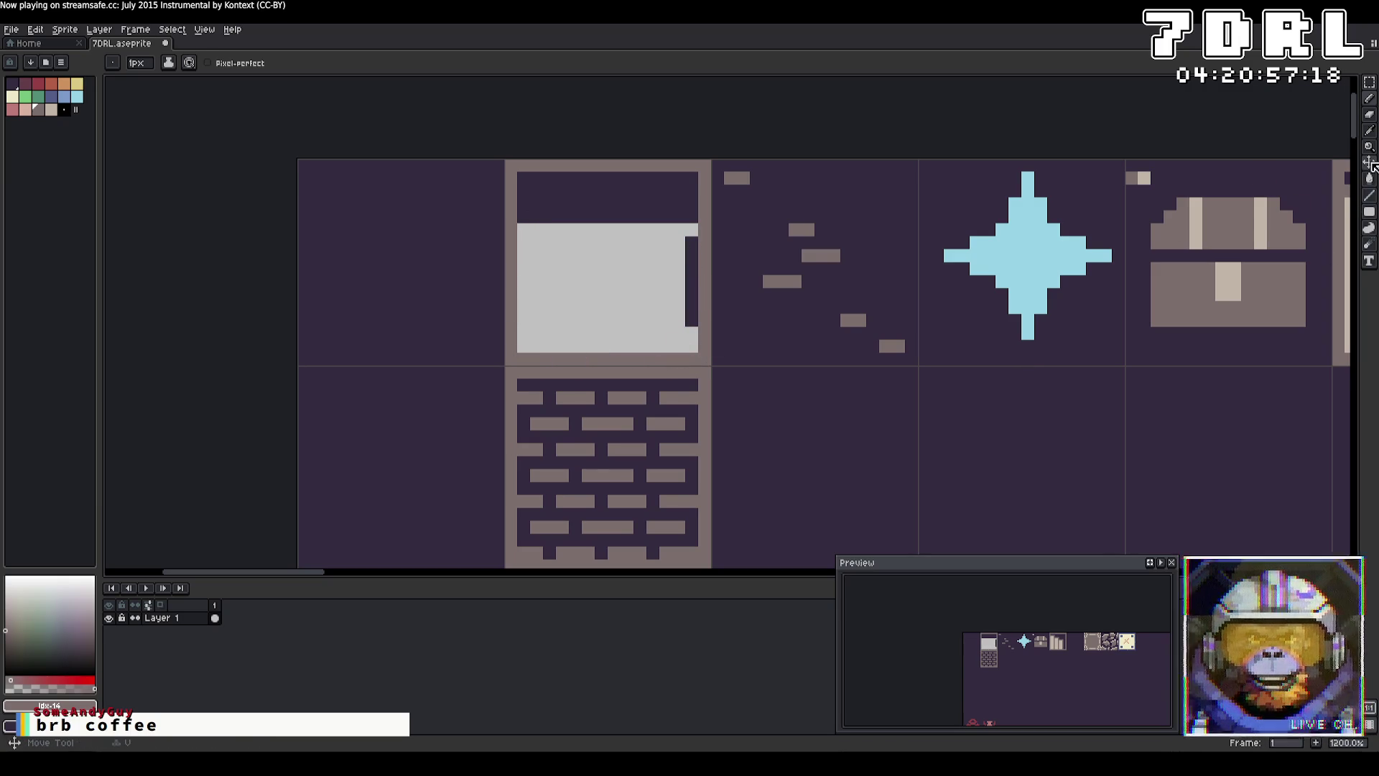
# Step: Fill the grey block's interior dark purple with the Paint Bucket
pyautogui.click(1369, 178)
pyautogui.click(672, 278)
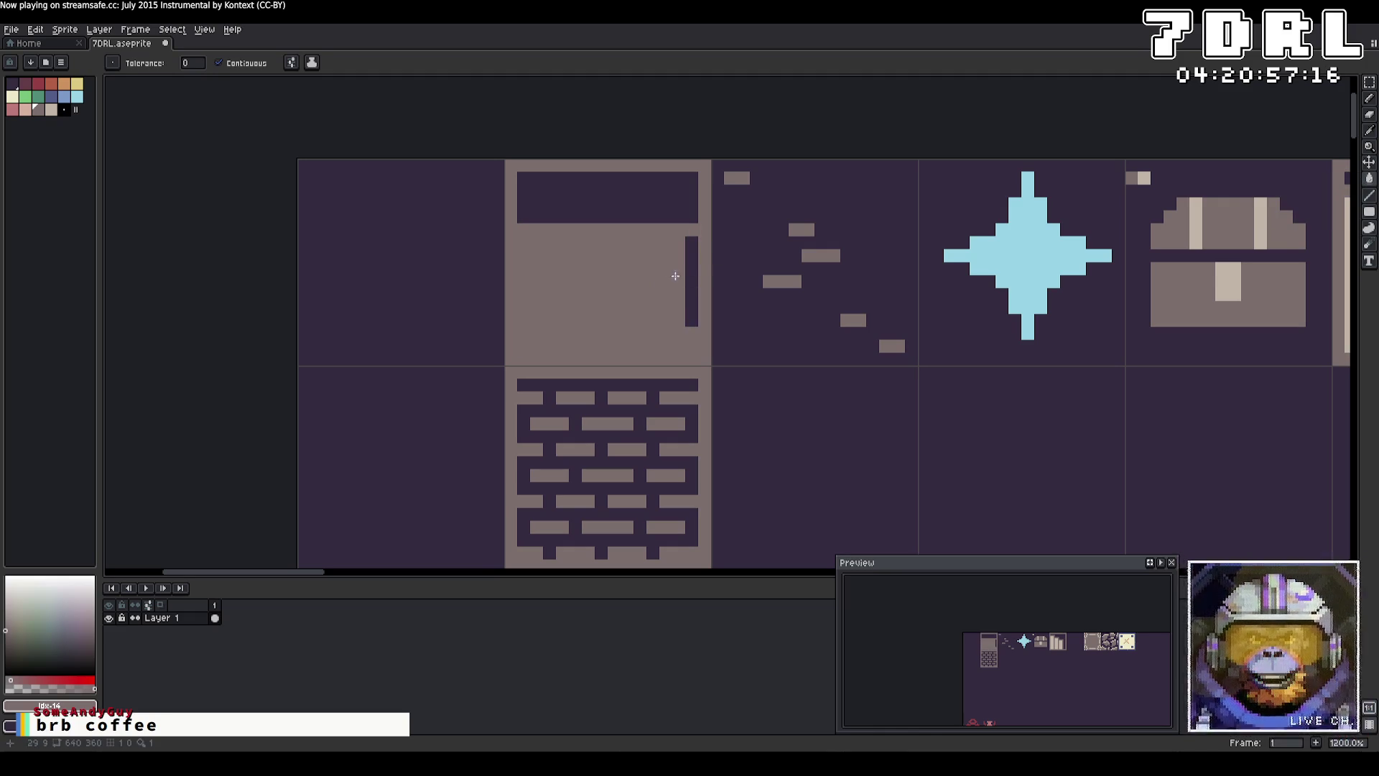
pyautogui.hotkey('ctrl', 'z')
pyautogui.click(661, 281)
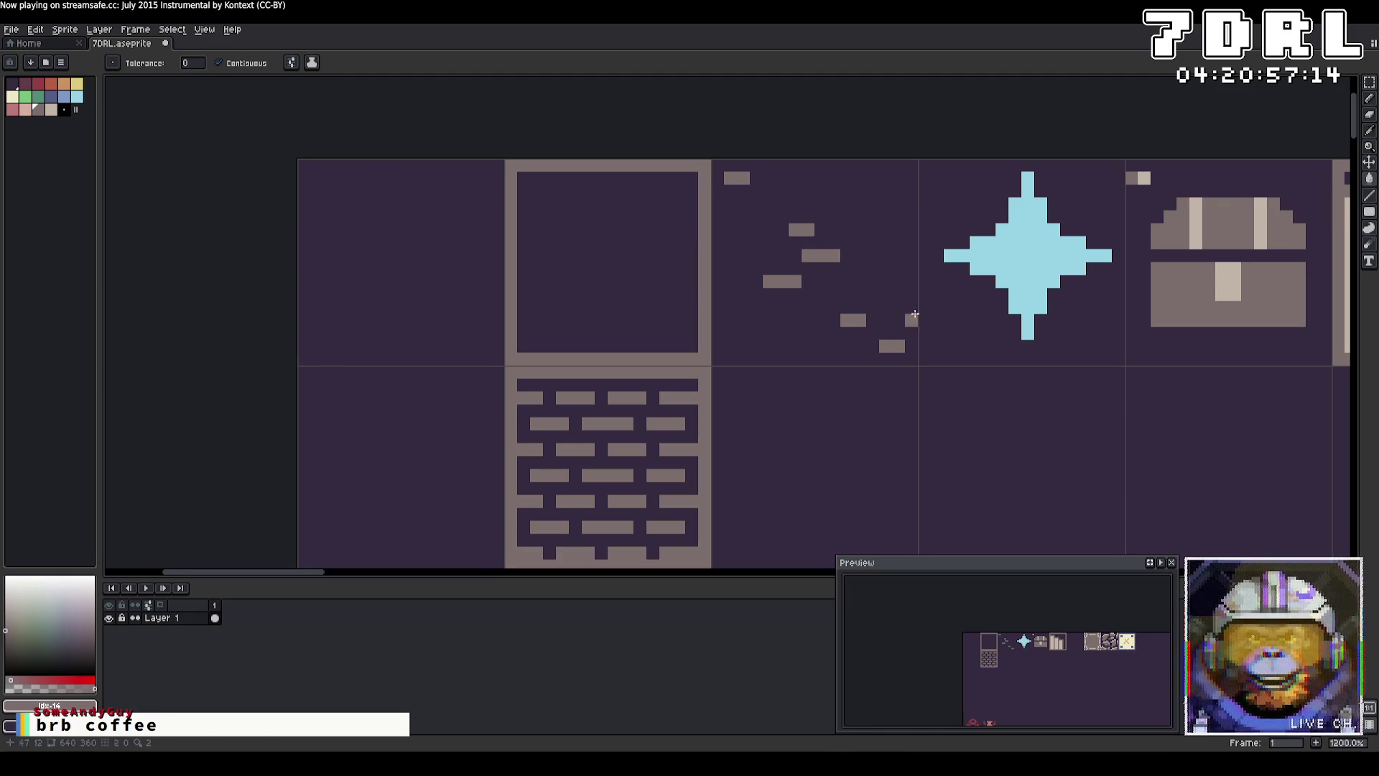
# Step: Paint the grey row under the panel dark with the Pencil
pyautogui.click(1369, 82)
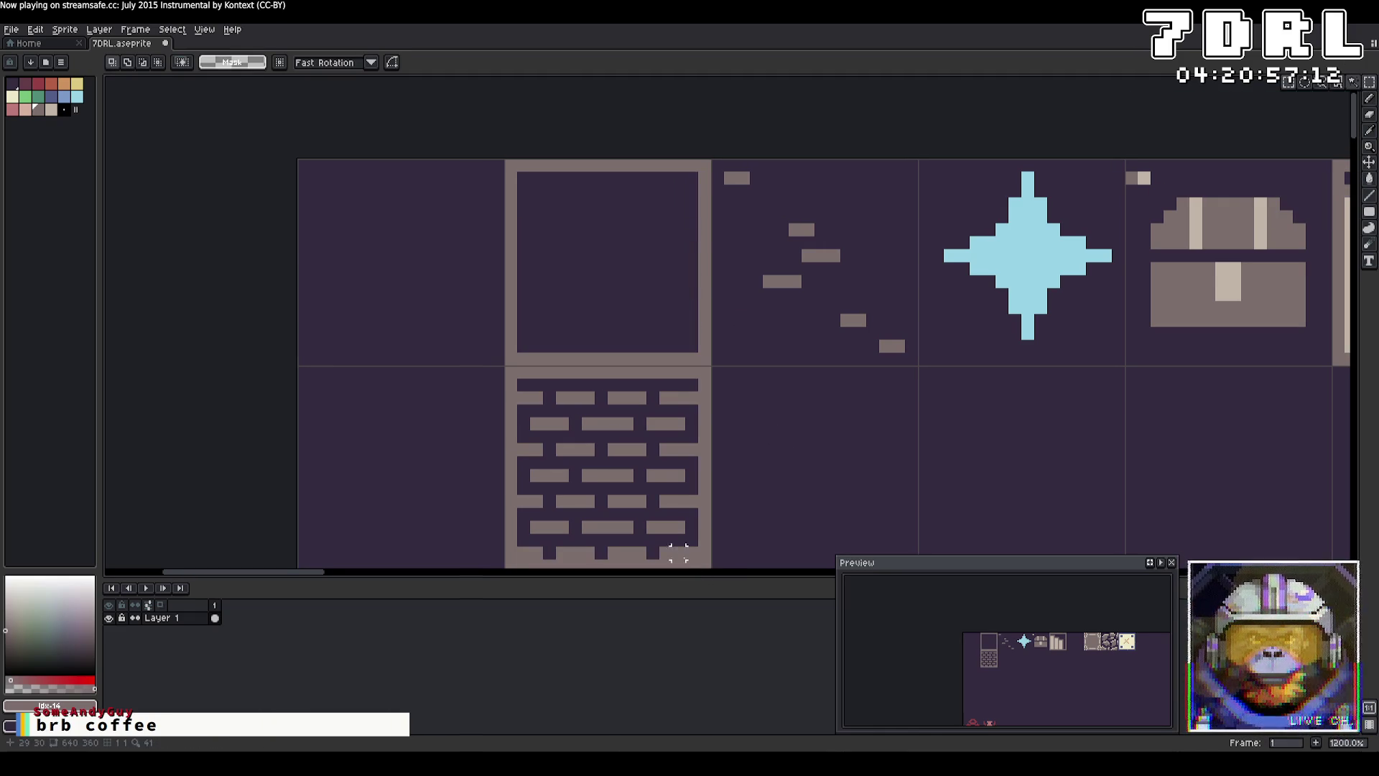
pyautogui.scroll(-2, 794, 495)
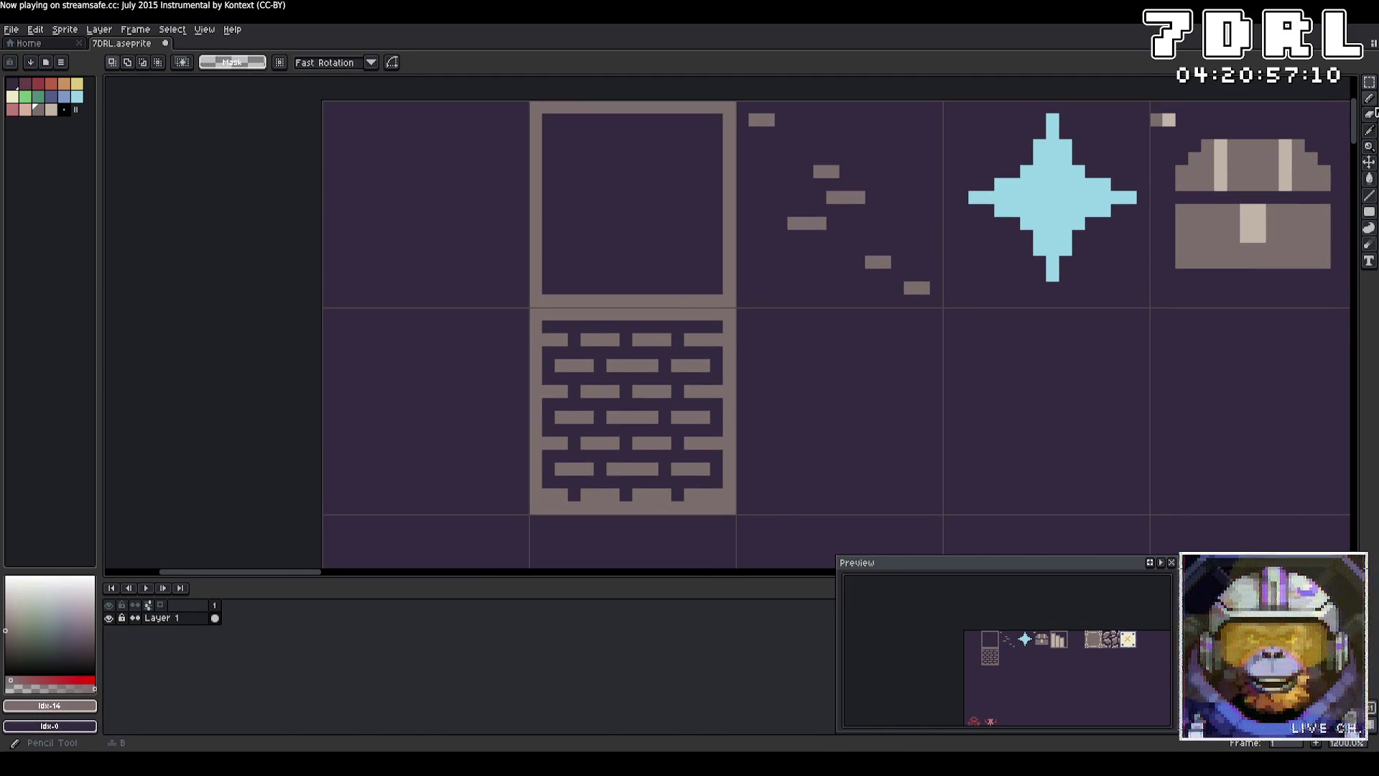
pyautogui.click(1369, 98)
pyautogui.moveTo(711, 318)
pyautogui.mouseDown()
pyautogui.moveTo(544, 316)
pyautogui.moveTo(725, 504)
pyautogui.moveTo(711, 486)
pyautogui.moveTo(540, 486)
pyautogui.mouseUp()
# Step: Move the selected bricks up and fill the vacated bottom strip purple
pyautogui.click(1369, 83)
pyautogui.click(855, 440)
pyautogui.keyDown('alt'); pyautogui.click(702, 494); pyautogui.keyUp('alt')
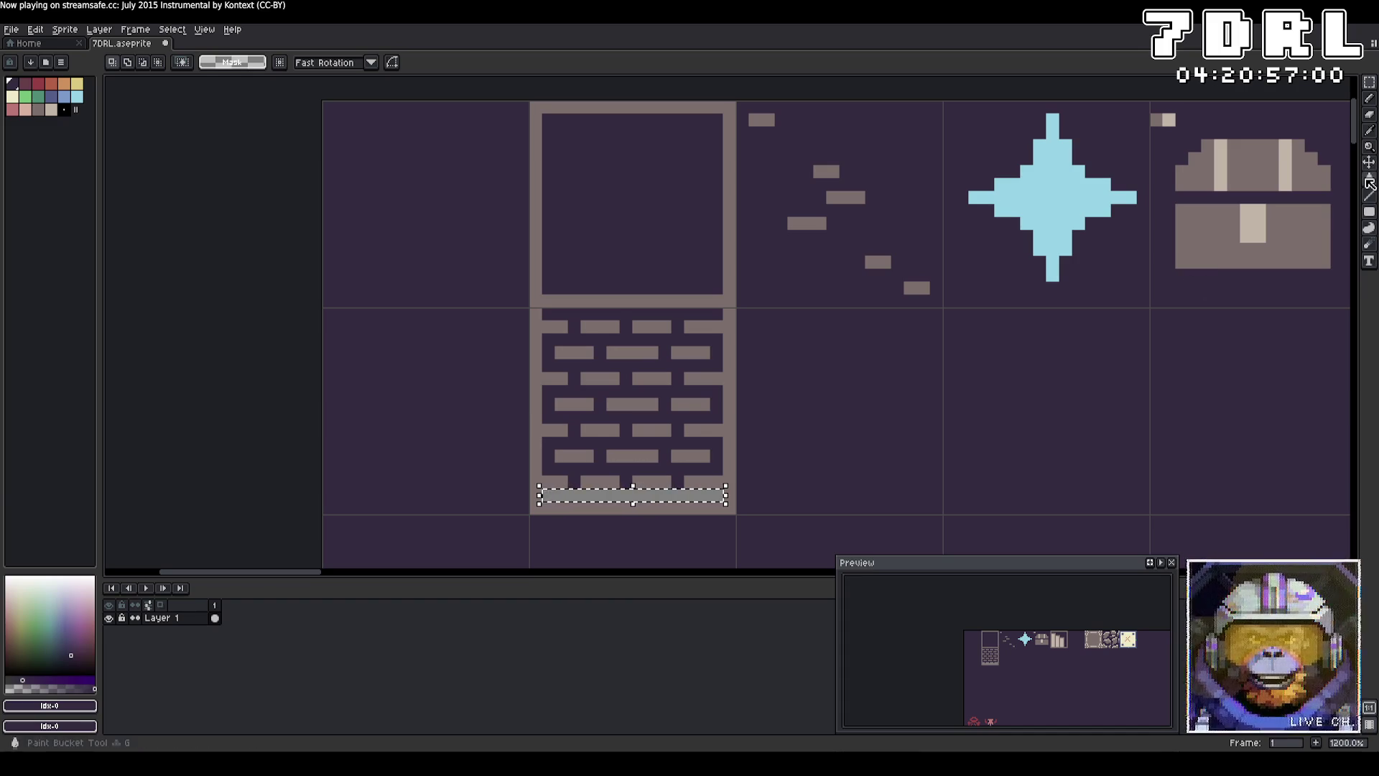
pyautogui.click(1369, 178)
pyautogui.click(632, 495)
pyautogui.hotkey('ctrl', 'd')
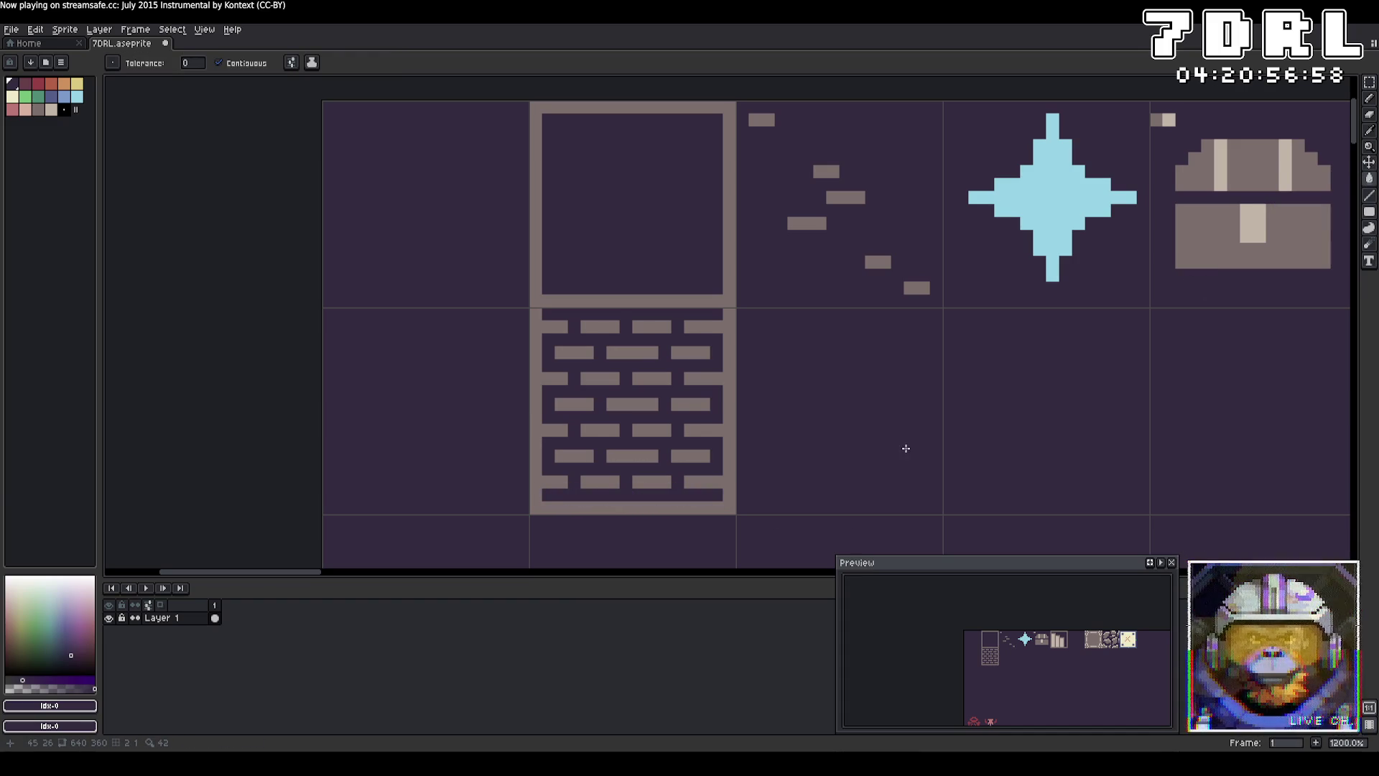
# Step: Try filling the empty panel with light beige, then undo it
pyautogui.press('b')
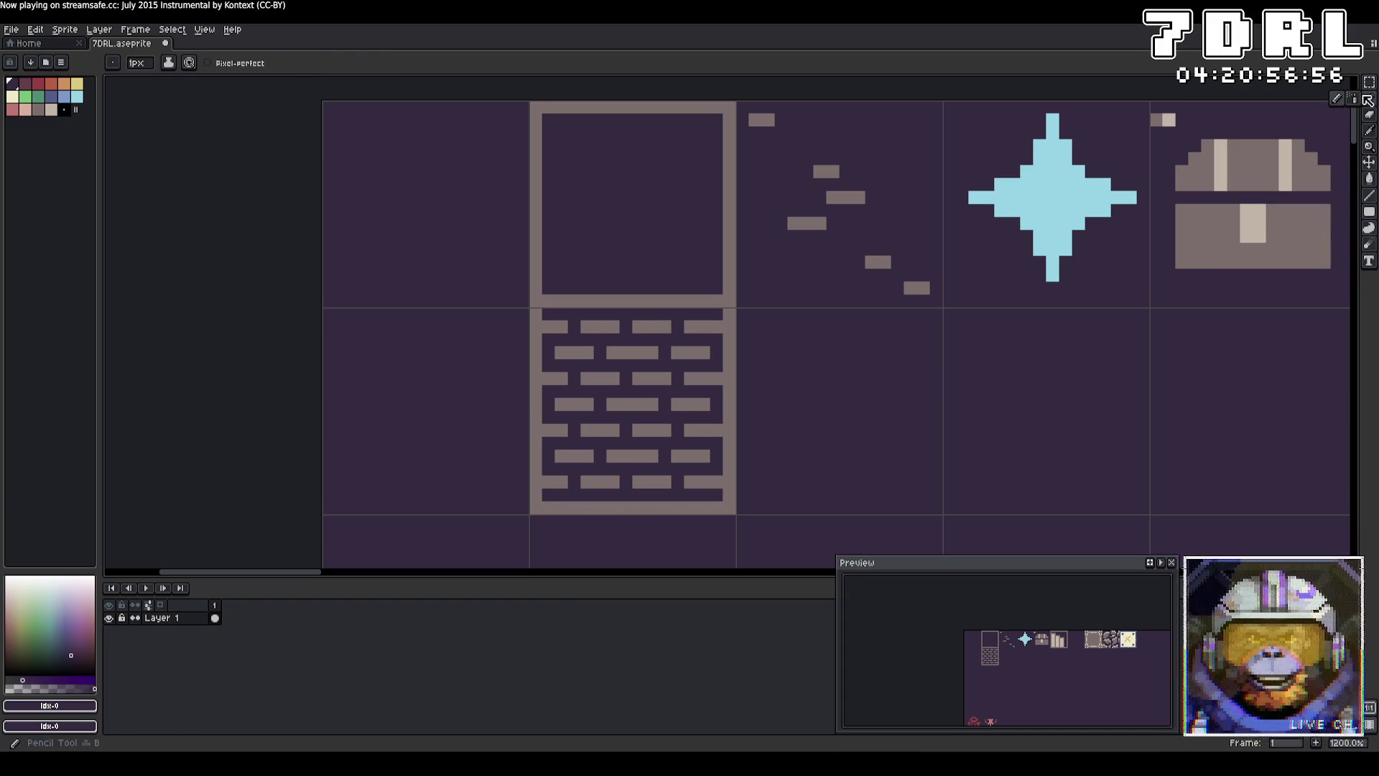
pyautogui.keyDown('alt'); pyautogui.click(726, 227); pyautogui.keyUp('alt')
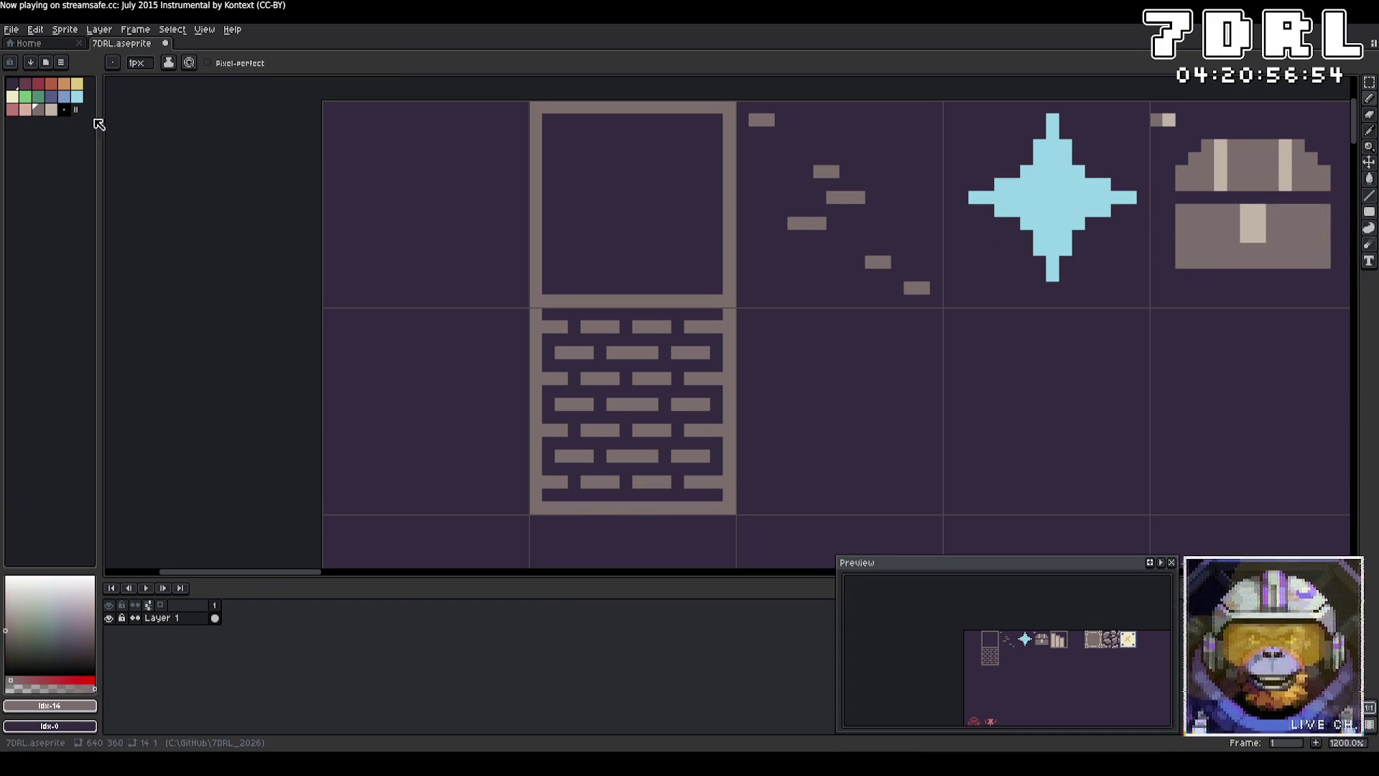
pyautogui.click(52, 111)
pyautogui.press('g')
pyautogui.click(603, 195)
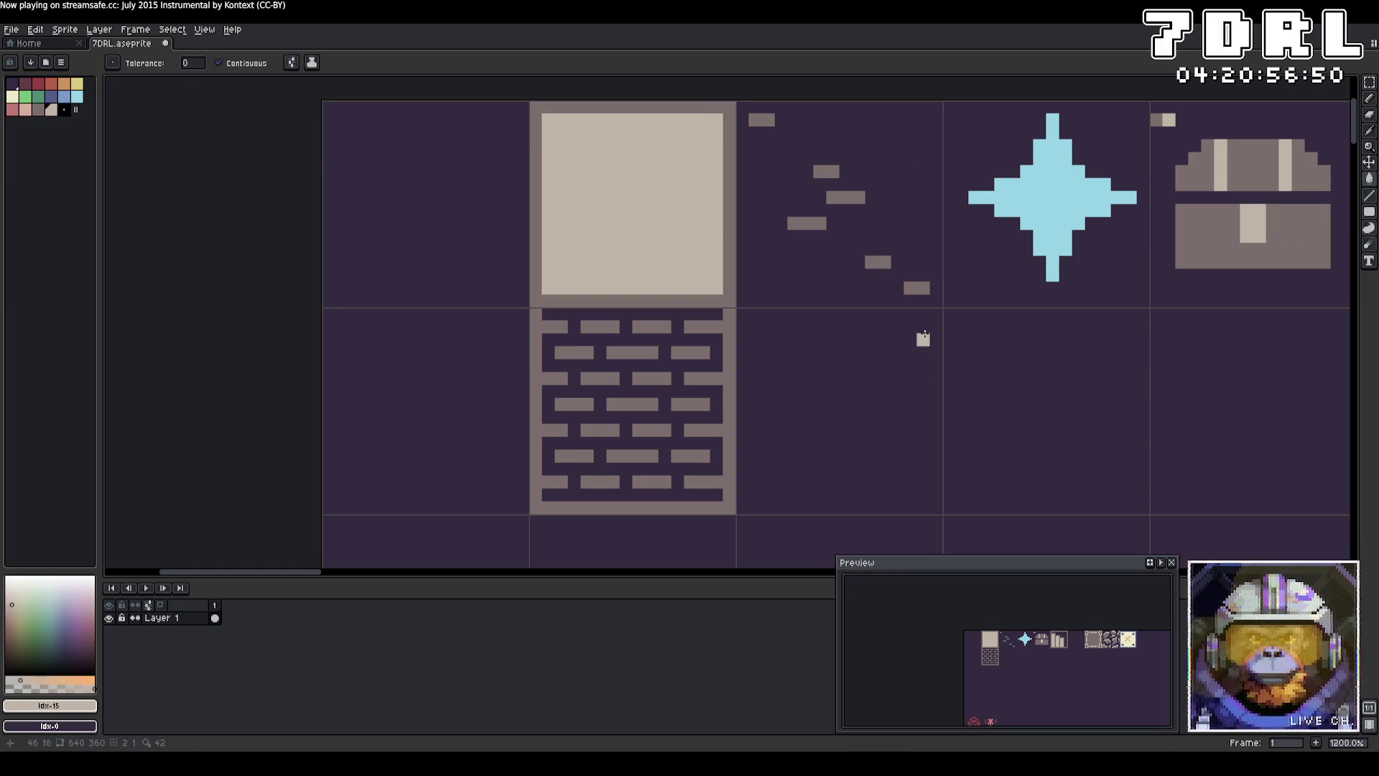
pyautogui.scroll(-5, 918, 399)
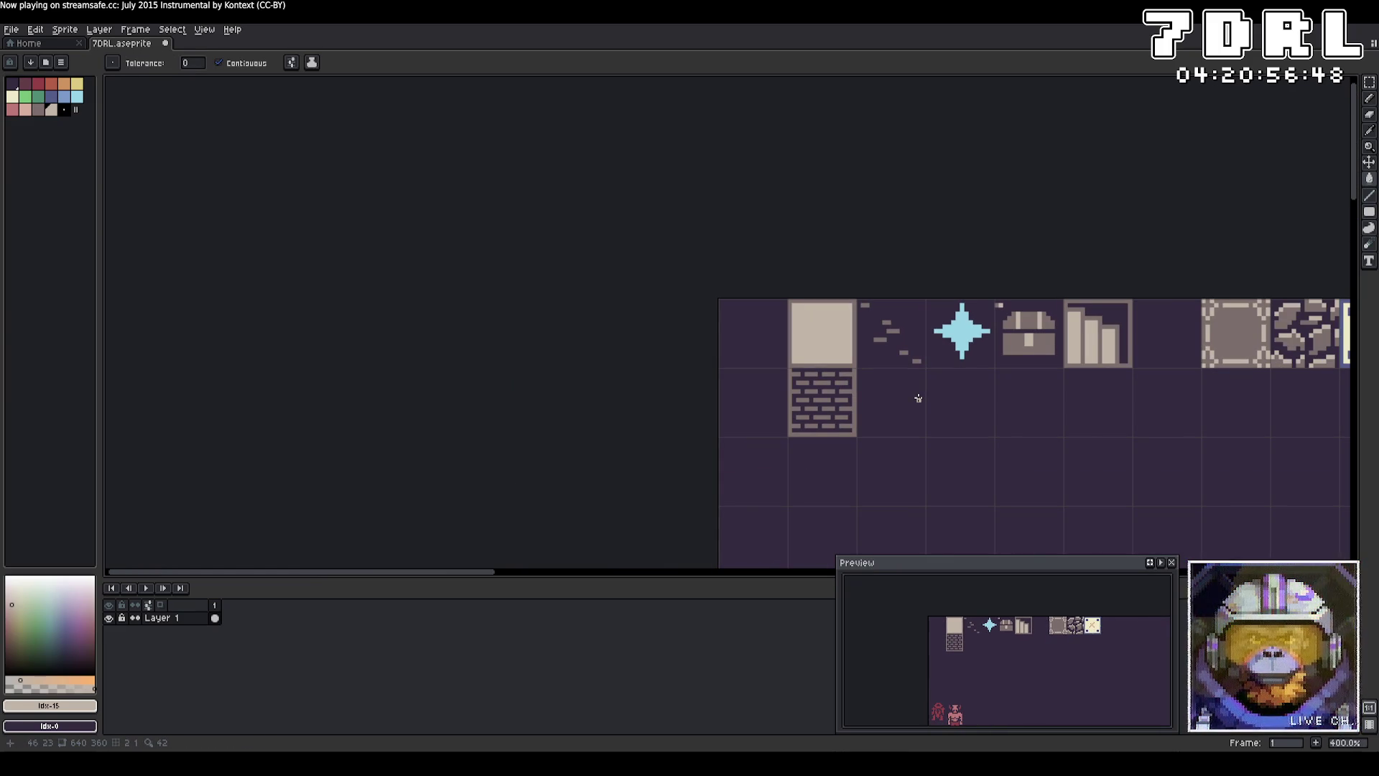
pyautogui.hotkey('ctrl', 'z')
pyautogui.scroll(3, 918, 396)
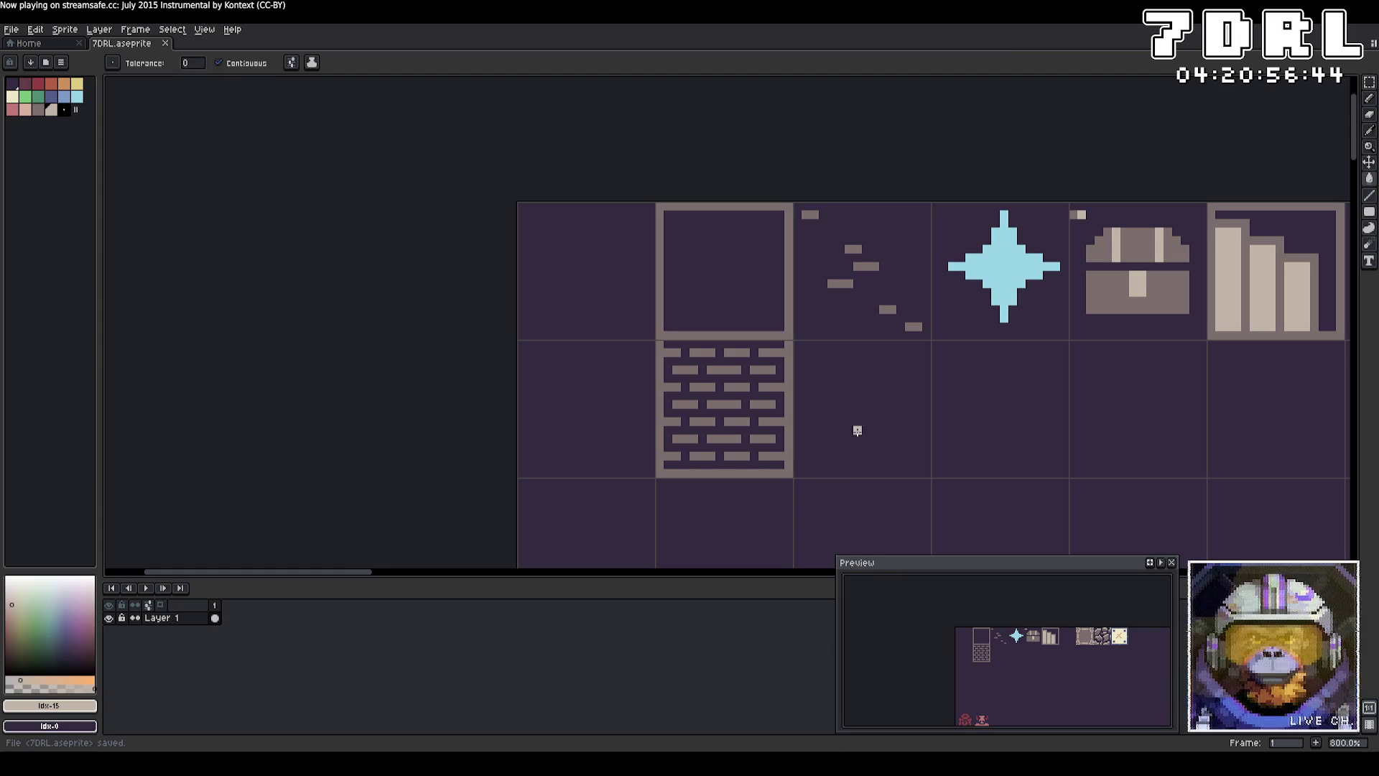
# Step: Look at the File menu's export options and close them unused
pyautogui.click(11, 30)
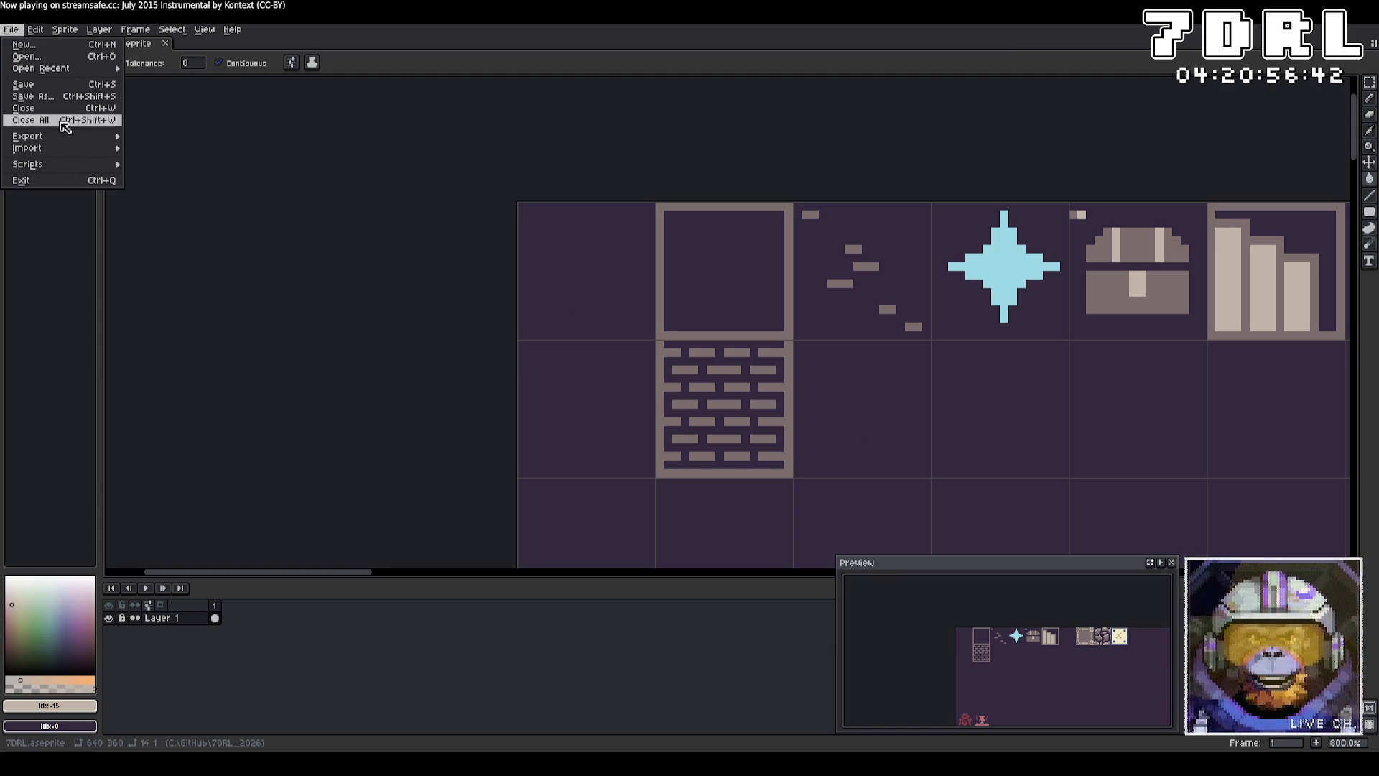
pyautogui.moveTo(65, 136)
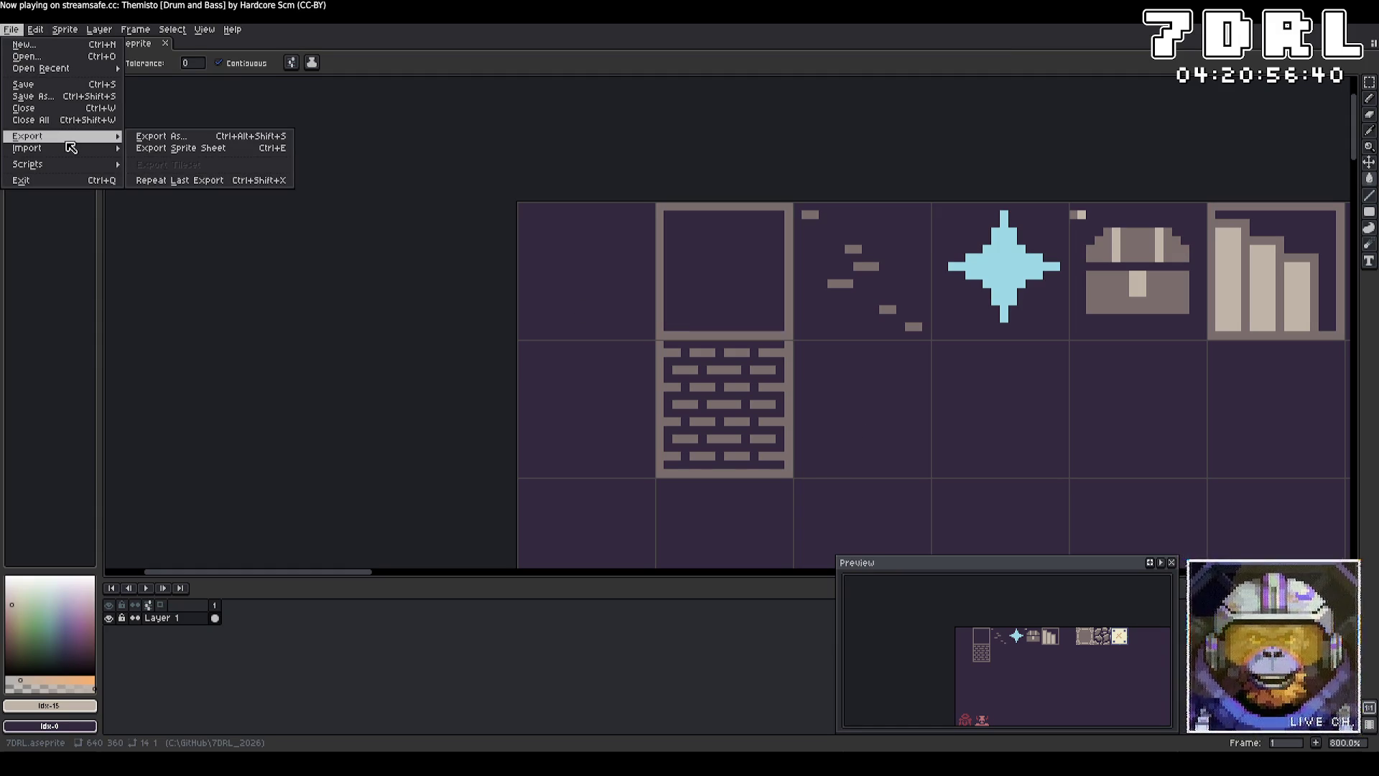
pyautogui.press('Escape')
# Step: Paint scattered grey pixels and a short grey dash in the empty tile
pyautogui.press('b')
pyautogui.press('9')
pyautogui.click(840, 370)
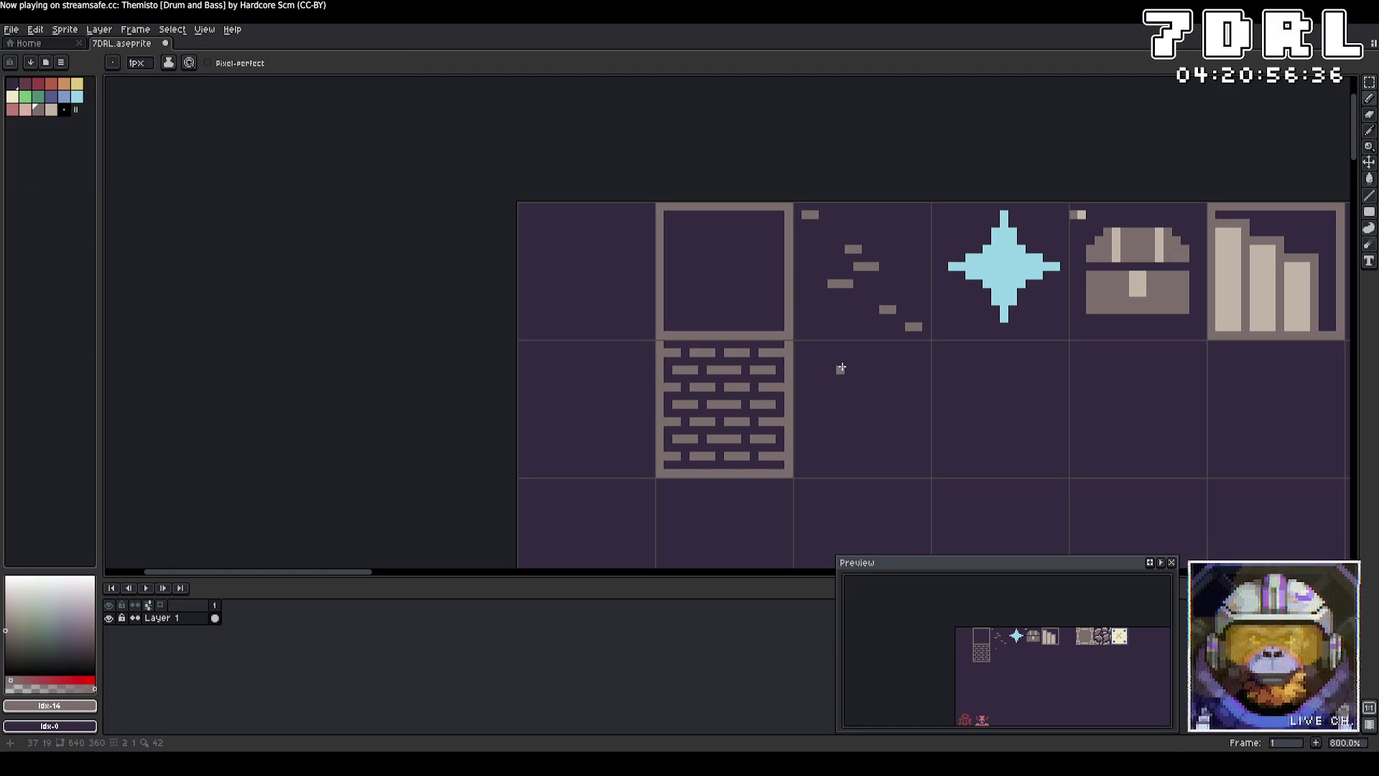
pyautogui.click(849, 388)
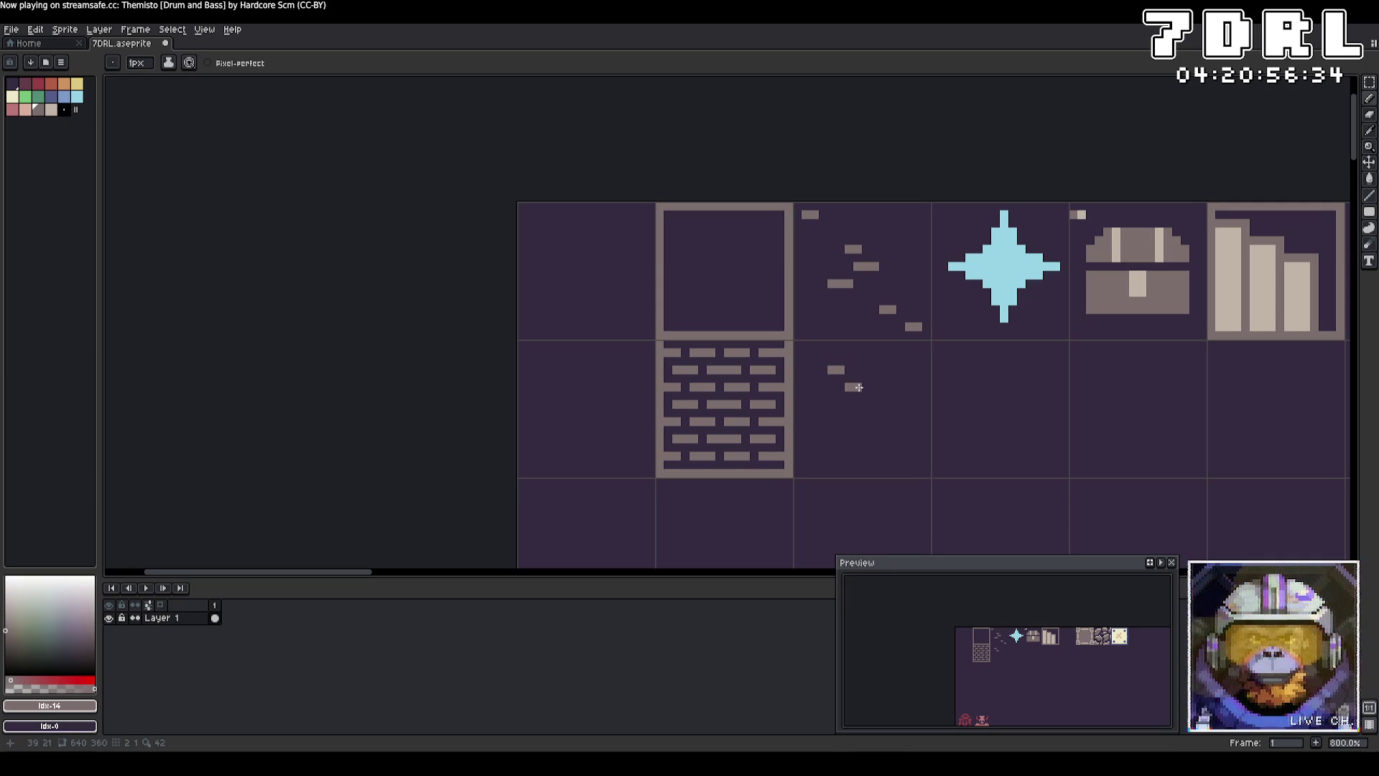
pyautogui.click(832, 404)
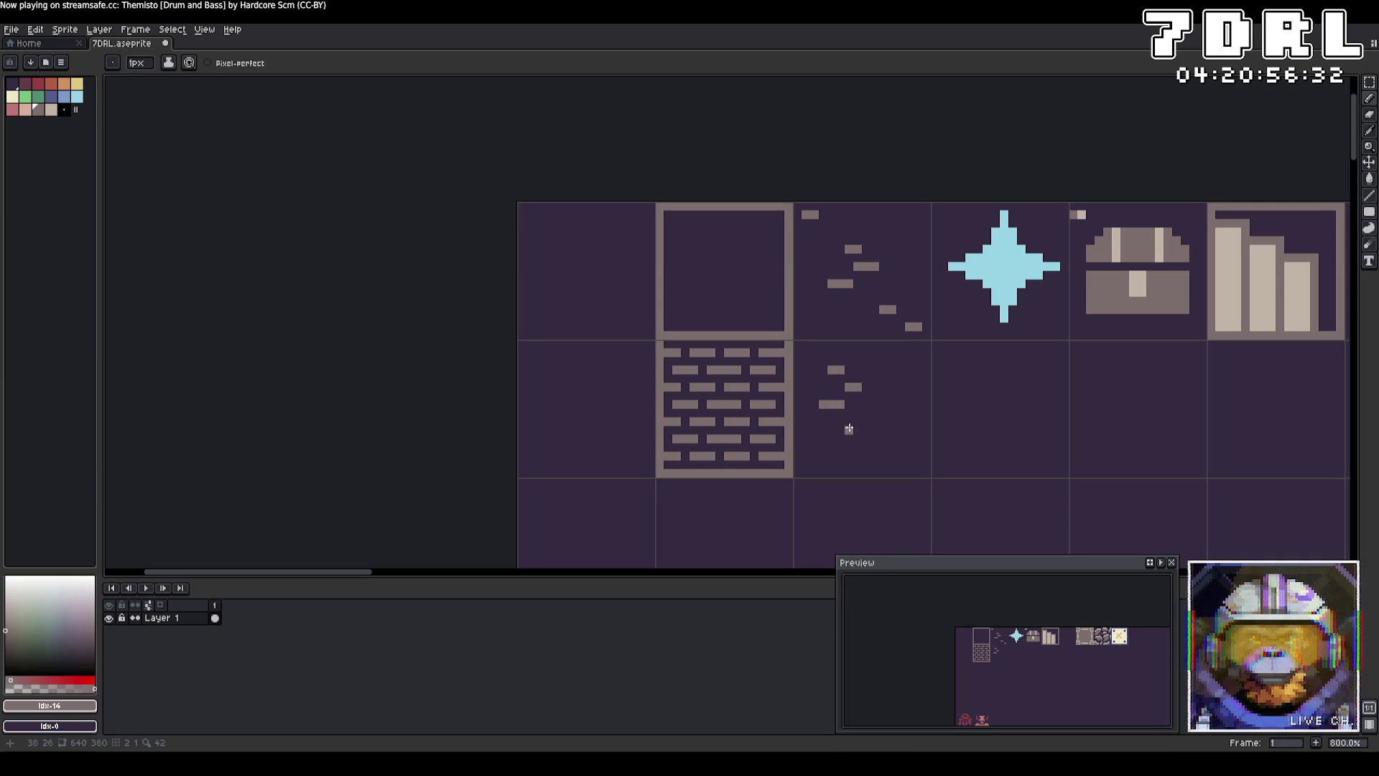
pyautogui.moveTo(873, 457); pyautogui.dragTo(890, 456)
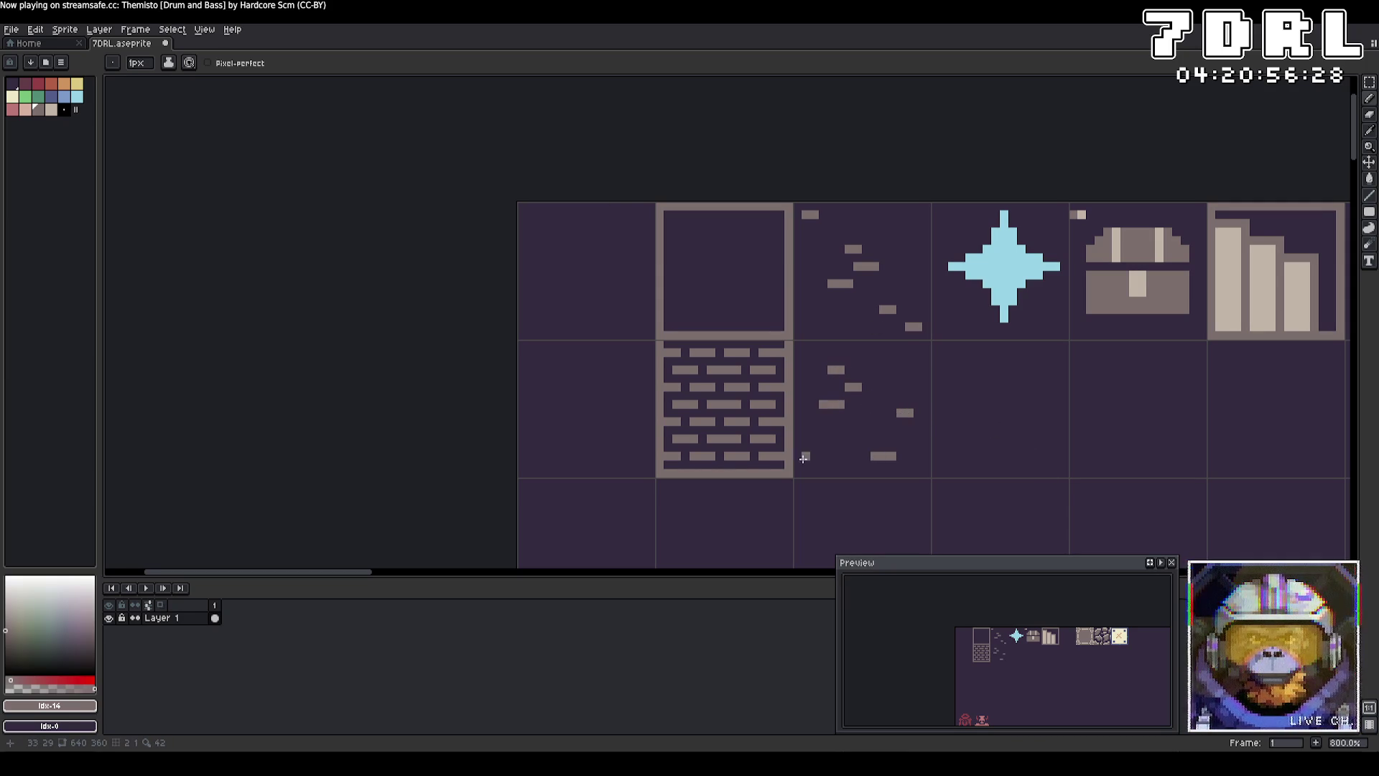
pyautogui.click(810, 464)
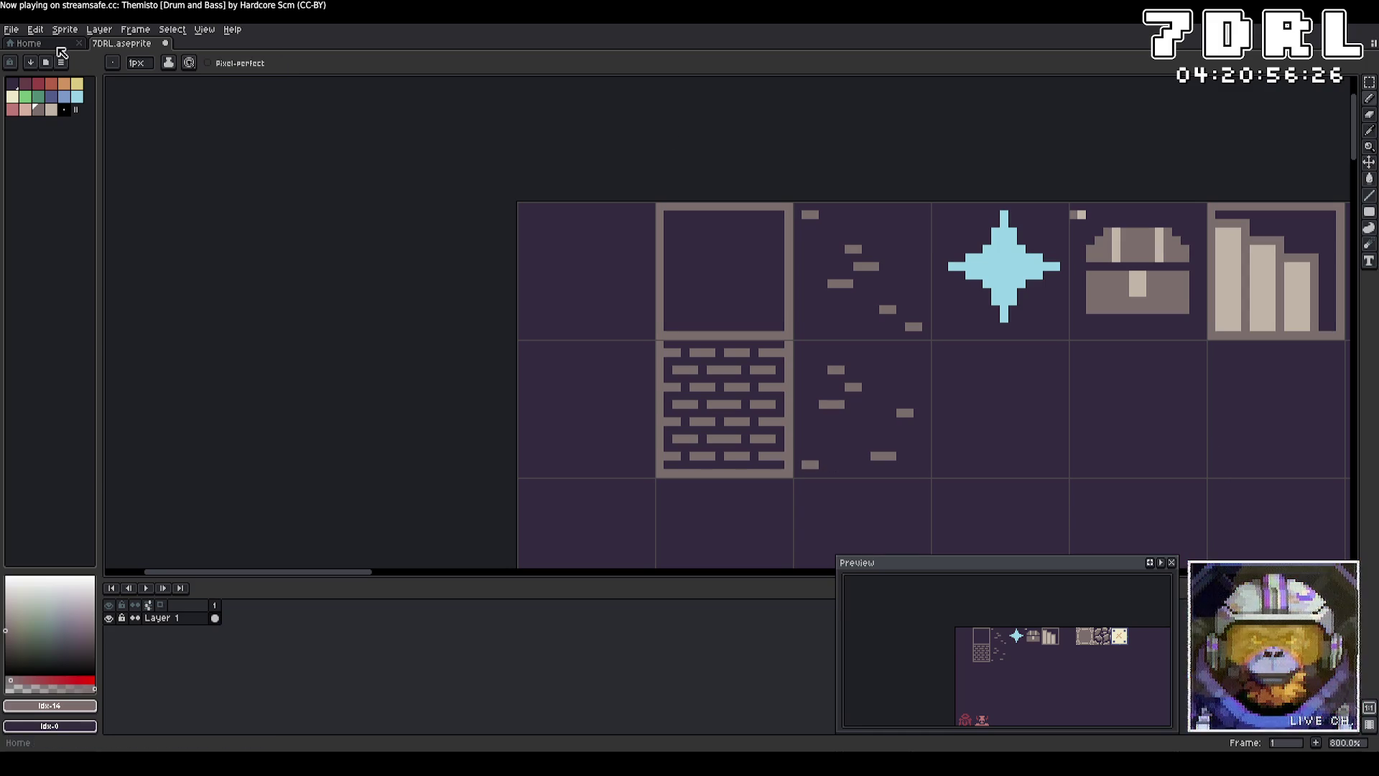
# Step: Export the artwork via File > Export > Export Sprite Sheet
pyautogui.click(22, 29)
pyautogui.moveTo(29, 137)
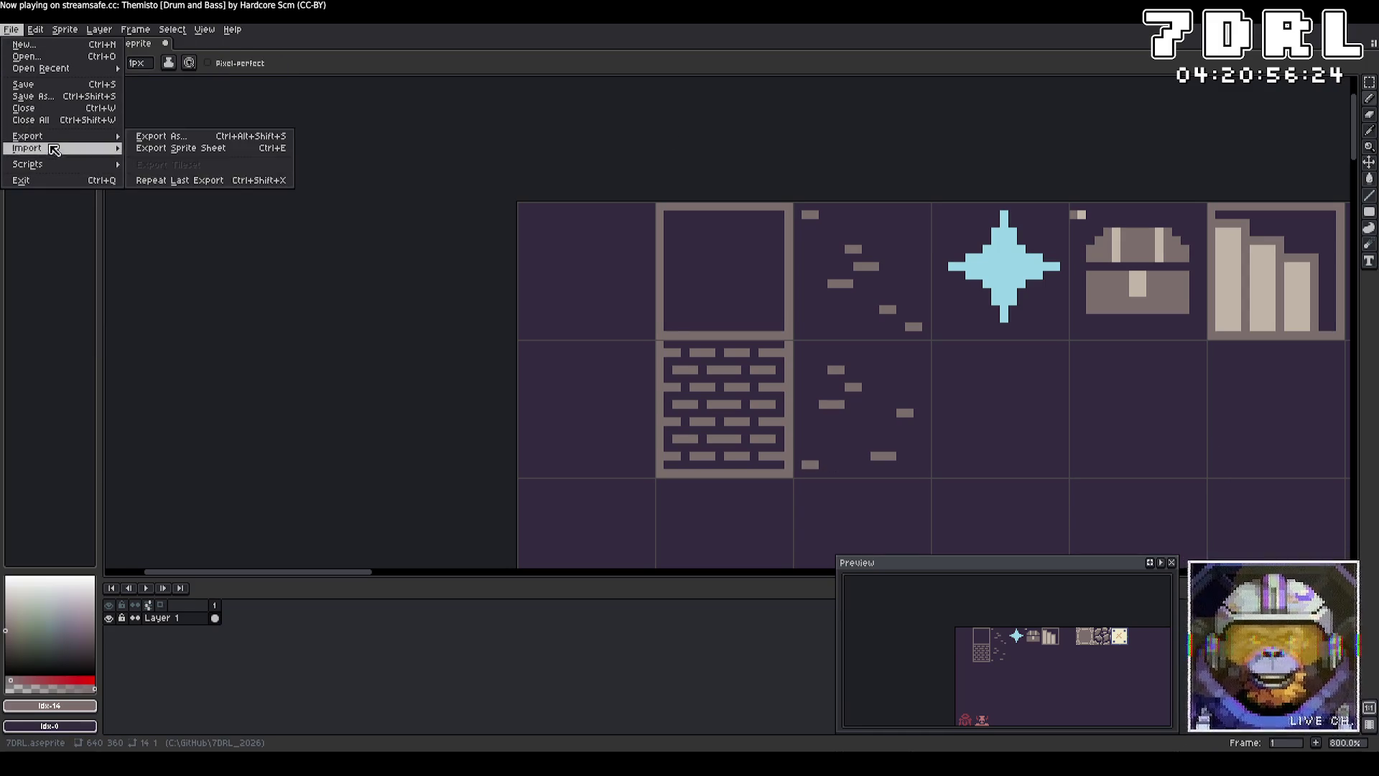
pyautogui.click(158, 148)
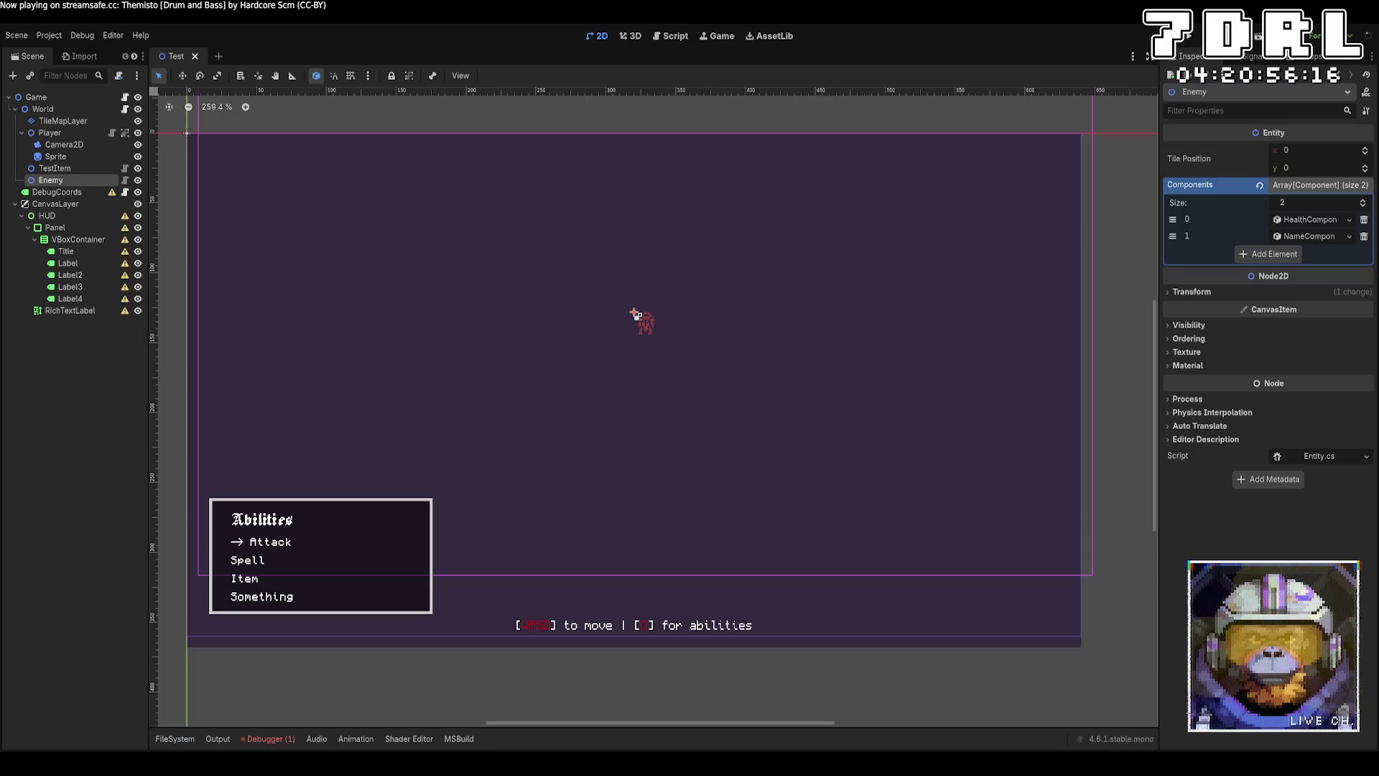
# Step: In the TileMapLayer's TileSet Setup, raise the texture region height to 32 px
pyautogui.click(63, 121)
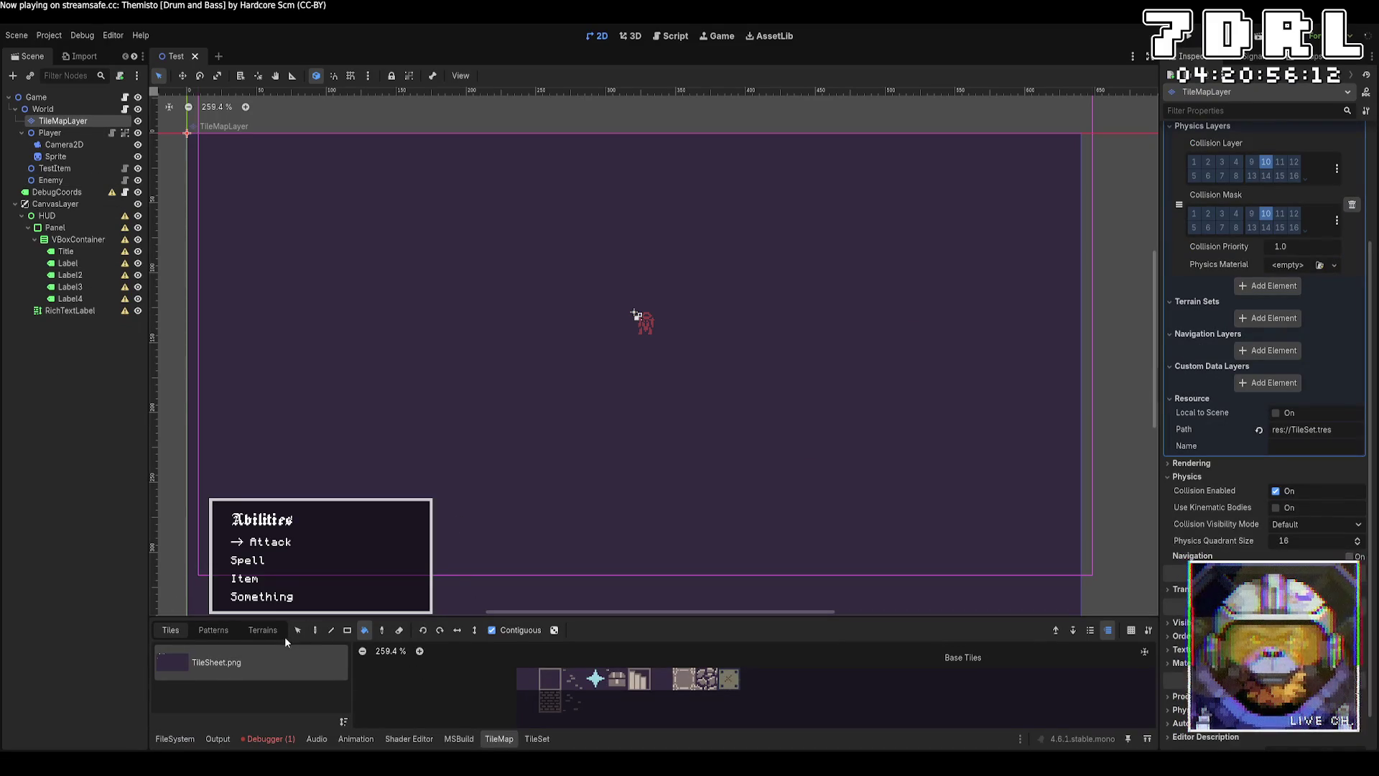
pyautogui.click(537, 738)
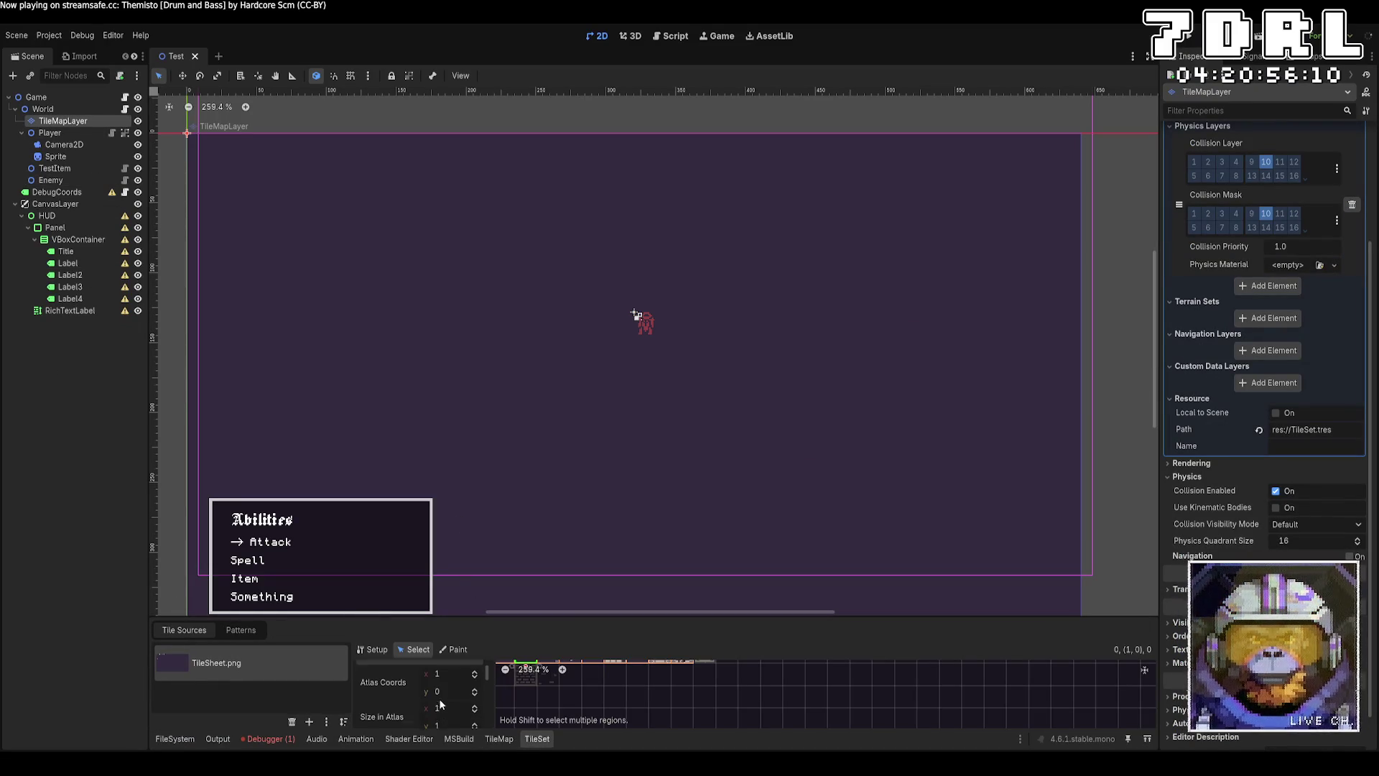
pyautogui.scroll(3, 394, 702)
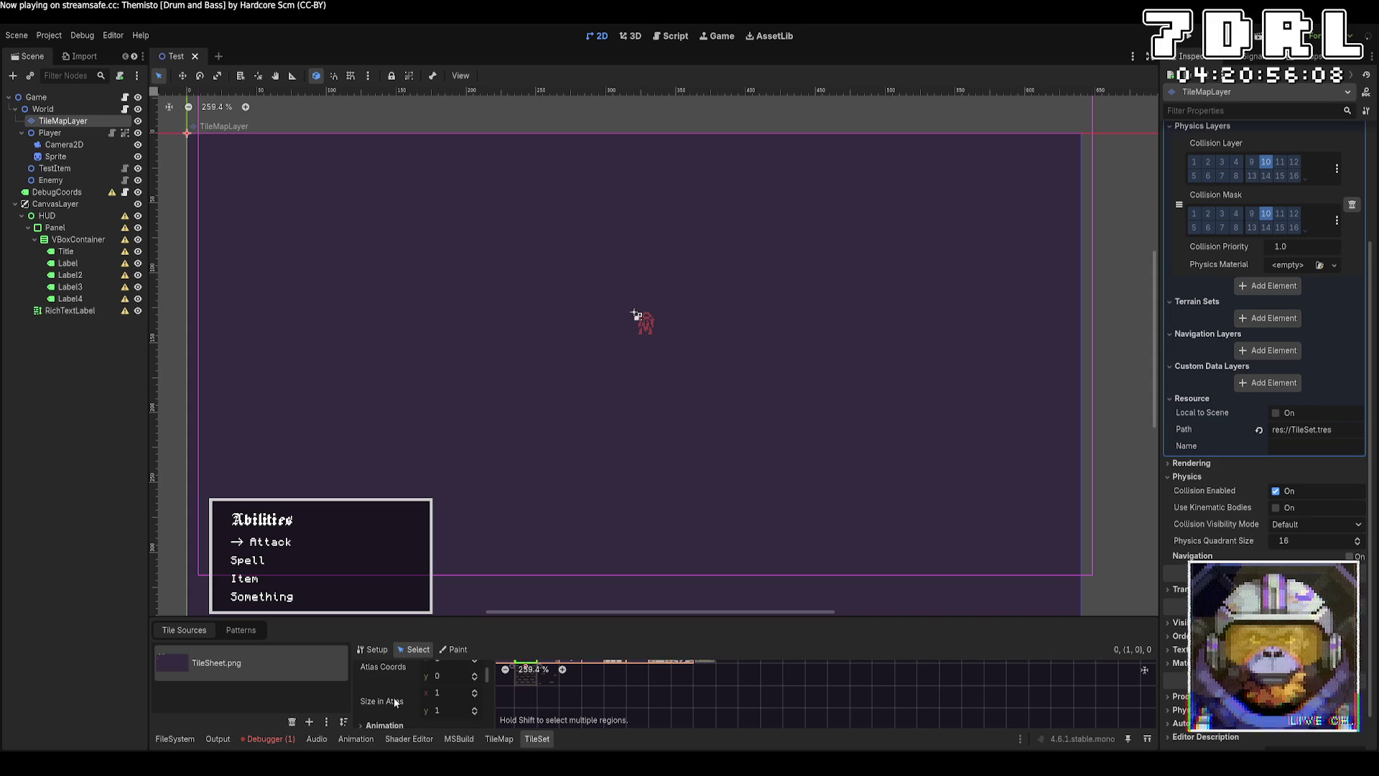
pyautogui.click(375, 649)
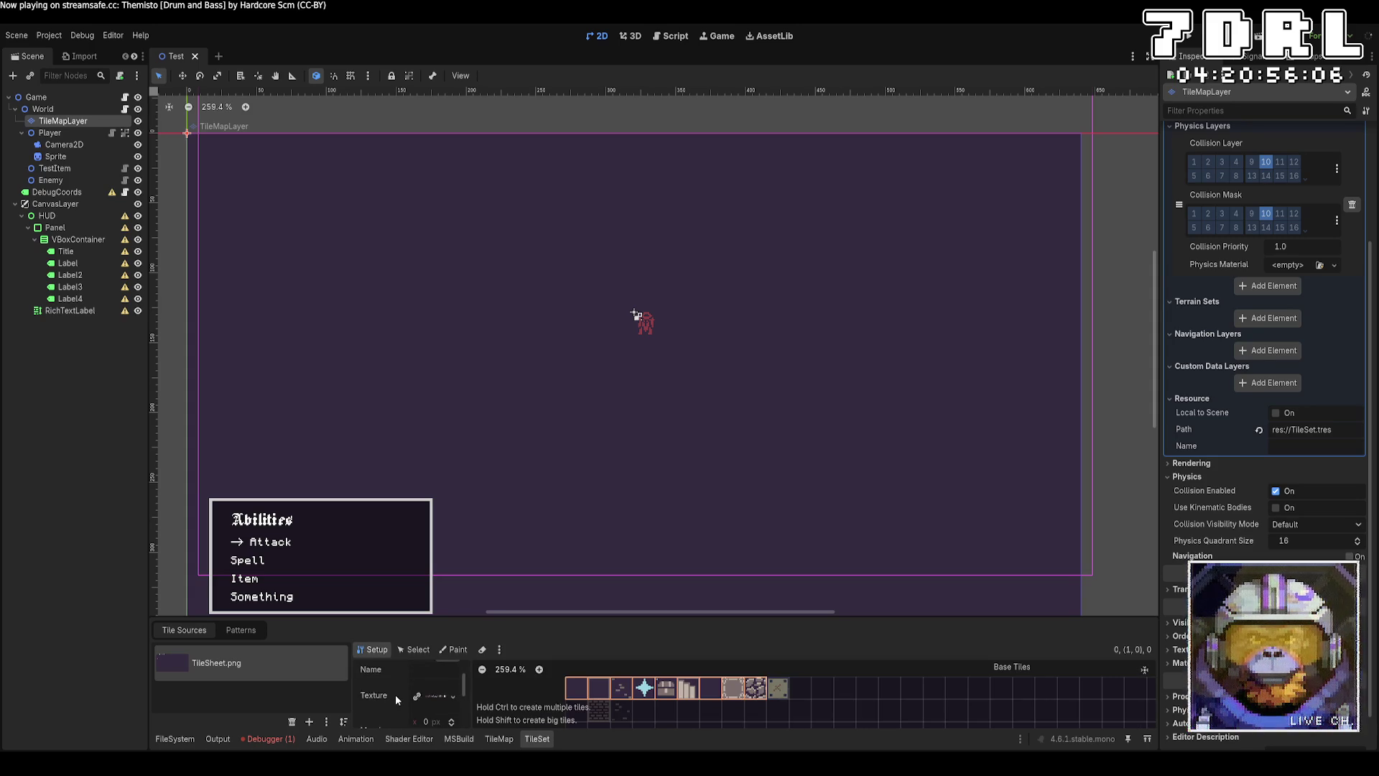
pyautogui.scroll(-3, 395, 696)
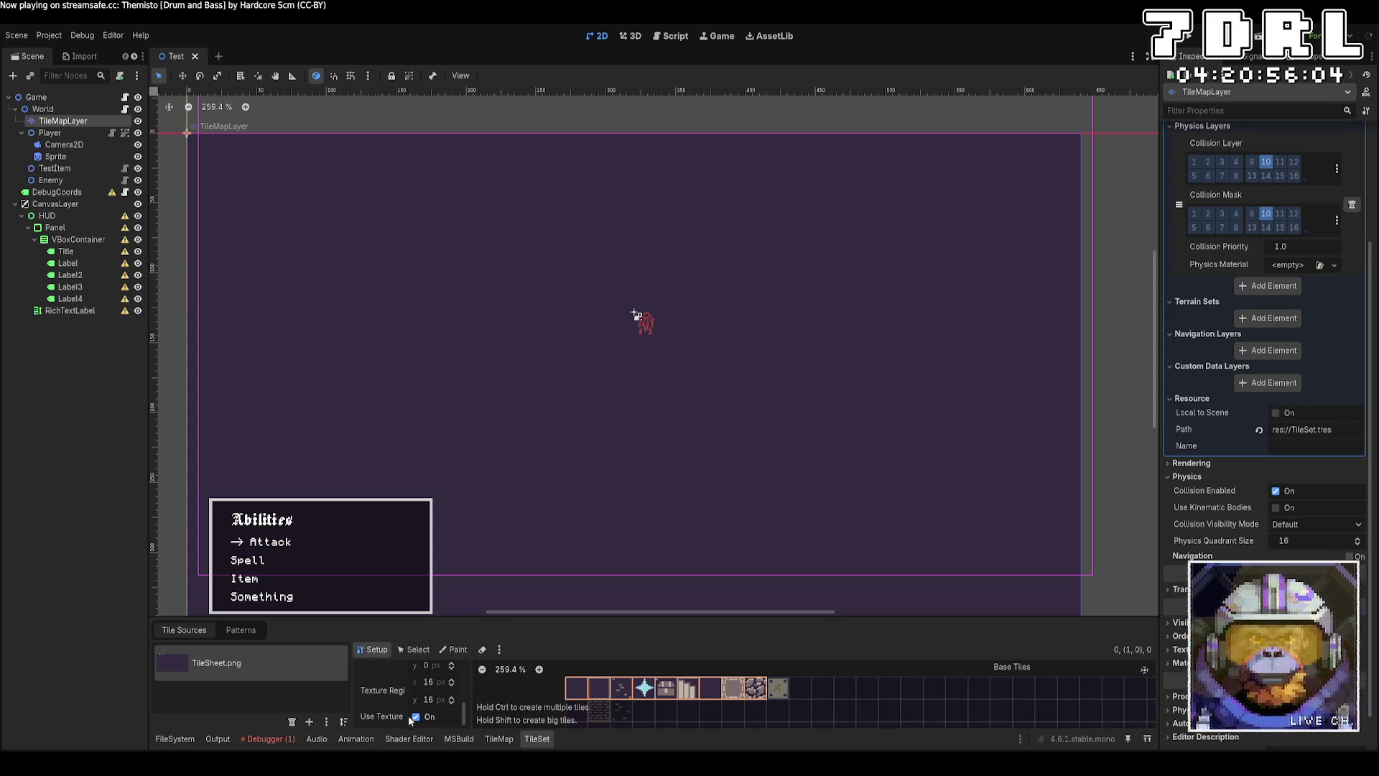
pyautogui.click(452, 697)
pyautogui.click(452, 698)
pyautogui.click(450, 697)
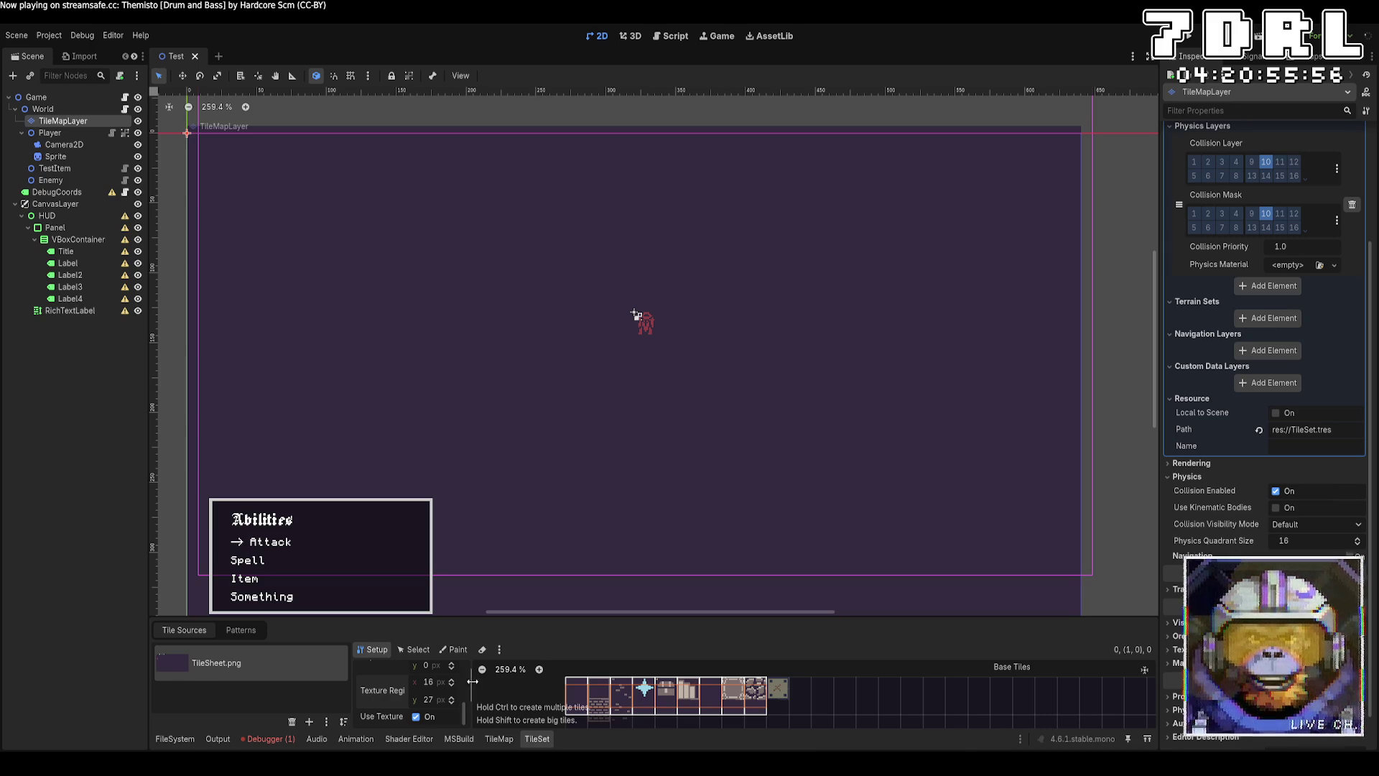
pyautogui.click(451, 698)
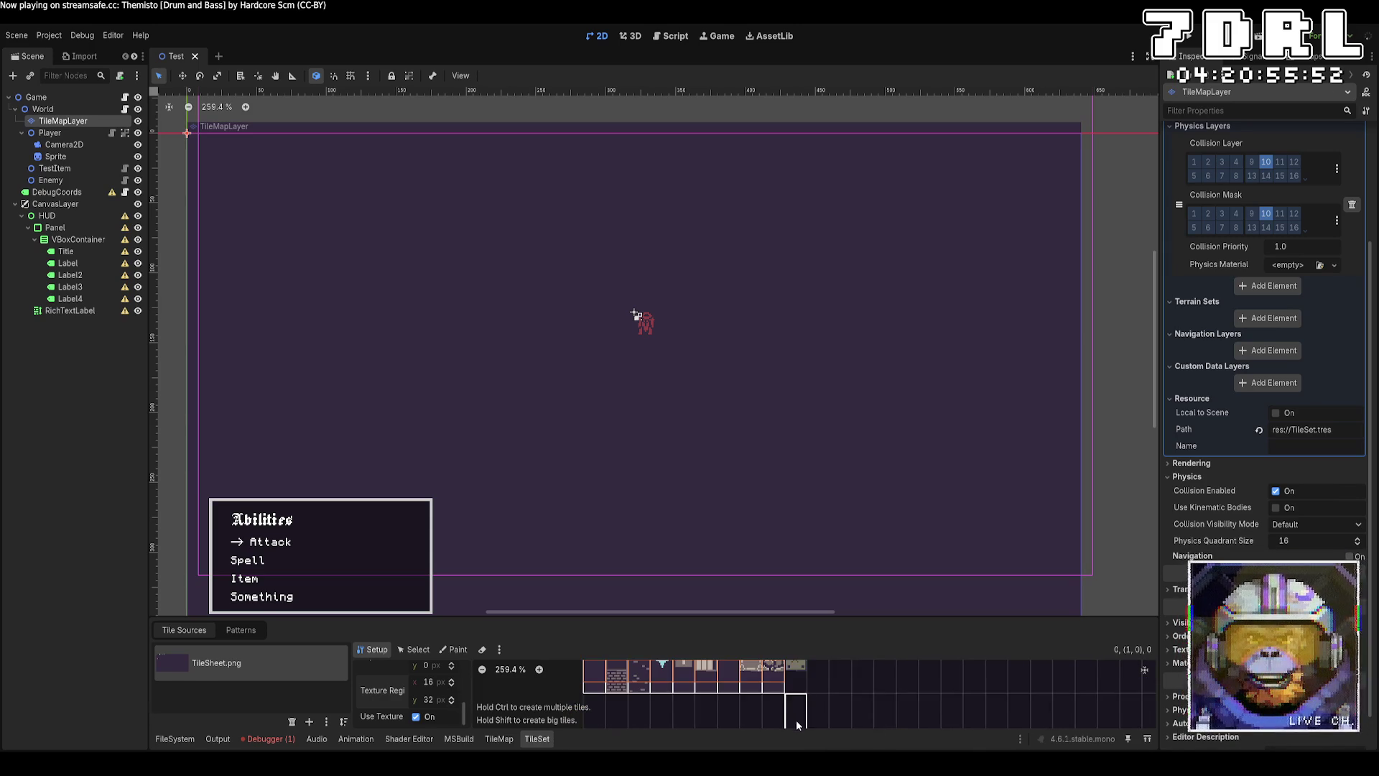
# Step: Create a tile on the grey X atlas cell and return to the TileMap editor
pyautogui.click(815, 676)
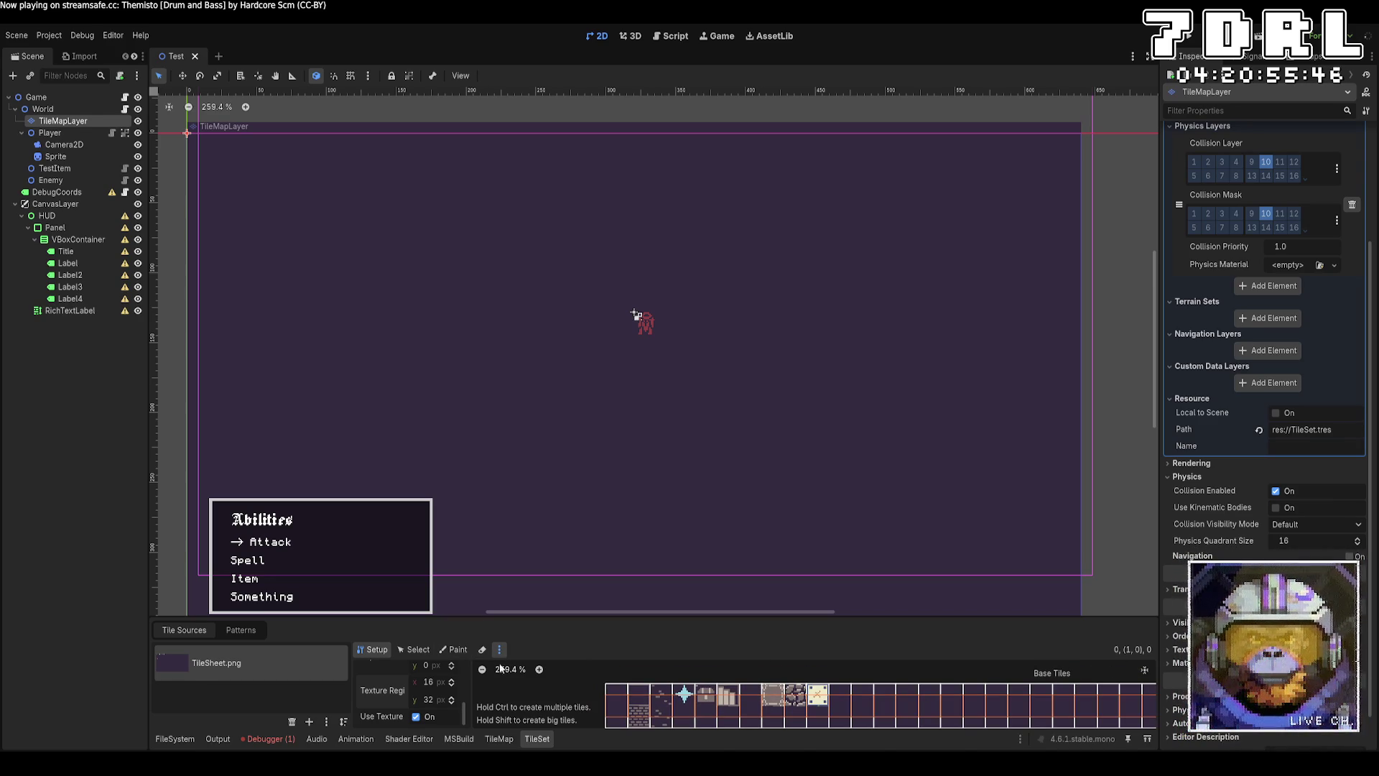
pyautogui.scroll(-3, 607, 702)
pyautogui.moveTo(607, 702); pyautogui.dragTo(631, 721)
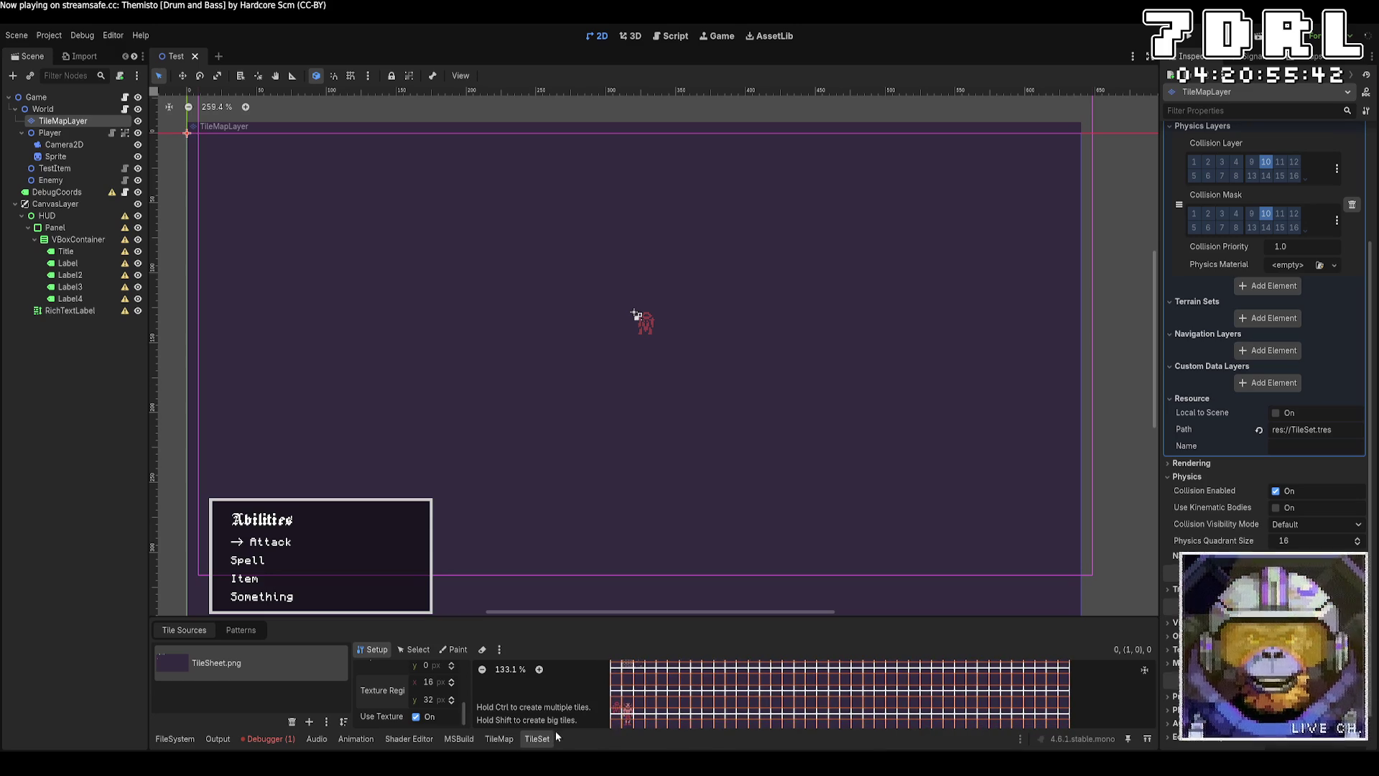
pyautogui.click(499, 739)
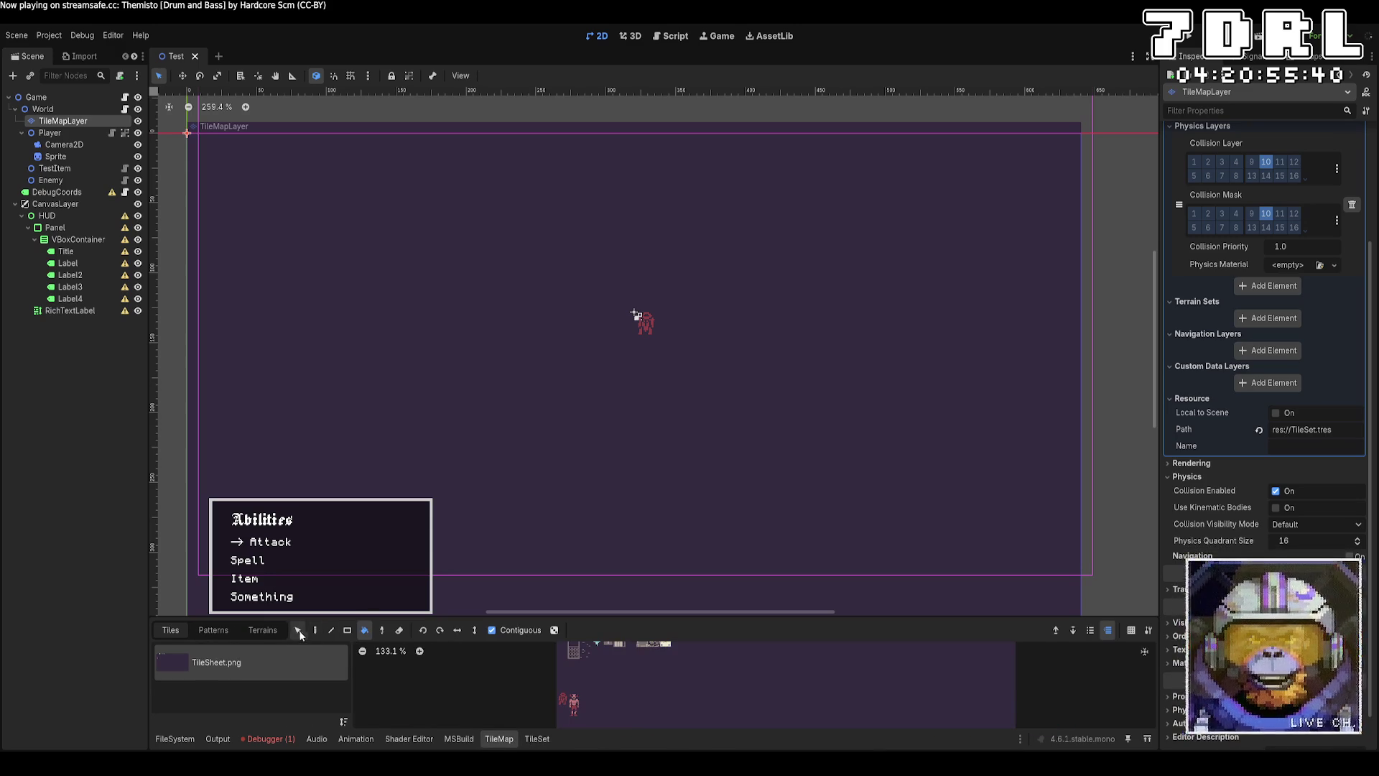
pyautogui.click(597, 688)
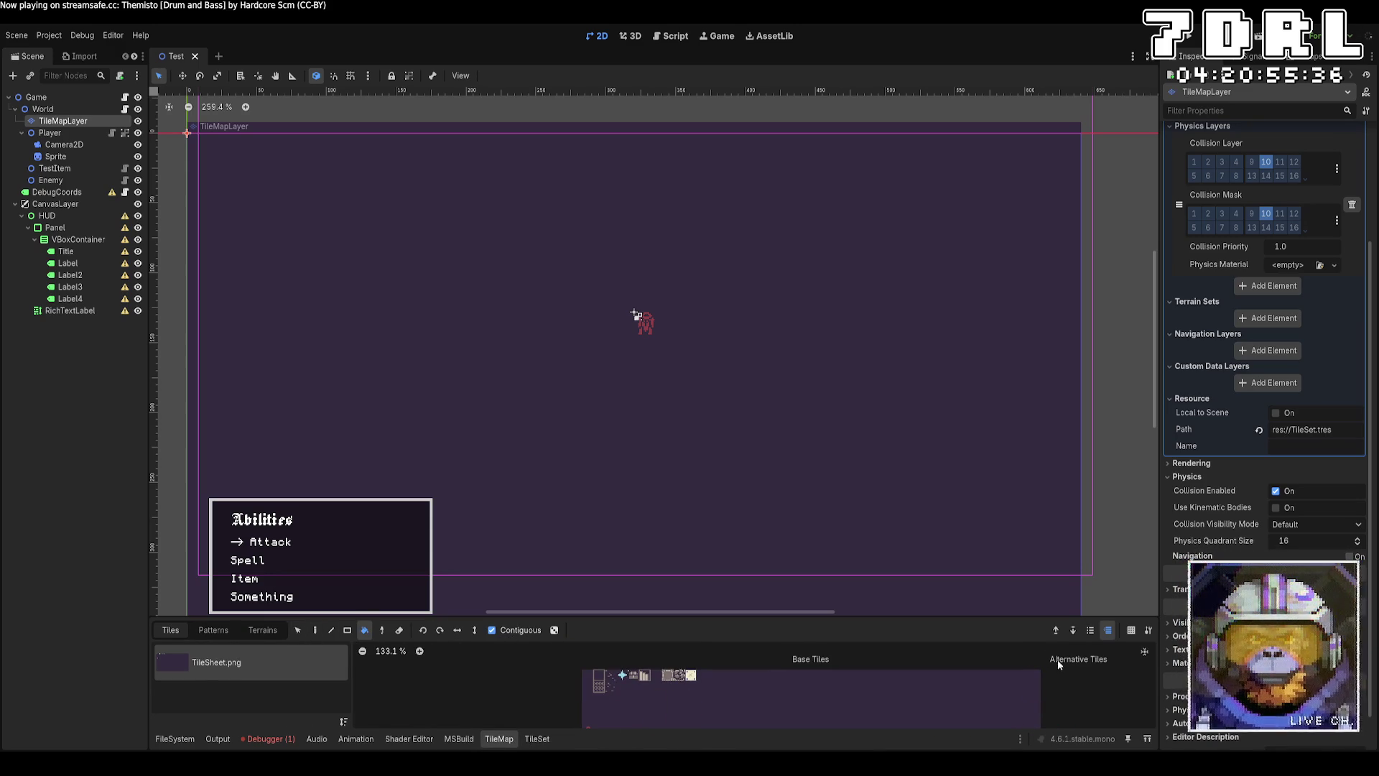
pyautogui.click(1178, 47)
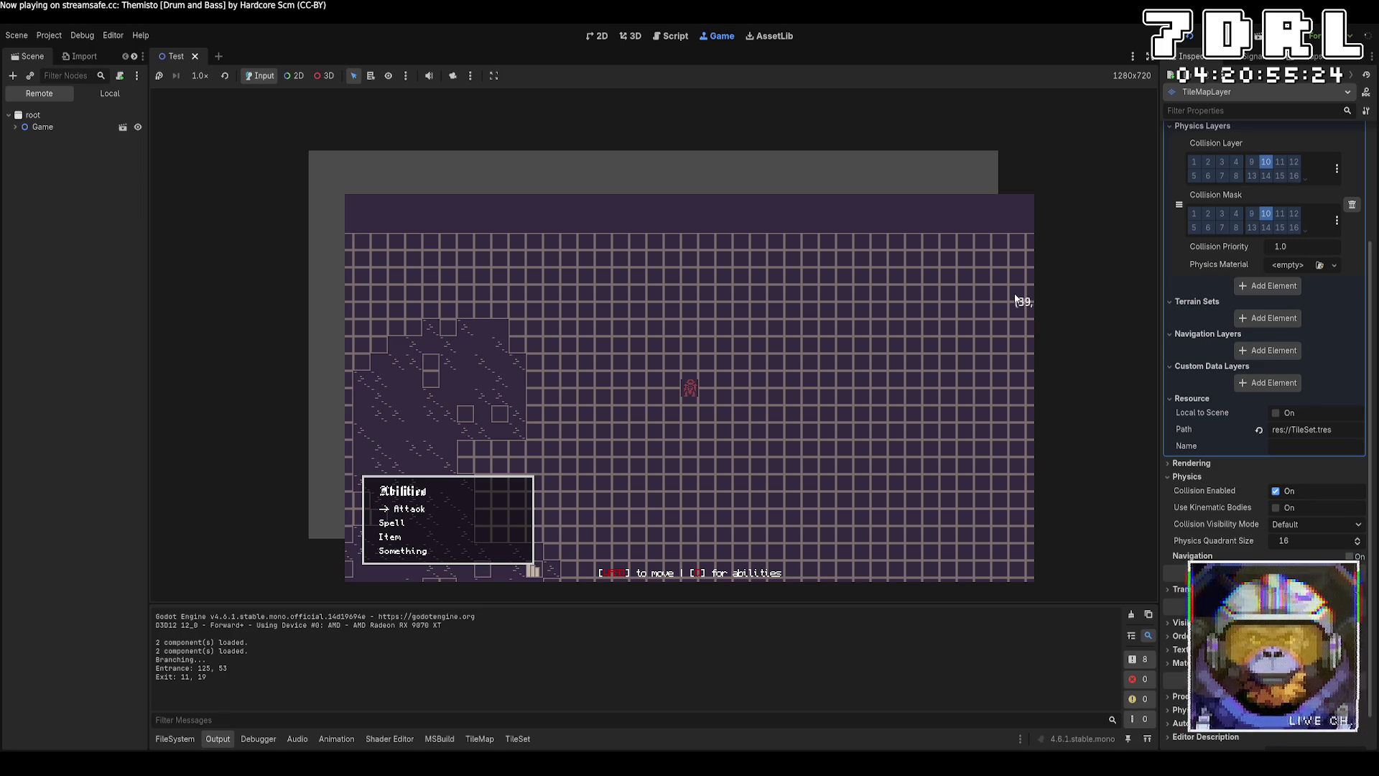
pyautogui.press('F8')
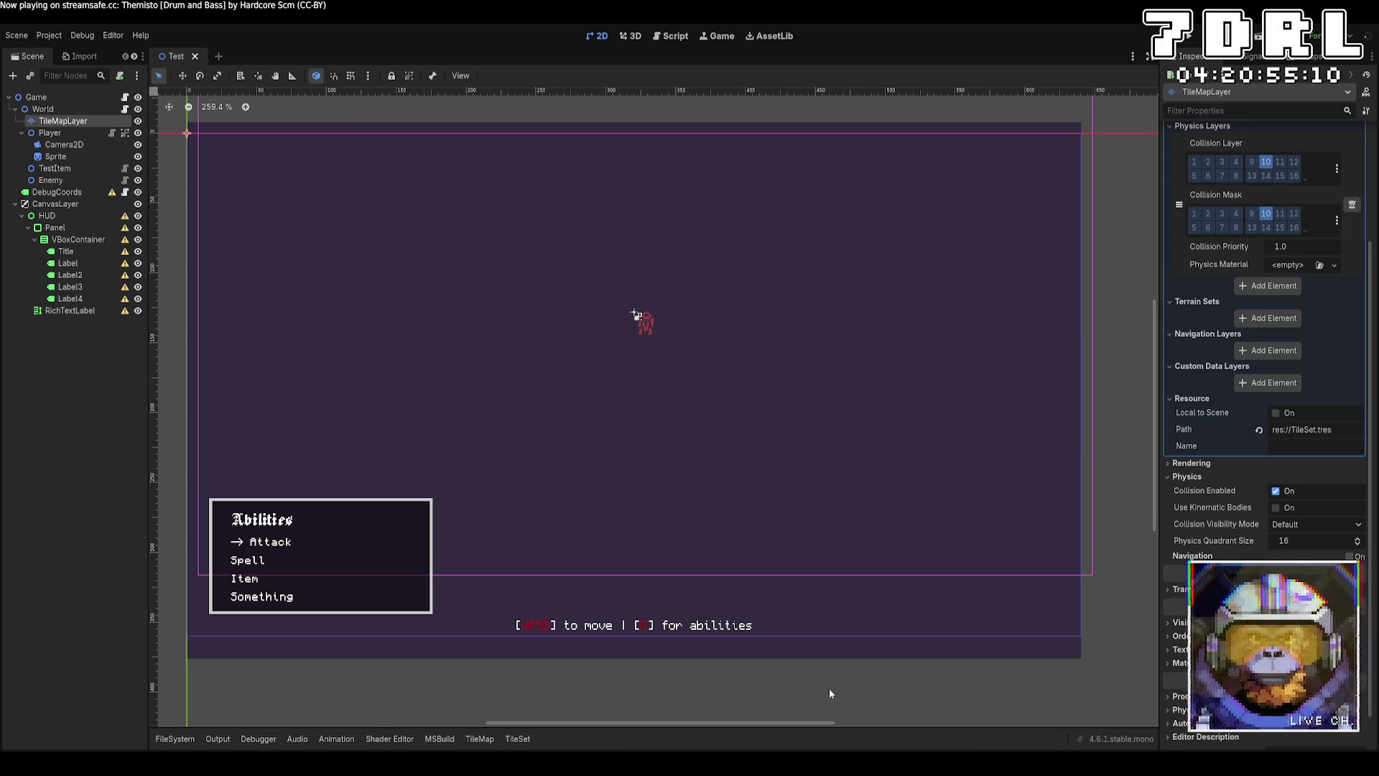
# Step: Set Tile Size y to 32 in the Inspector and run the project
pyautogui.scroll(5, 1285, 260)
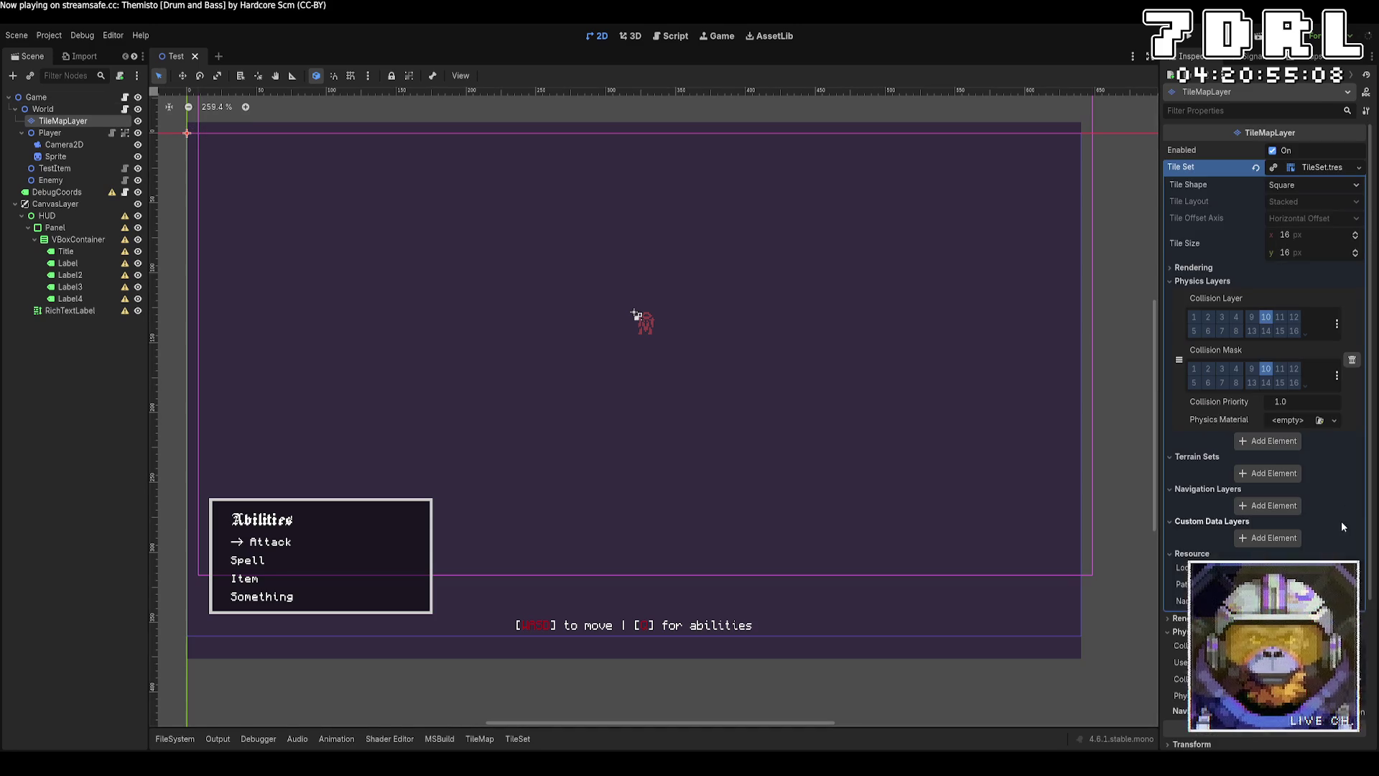
pyautogui.click(1324, 255)
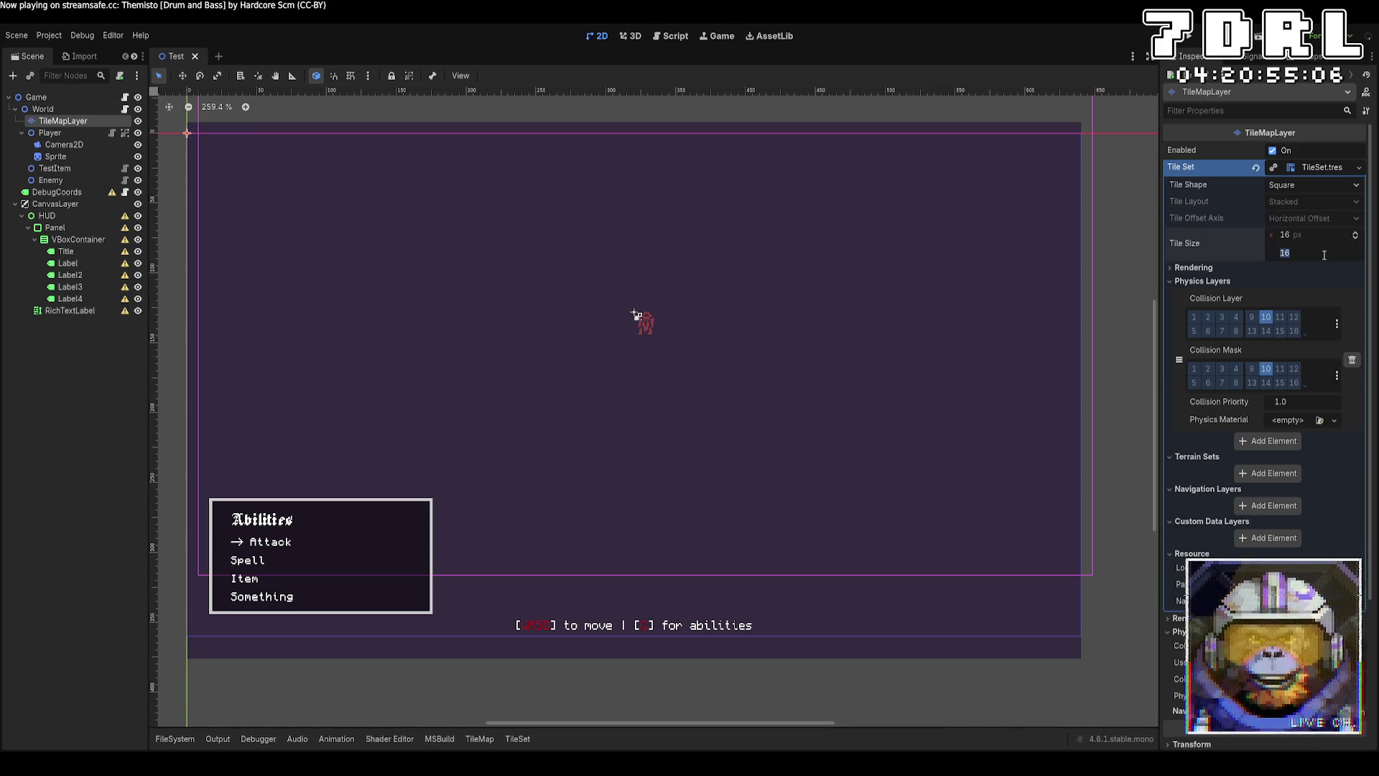
pyautogui.write('32')
pyautogui.press('Return')
pyautogui.scroll(-4, 1025, 430)
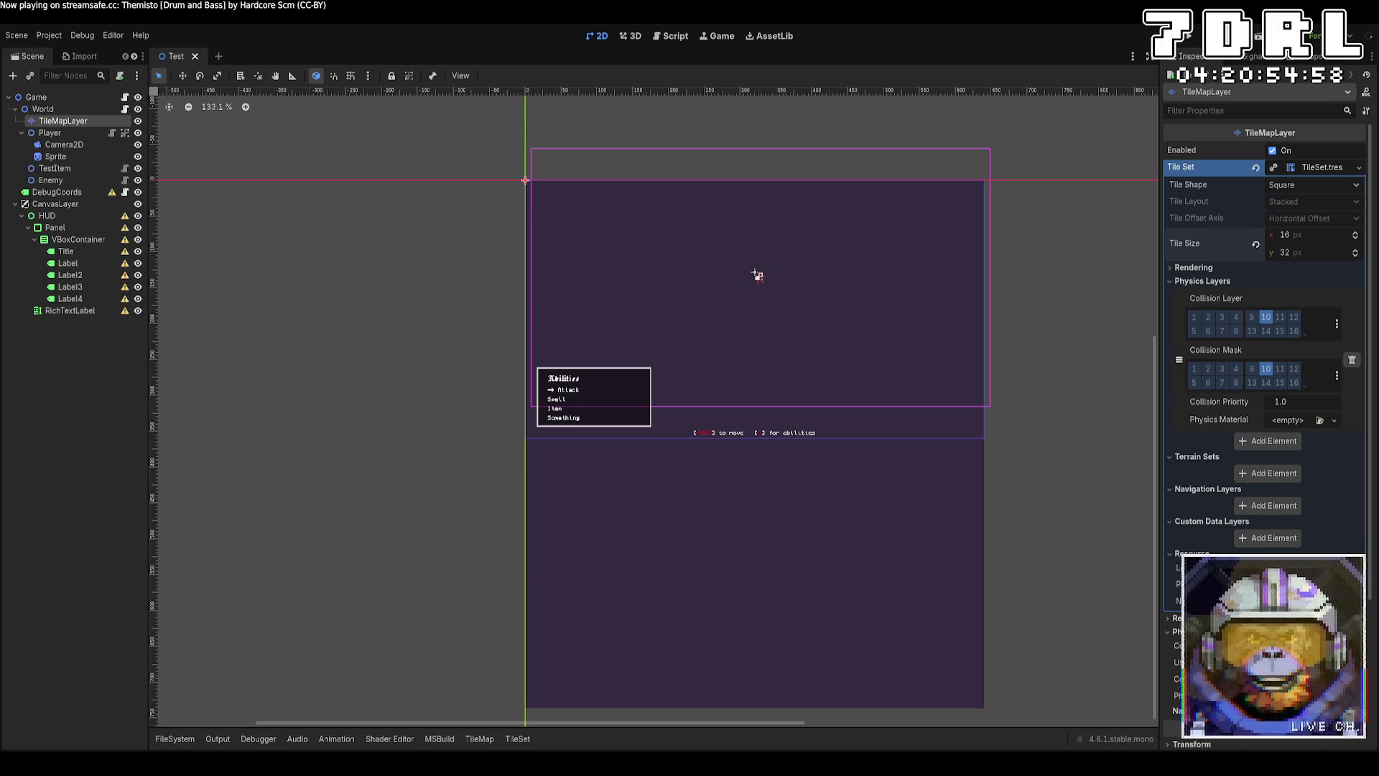
pyautogui.click(1189, 37)
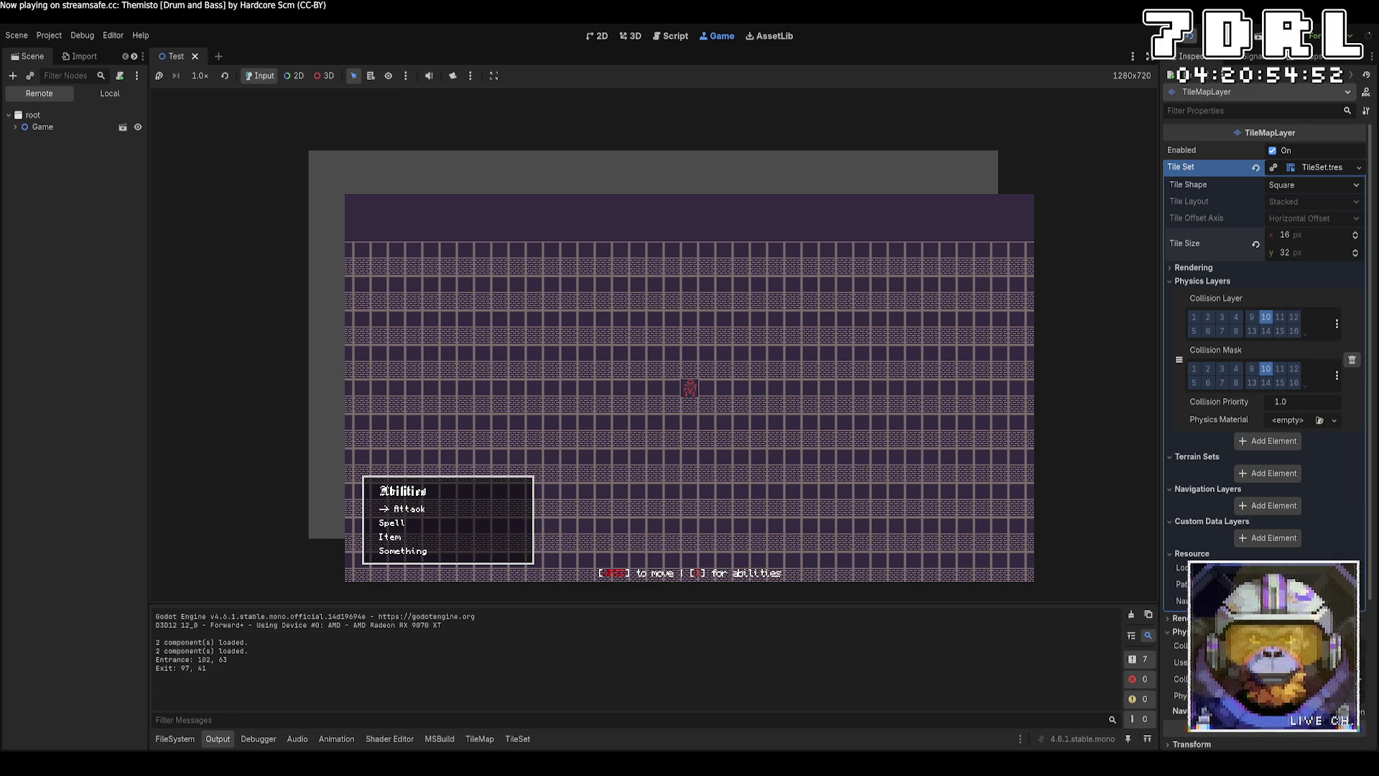
# Step: Regenerate the map into a cave layout and walk the player around it
pyautogui.click(930, 430)
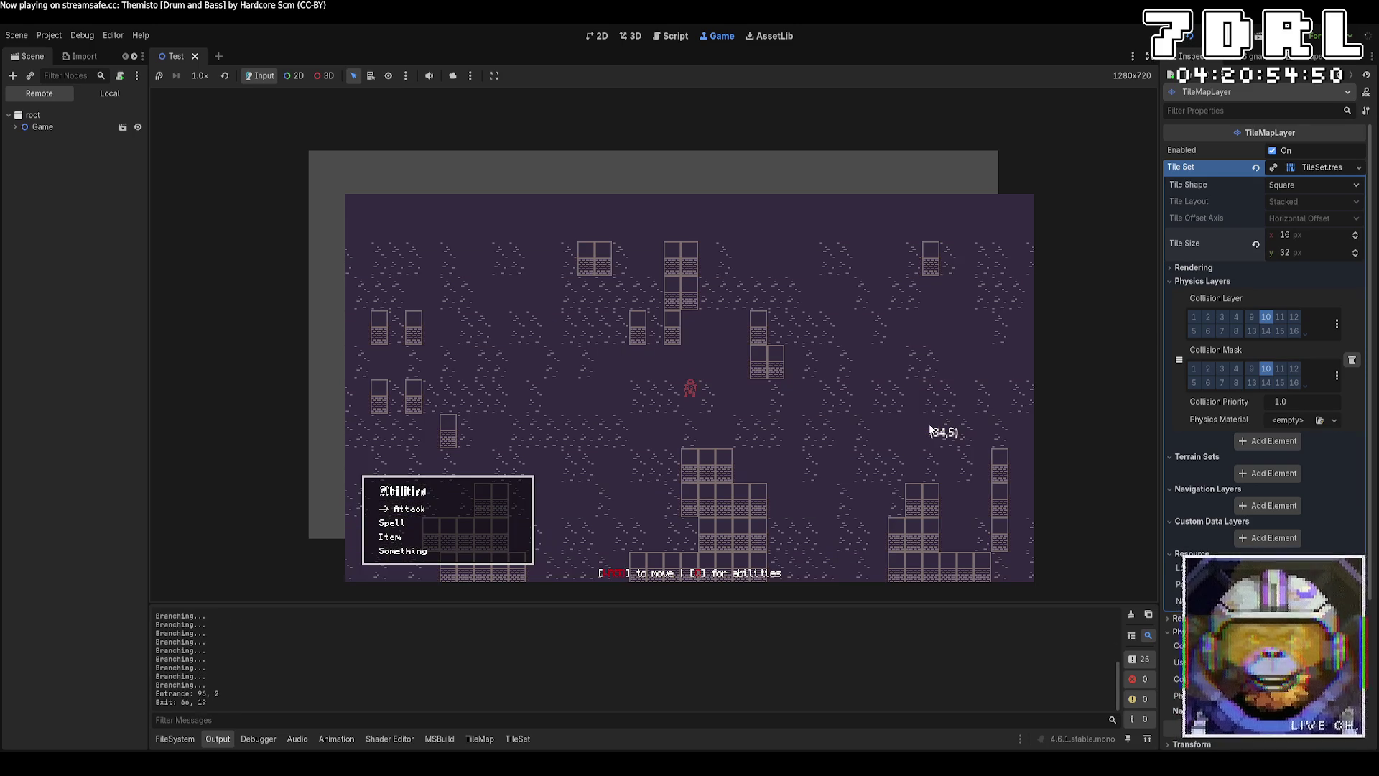
pyautogui.press('w')
pyautogui.press('w')
pyautogui.press('w')
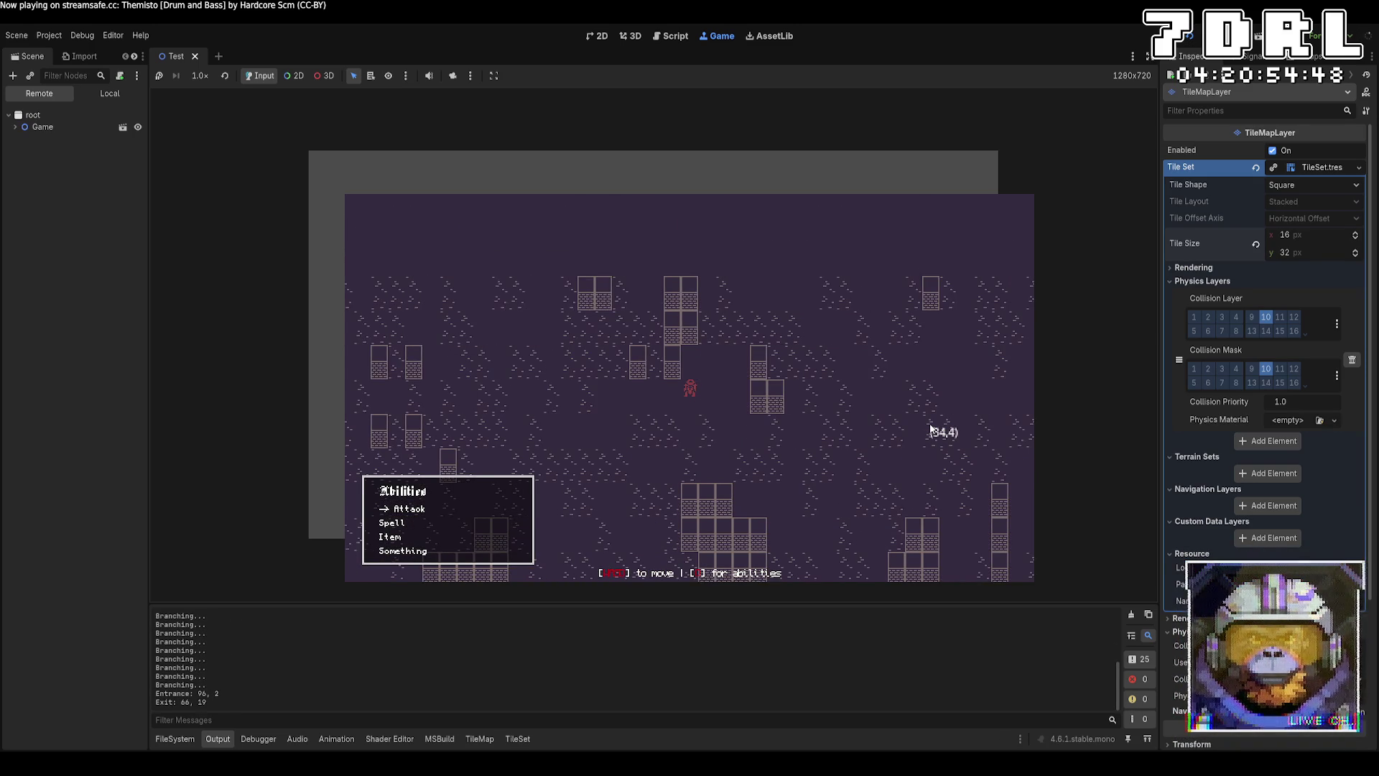
pyautogui.press('s')
pyautogui.press('s')
pyautogui.press('d')
pyautogui.press('w')
pyautogui.press('w')
pyautogui.press('a')
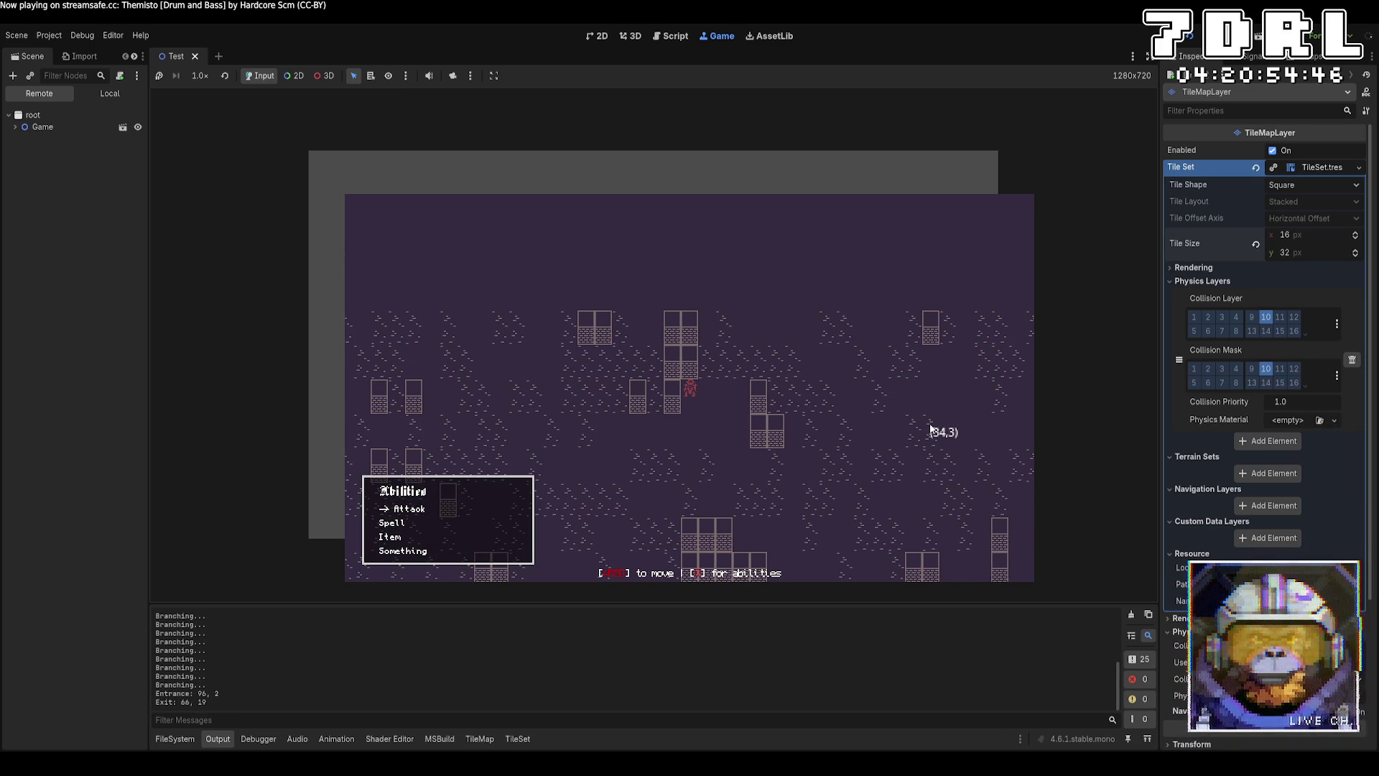
pyautogui.press('s')
pyautogui.press('s')
pyautogui.press('s')
pyautogui.press('d')
pyautogui.press('d')
pyautogui.press('d')
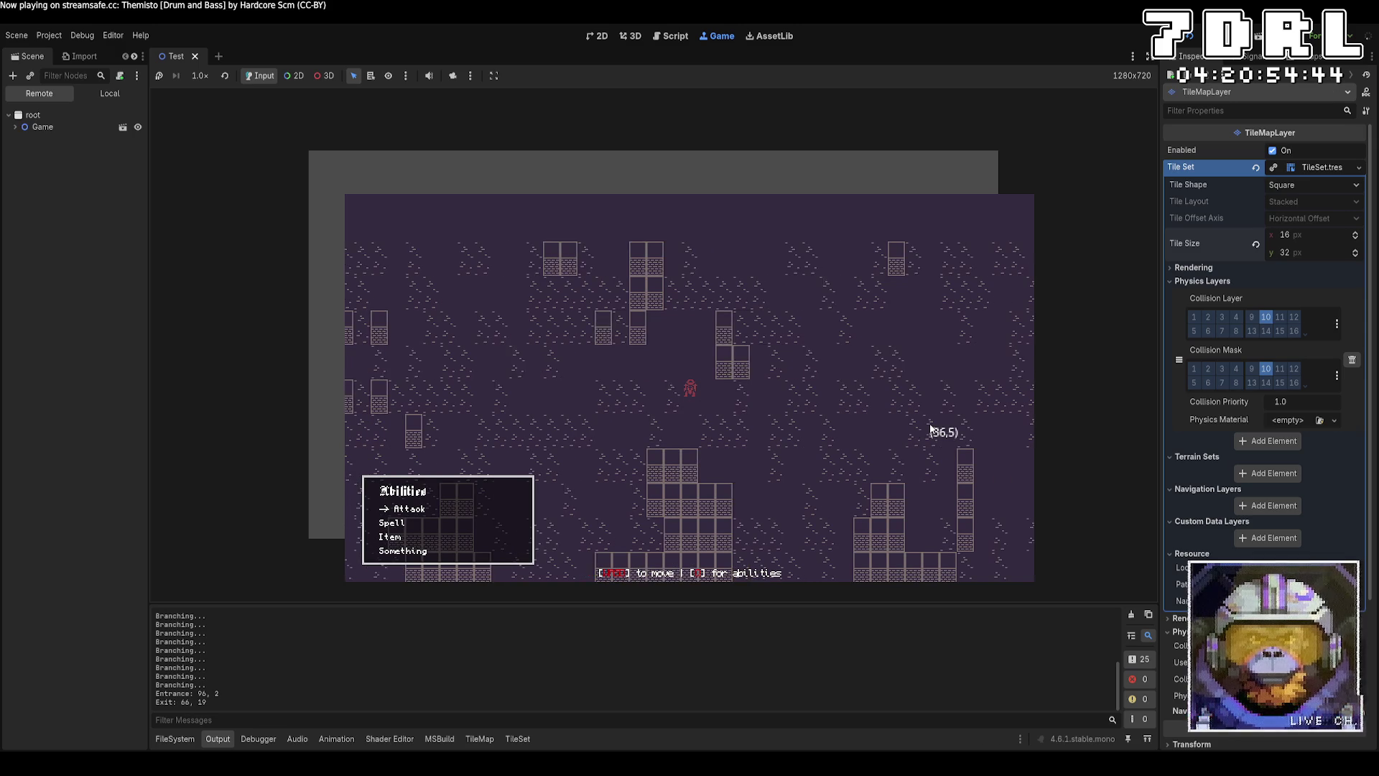
pyautogui.press('w')
pyautogui.press('w')
pyautogui.press('w')
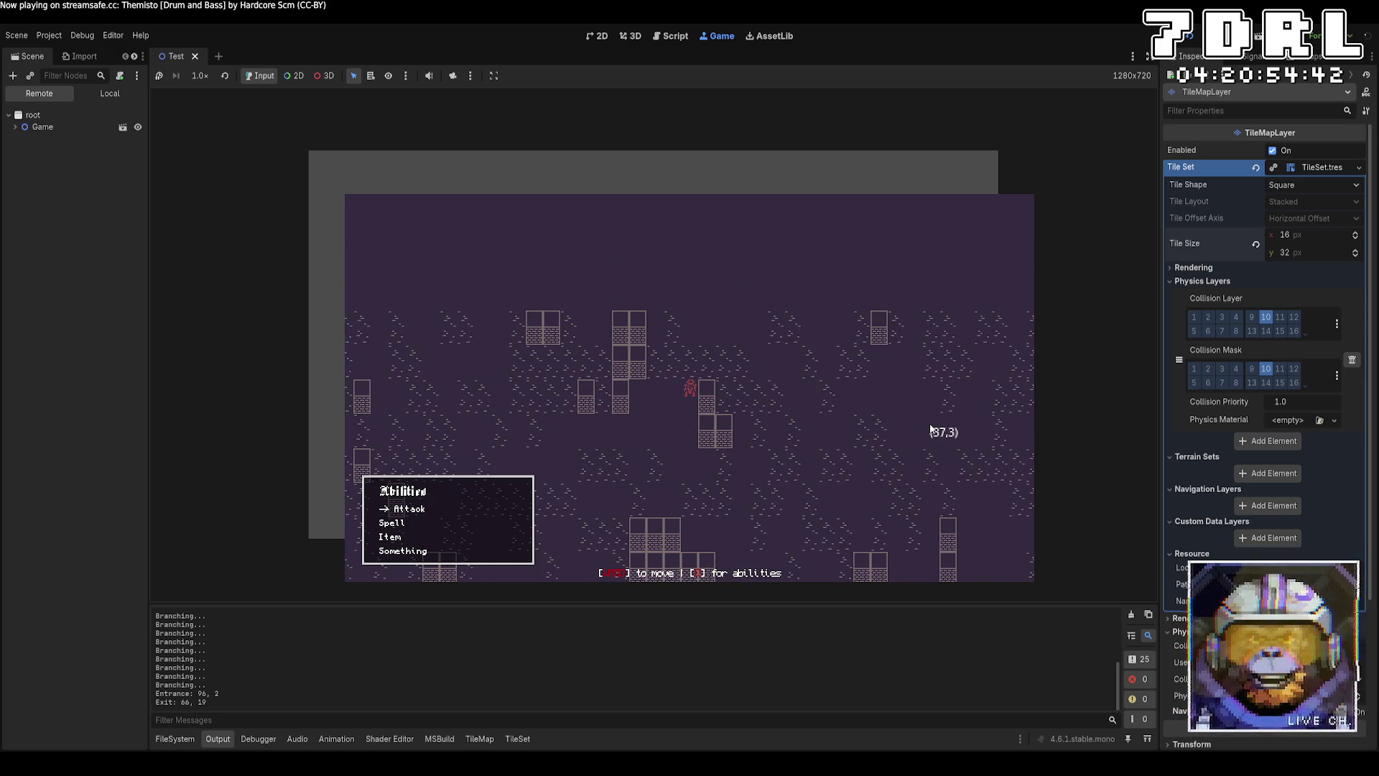
pyautogui.press('d')
pyautogui.press('d')
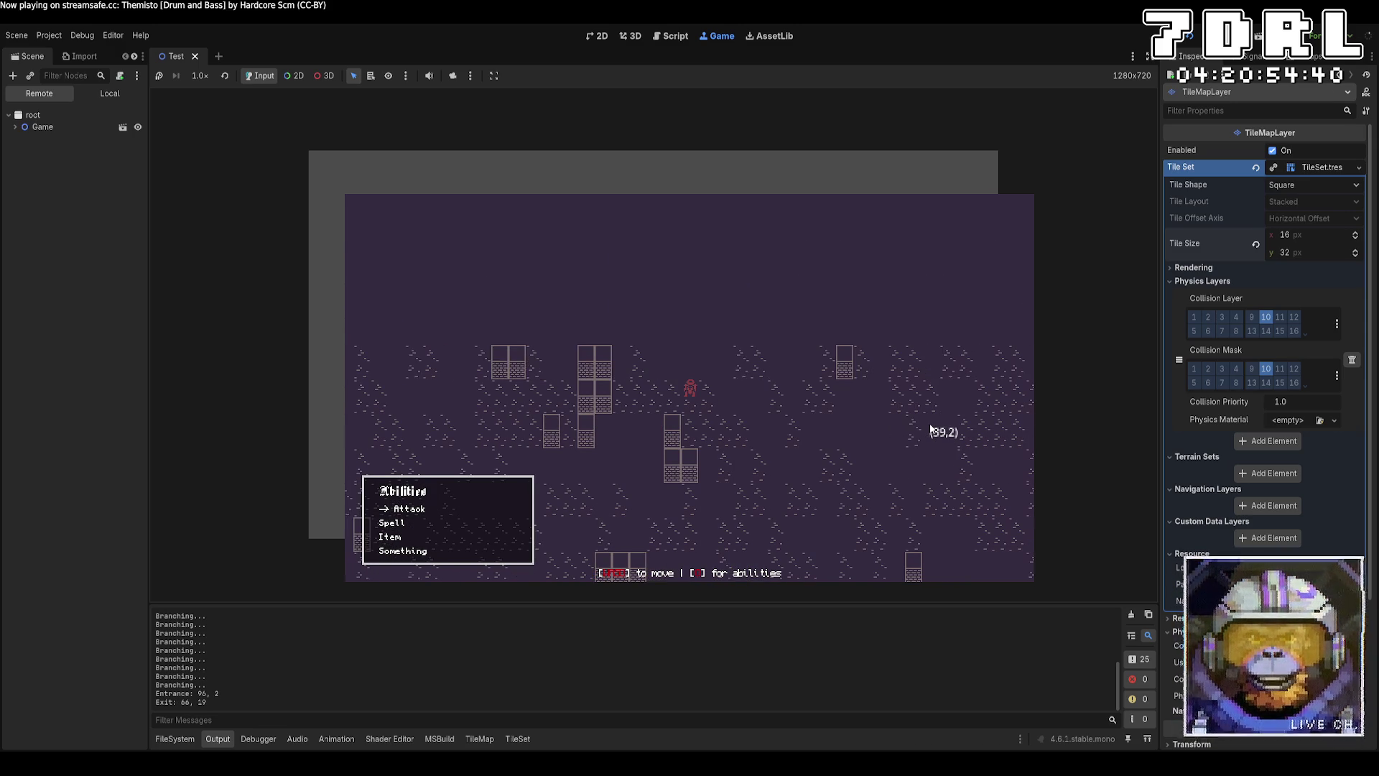
pyautogui.press('s')
pyautogui.press('s')
pyautogui.press('s')
pyautogui.press('s')
pyautogui.press('s')
pyautogui.press('s')
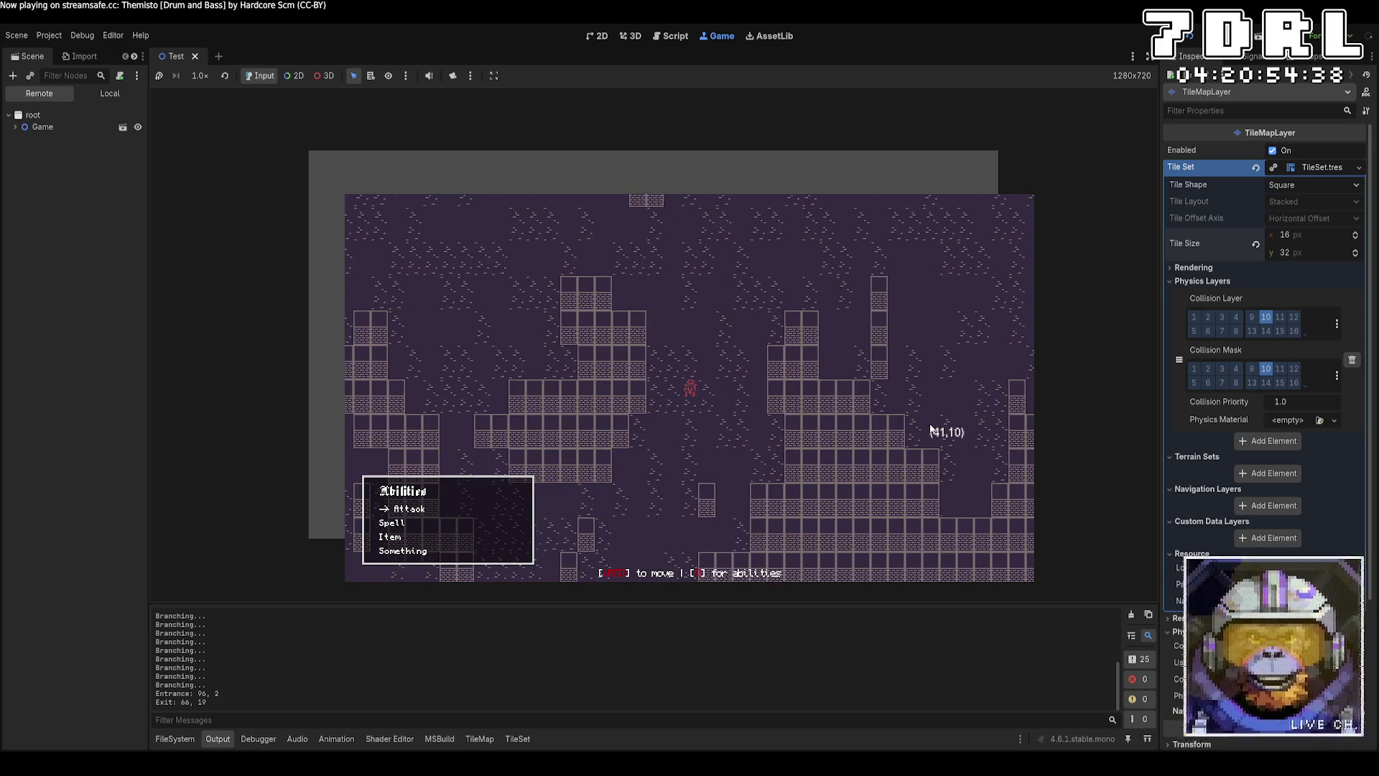
pyautogui.press('a')
pyautogui.press('a')
pyautogui.press('a')
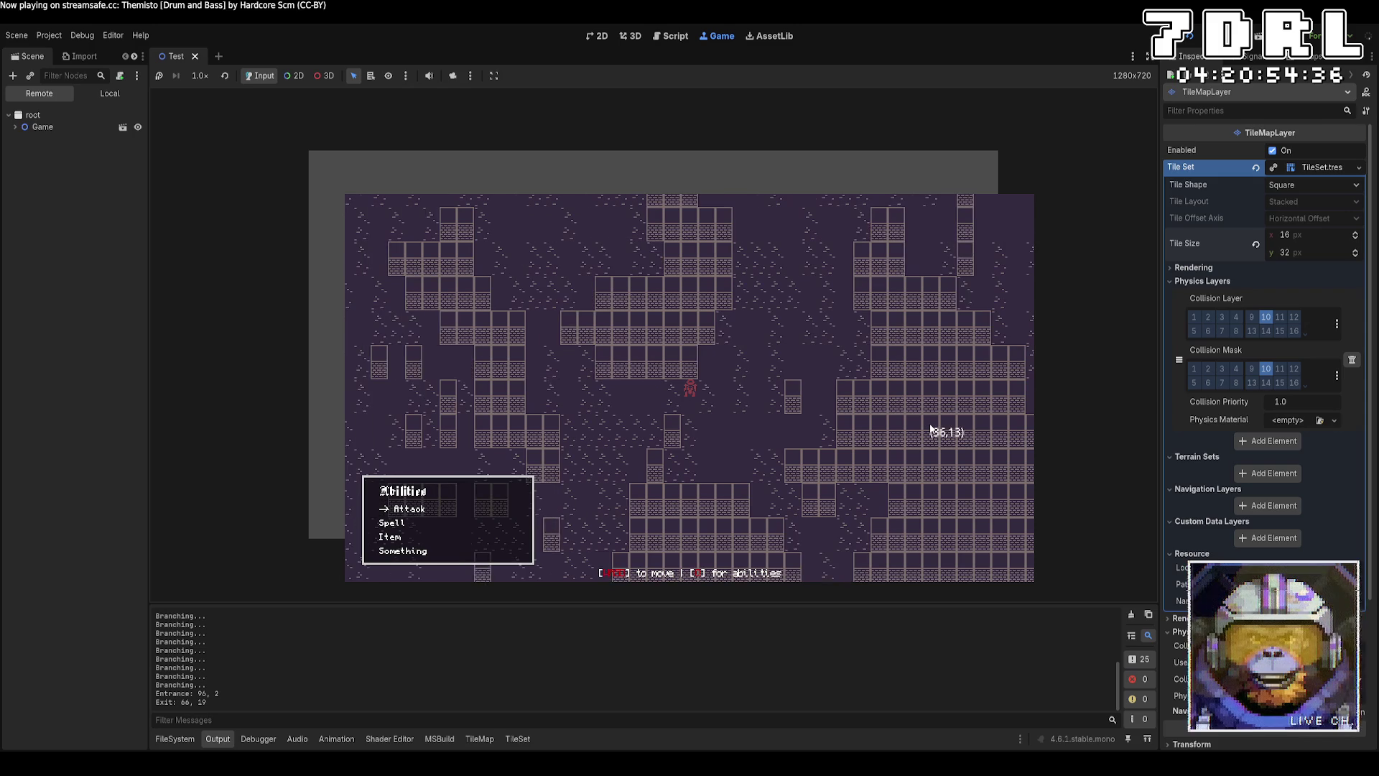
pyautogui.press('a')
pyautogui.press('a')
pyautogui.press('s')
pyautogui.press('s')
pyautogui.press('s')
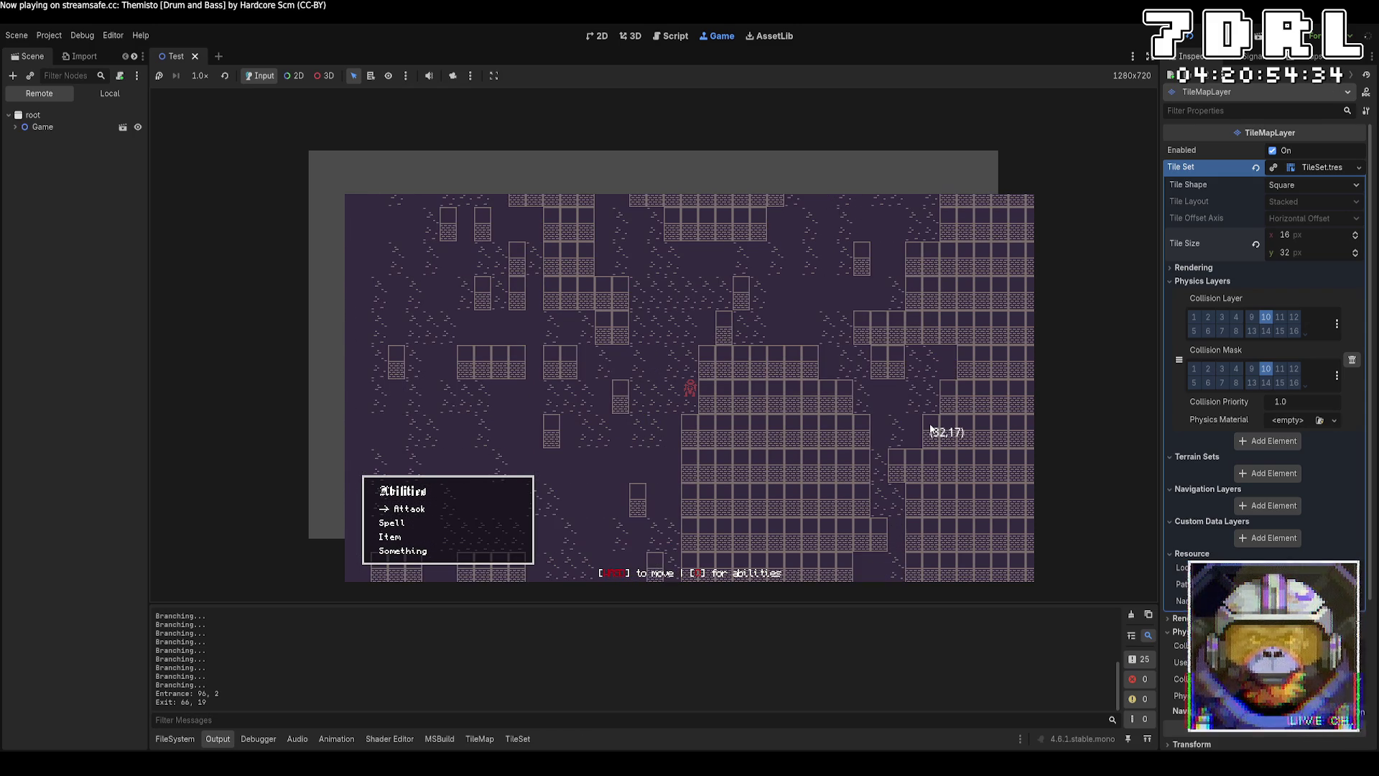
pyautogui.press('a')
pyautogui.press('a')
pyautogui.press('a')
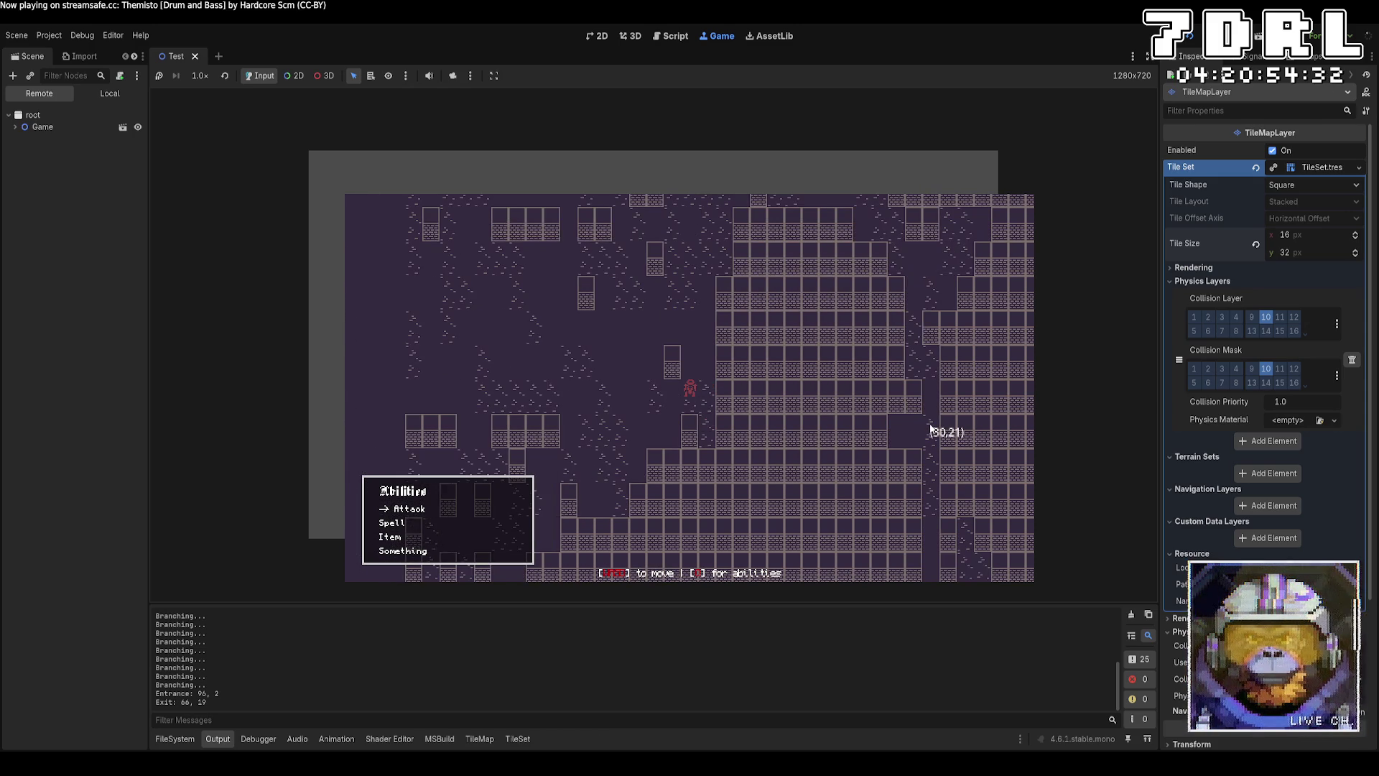
pyautogui.press('s')
pyautogui.press('a')
pyautogui.press('a')
pyautogui.press('a')
pyautogui.press('s')
pyautogui.press('s')
pyautogui.press('s')
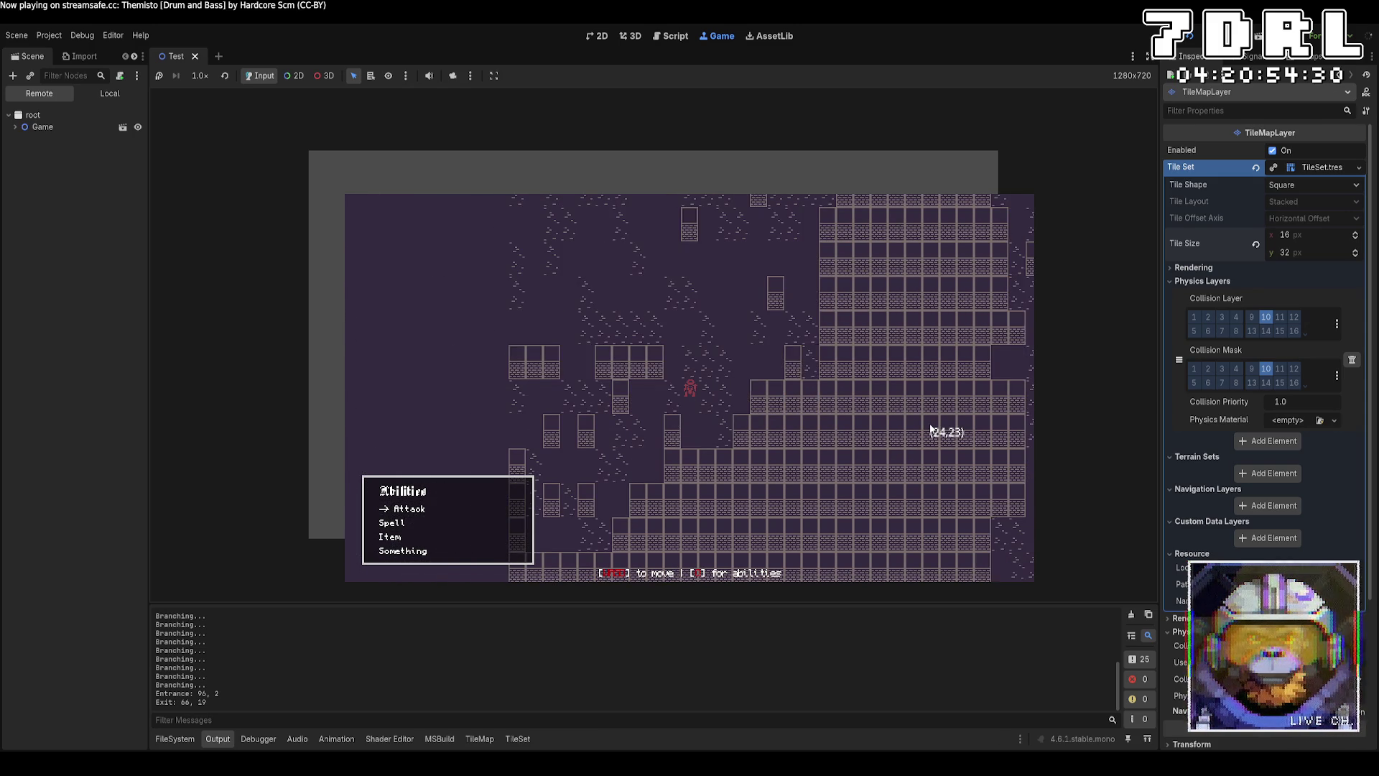
pyautogui.press('a')
pyautogui.press('a')
pyautogui.press('a')
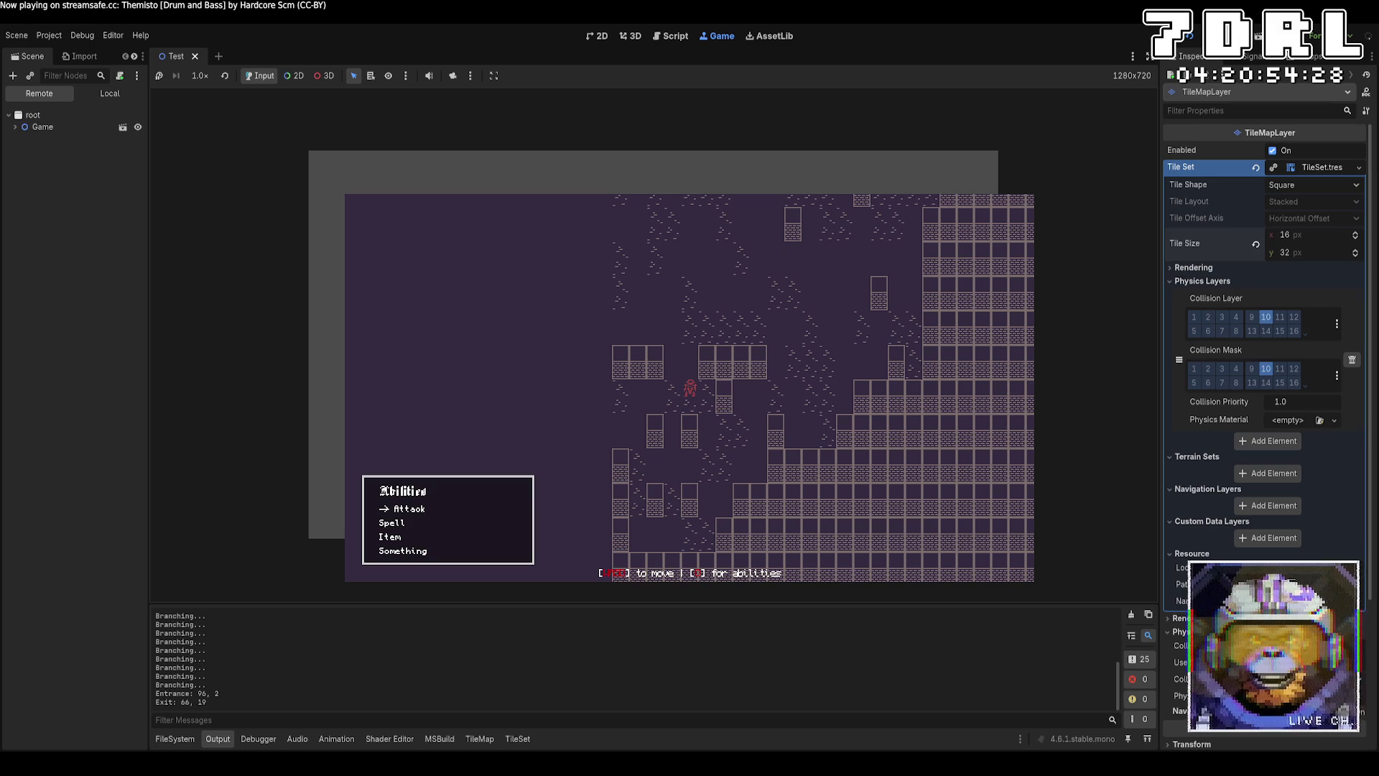
# Step: Stop the running game and bring Aseprite's minotaur tile sheet back into view
pyautogui.press('F8')
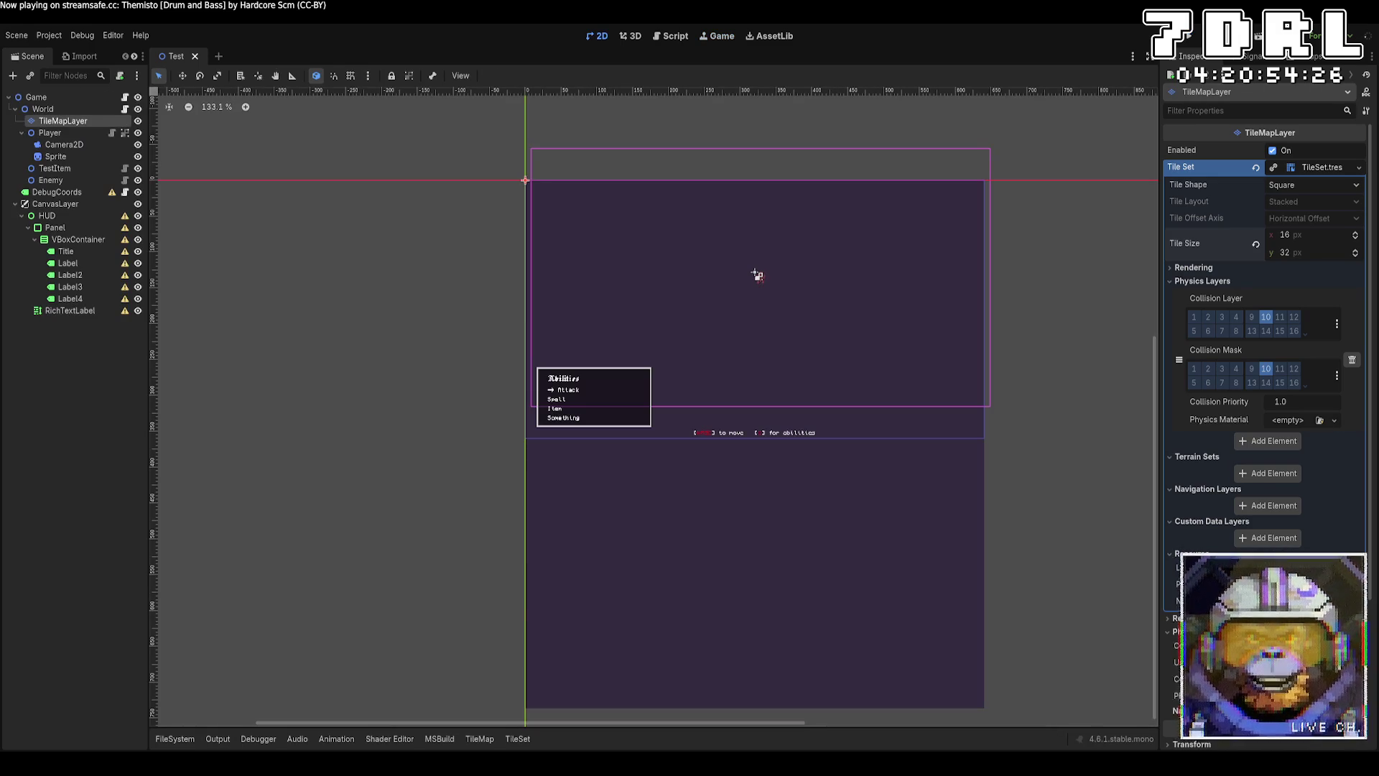
pyautogui.hotkey('alt', 'Tab')
pyautogui.scroll(-5, 750, 288)
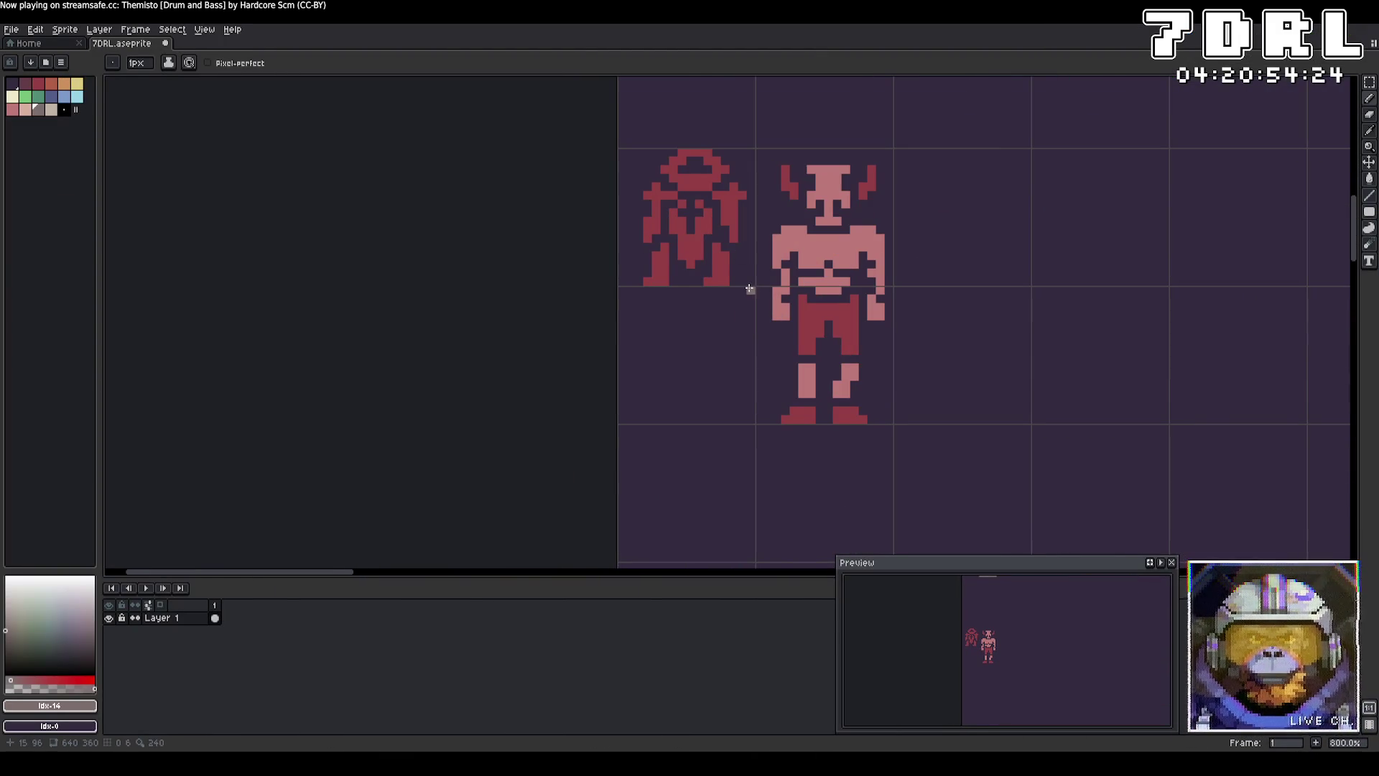
# Step: Paint out the small dark red figure left of the horned minotaur
pyautogui.keyDown('alt'); pyautogui.click(731, 265); pyautogui.keyUp('alt')
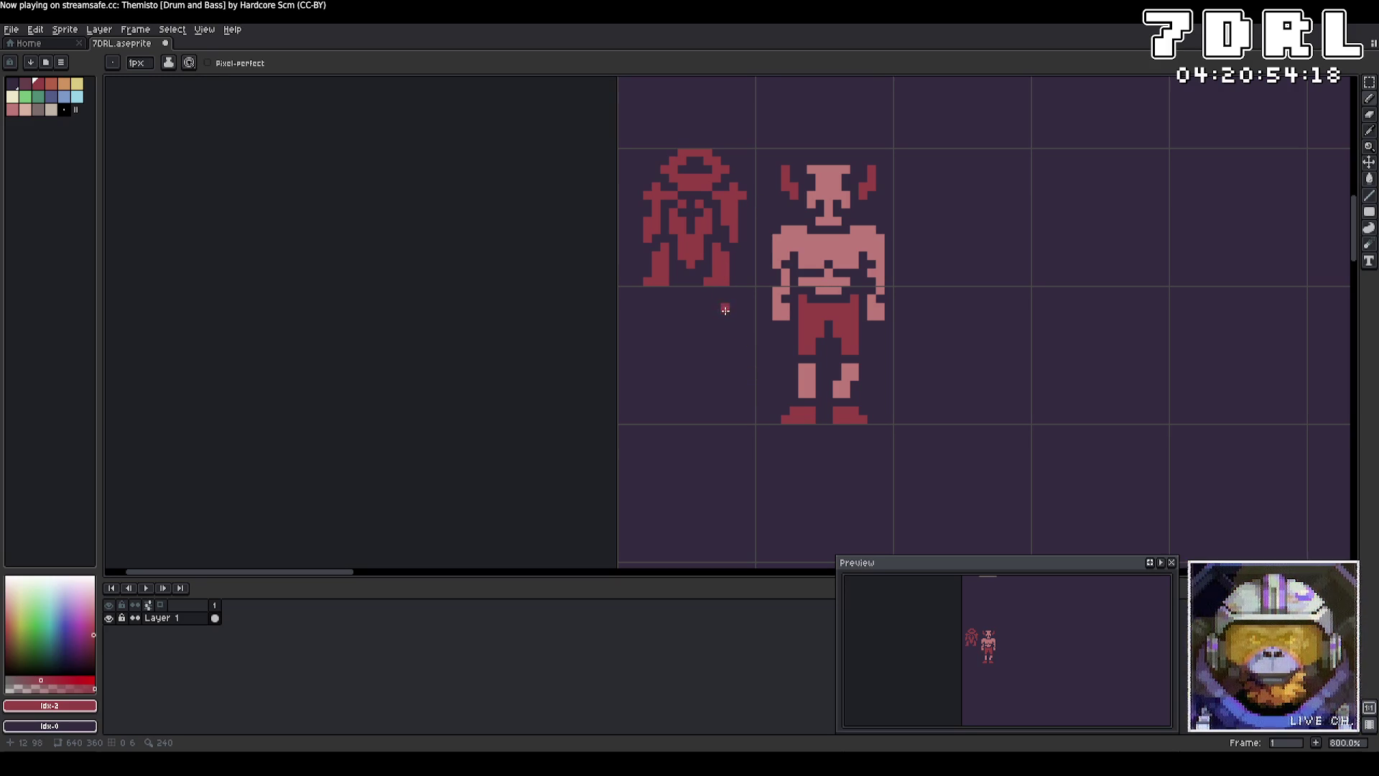
pyautogui.moveTo(738, 258)
pyautogui.mouseDown()
pyautogui.moveTo(731, 280)
pyautogui.moveTo(725, 196)
pyautogui.moveTo(738, 202)
pyautogui.moveTo(715, 247)
pyautogui.moveTo(745, 221)
pyautogui.moveTo(710, 270)
pyautogui.moveTo(651, 280)
pyautogui.moveTo(682, 208)
pyautogui.moveTo(668, 224)
pyautogui.moveTo(648, 196)
pyautogui.moveTo(652, 234)
pyautogui.moveTo(696, 230)
pyautogui.moveTo(693, 154)
pyautogui.moveTo(668, 172)
pyautogui.moveTo(667, 216)
pyautogui.mouseUp()
pyautogui.click(39, 97)
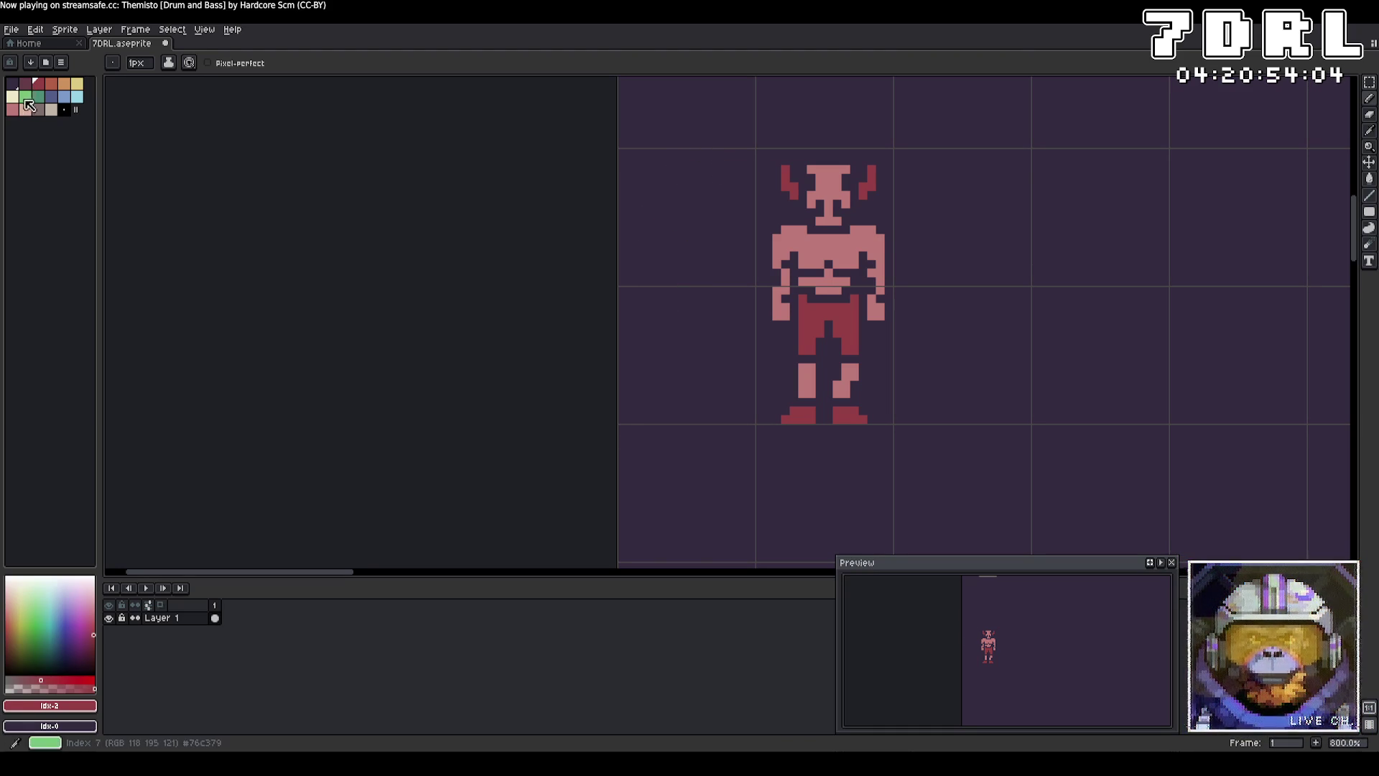
# Step: Draw a green helmet with rounded top corners beside the minotaur
pyautogui.moveTo(708, 161)
pyautogui.mouseDown()
pyautogui.moveTo(671, 160)
pyautogui.moveTo(662, 196)
pyautogui.mouseUp()
pyautogui.moveTo(708, 162)
pyautogui.mouseDown()
pyautogui.moveTo(704, 196)
pyautogui.moveTo(679, 205)
pyautogui.moveTo(704, 203)
pyautogui.moveTo(675, 198)
pyautogui.moveTo(697, 171)
pyautogui.moveTo(690, 193)
pyautogui.moveTo(679, 178)
pyautogui.mouseUp()
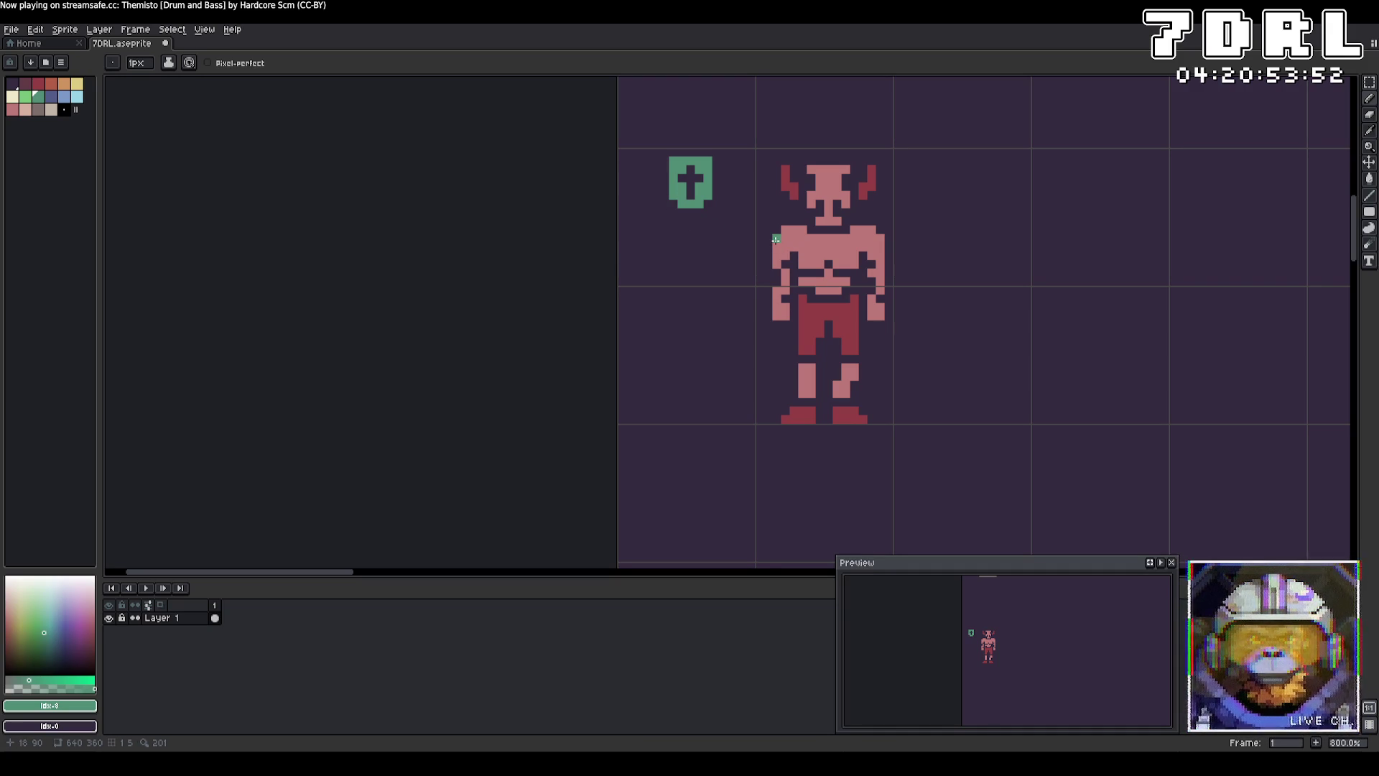
pyautogui.rightClick(710, 159)
pyautogui.rightClick(671, 159)
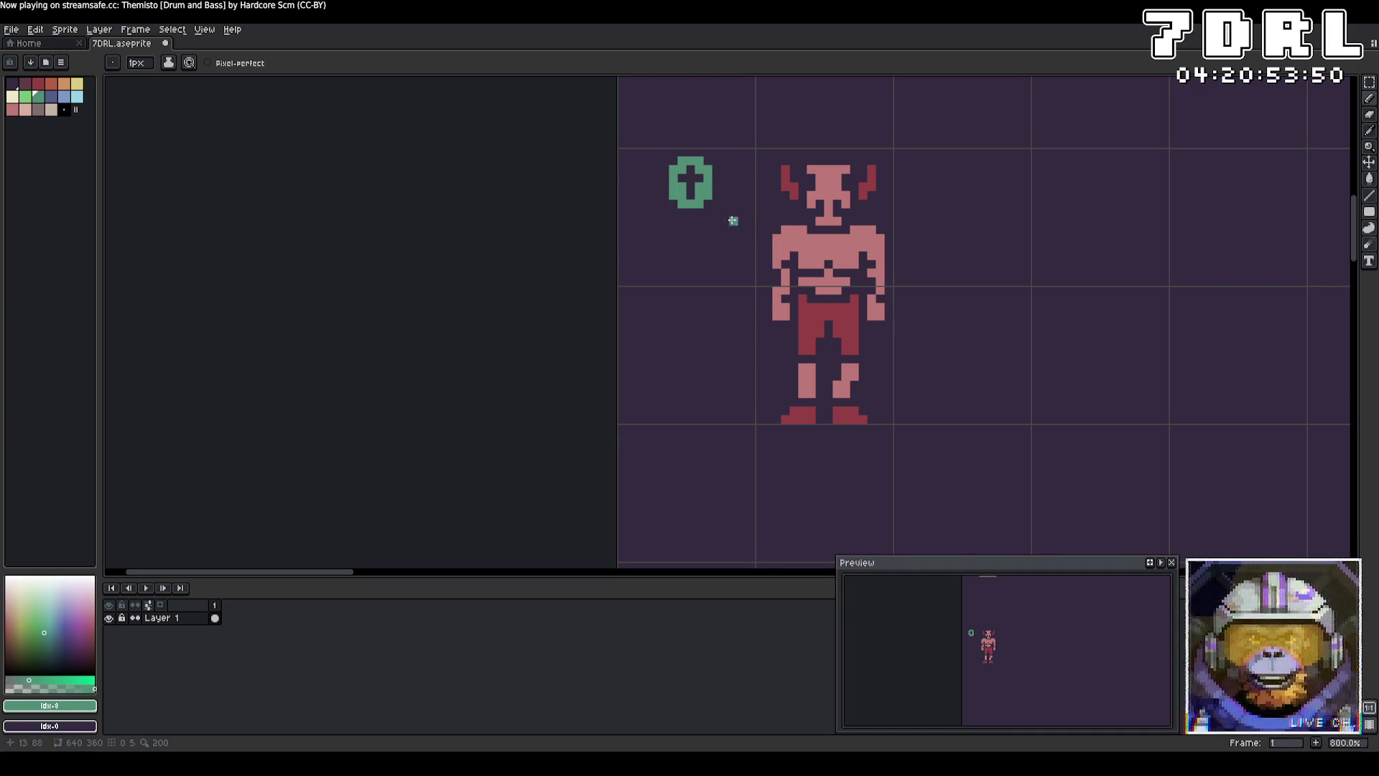
# Step: Block in the green body below the helmet with a dark cross line down the torso
pyautogui.moveTo(717, 210)
pyautogui.mouseDown()
pyautogui.moveTo(744, 214)
pyautogui.moveTo(740, 228)
pyautogui.moveTo(636, 214)
pyautogui.moveTo(667, 219)
pyautogui.moveTo(654, 230)
pyautogui.moveTo(681, 221)
pyautogui.moveTo(713, 253)
pyautogui.moveTo(716, 284)
pyautogui.moveTo(663, 317)
pyautogui.moveTo(679, 350)
pyautogui.moveTo(710, 323)
pyautogui.moveTo(718, 286)
pyautogui.moveTo(696, 331)
pyautogui.moveTo(674, 308)
pyautogui.moveTo(701, 296)
pyautogui.moveTo(674, 325)
pyautogui.moveTo(711, 280)
pyautogui.moveTo(702, 312)
pyautogui.moveTo(683, 248)
pyautogui.mouseUp()
pyautogui.click(664, 257)
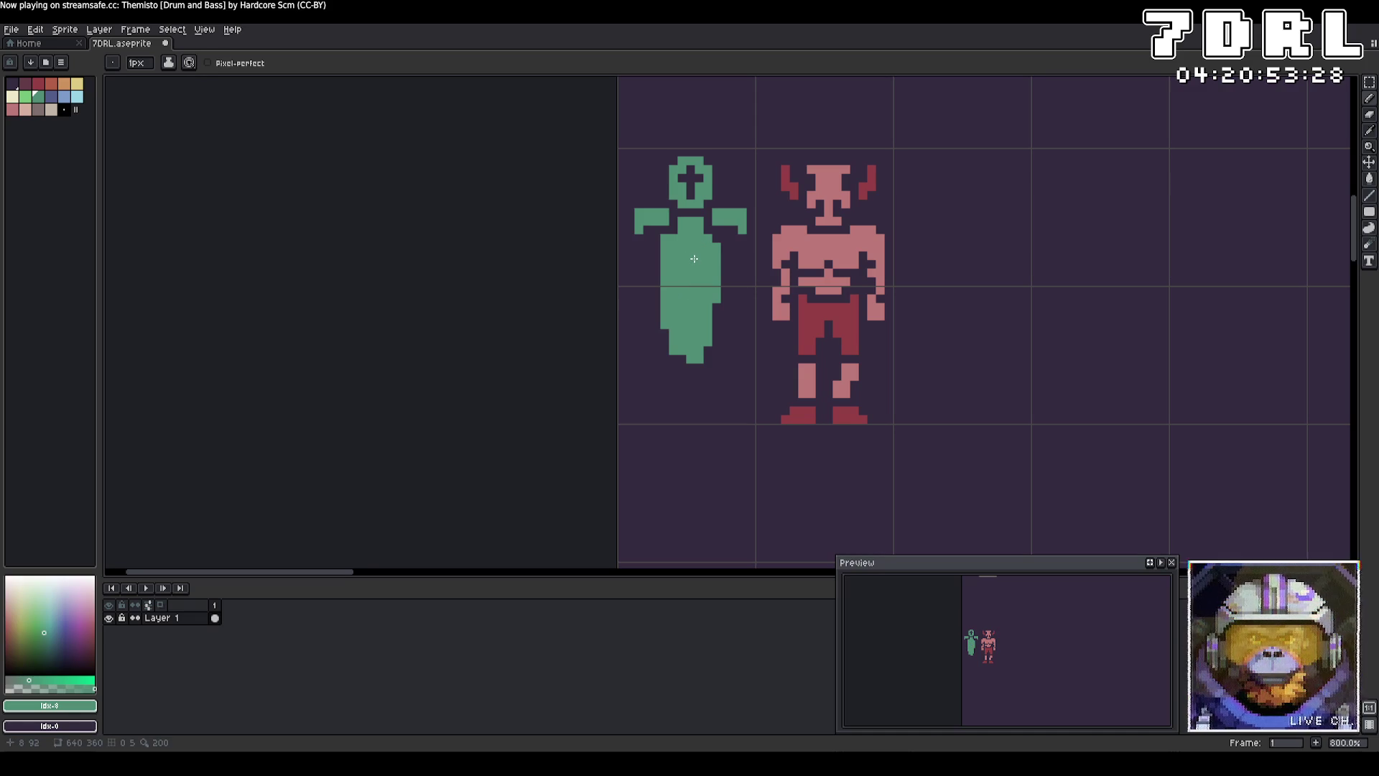
pyautogui.moveTo(689, 248)
pyautogui.mouseDown()
pyautogui.moveTo(693, 267)
pyautogui.moveTo(679, 263)
pyautogui.mouseUp()
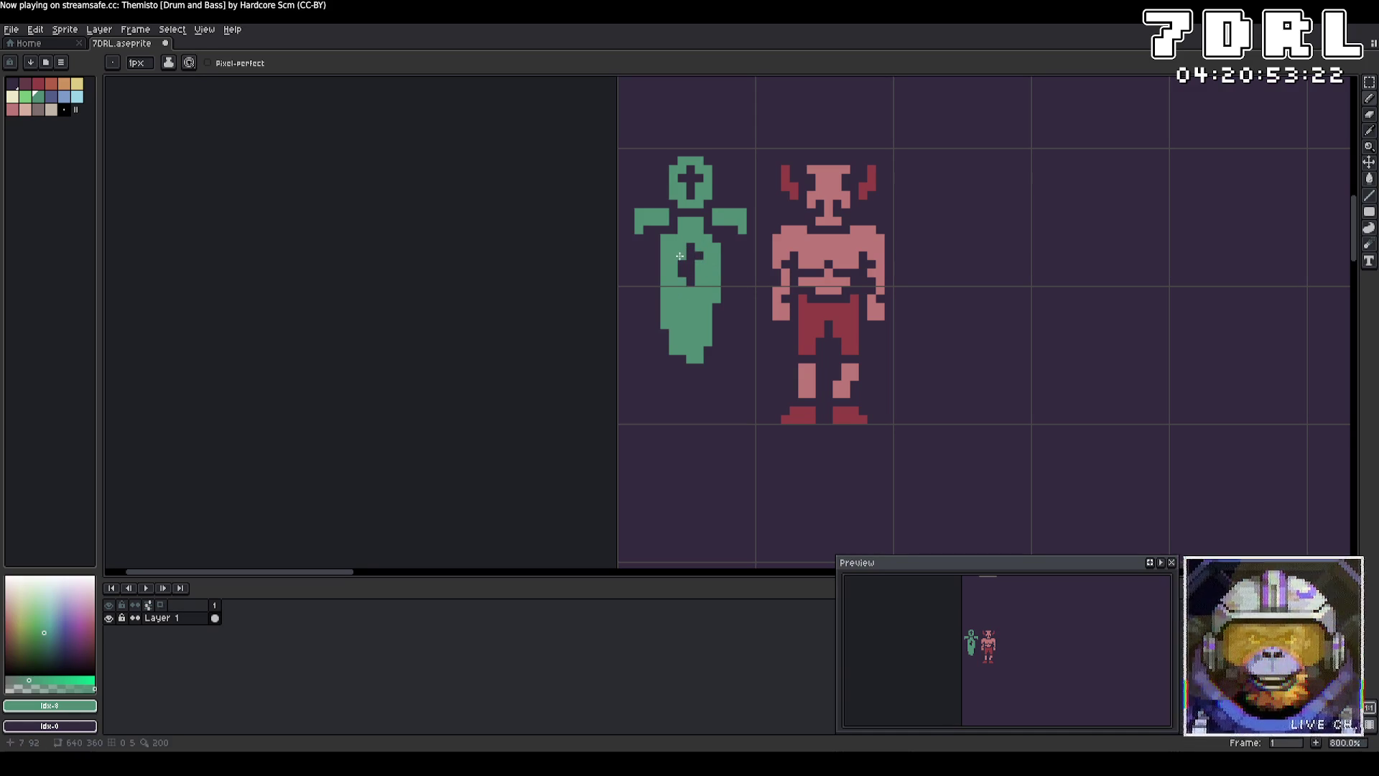
pyautogui.moveTo(682, 270); pyautogui.dragTo(682, 280)
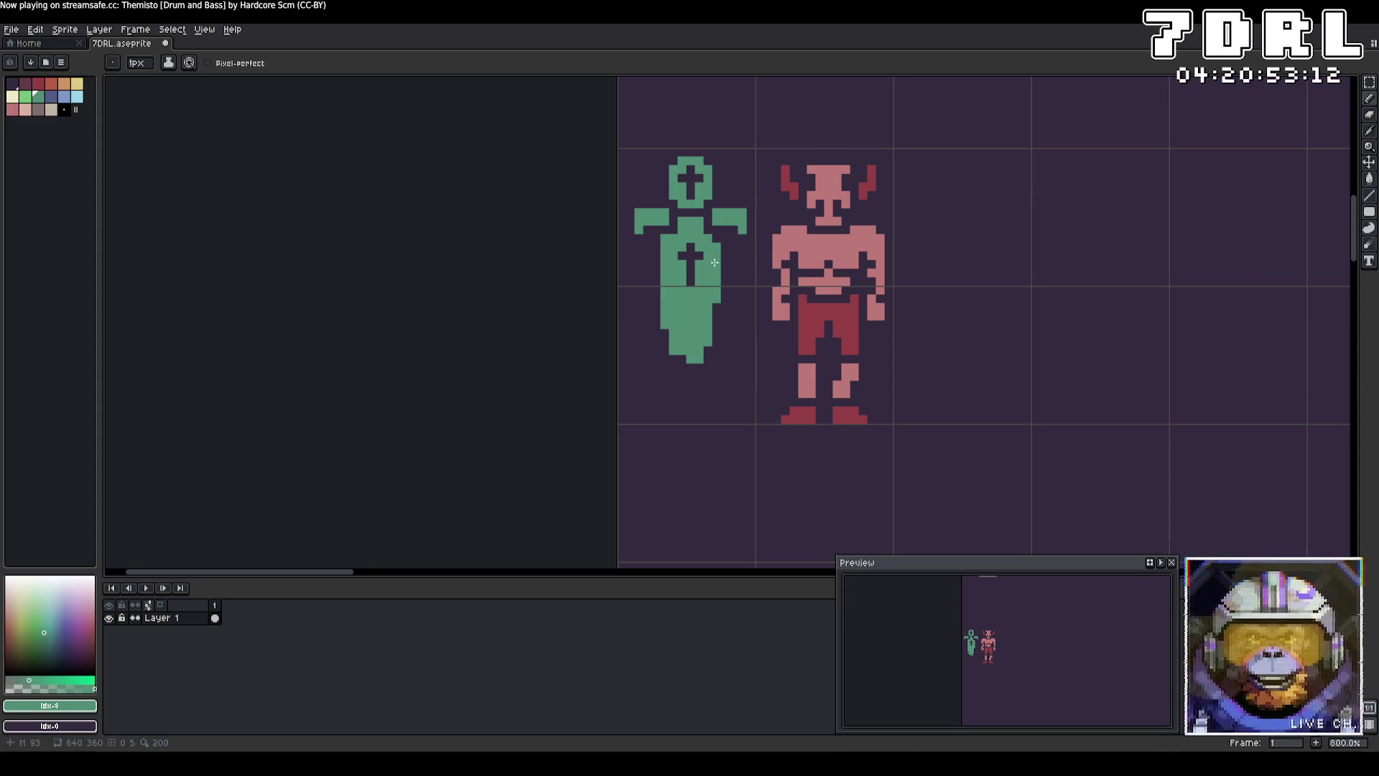
pyautogui.moveTo(731, 248); pyautogui.dragTo(718, 351)
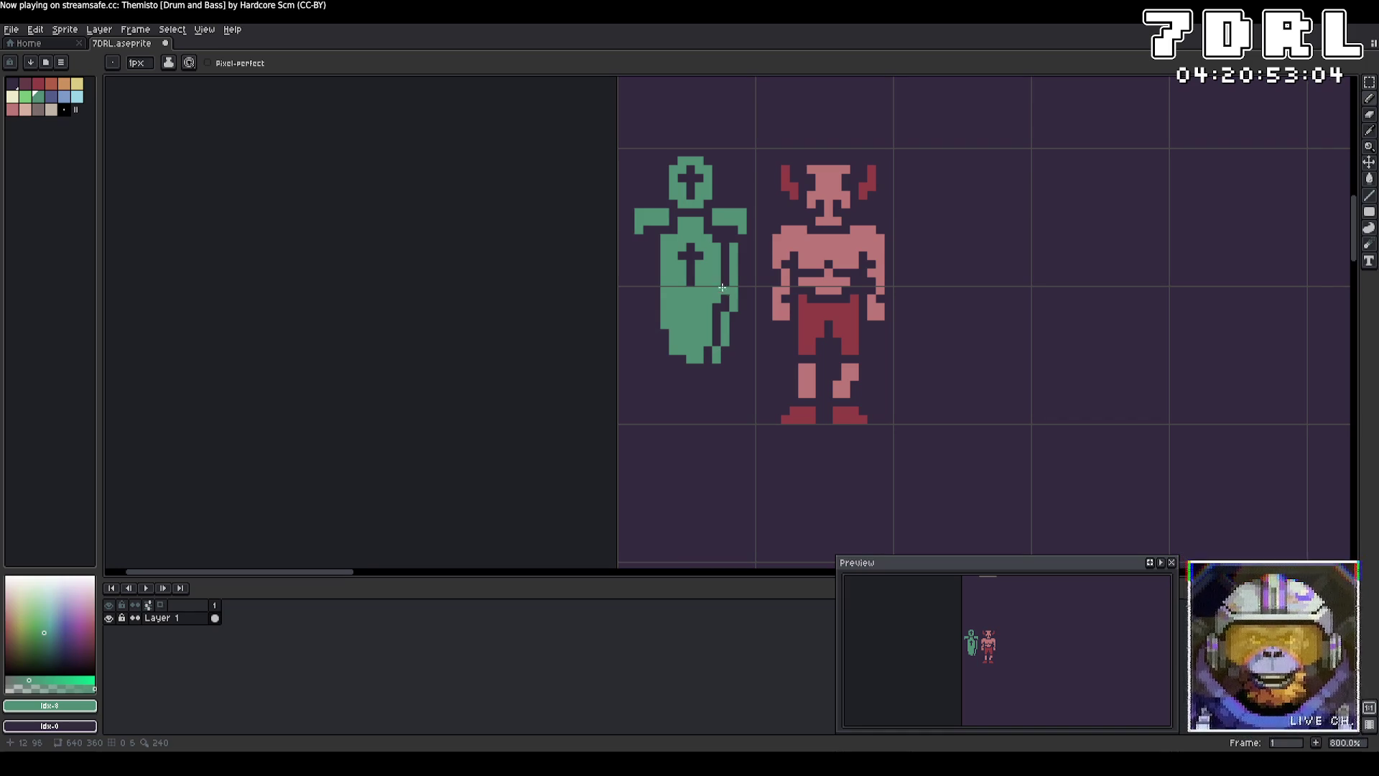
pyautogui.moveTo(734, 246); pyautogui.dragTo(726, 337)
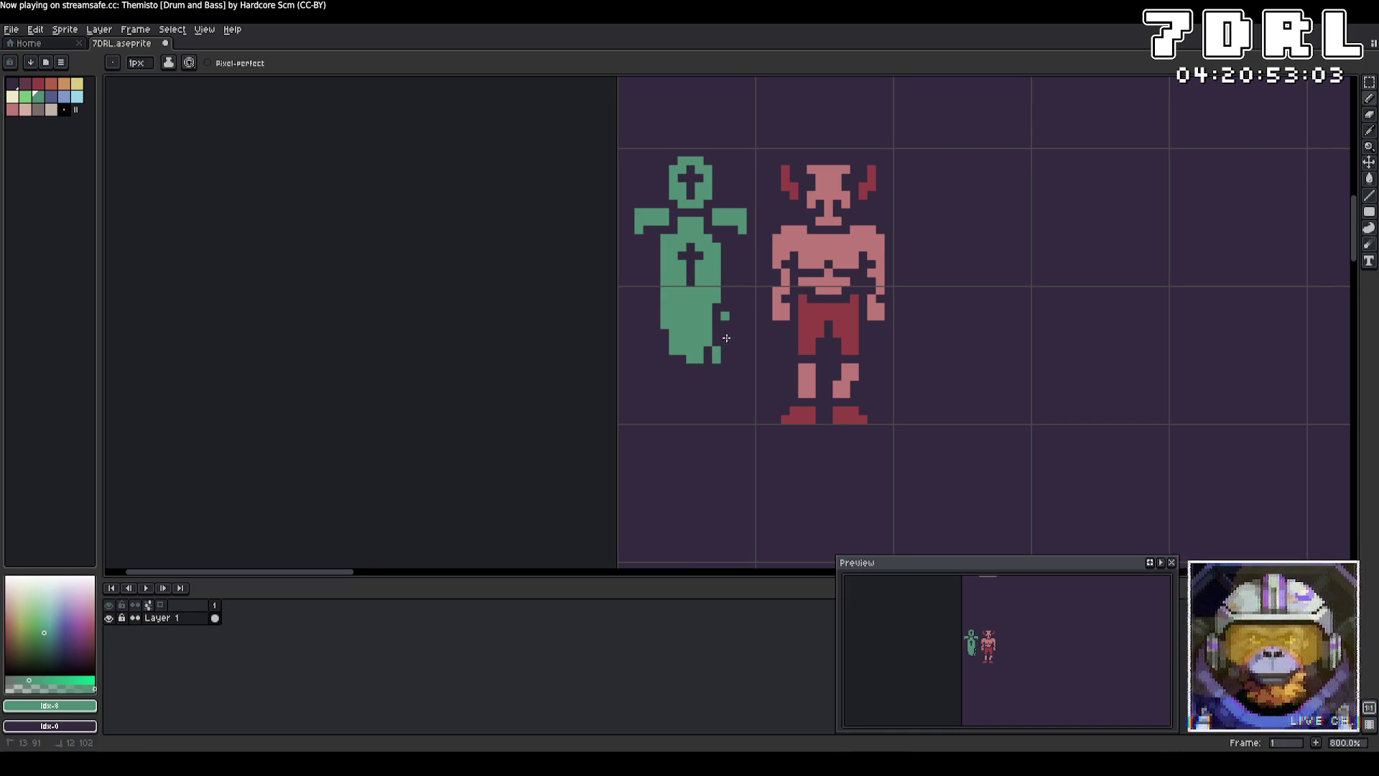
# Step: Draw the knight's green arms and legs down to the feet
pyautogui.click(740, 247)
pyautogui.click(738, 261)
pyautogui.moveTo(732, 270); pyautogui.dragTo(737, 327)
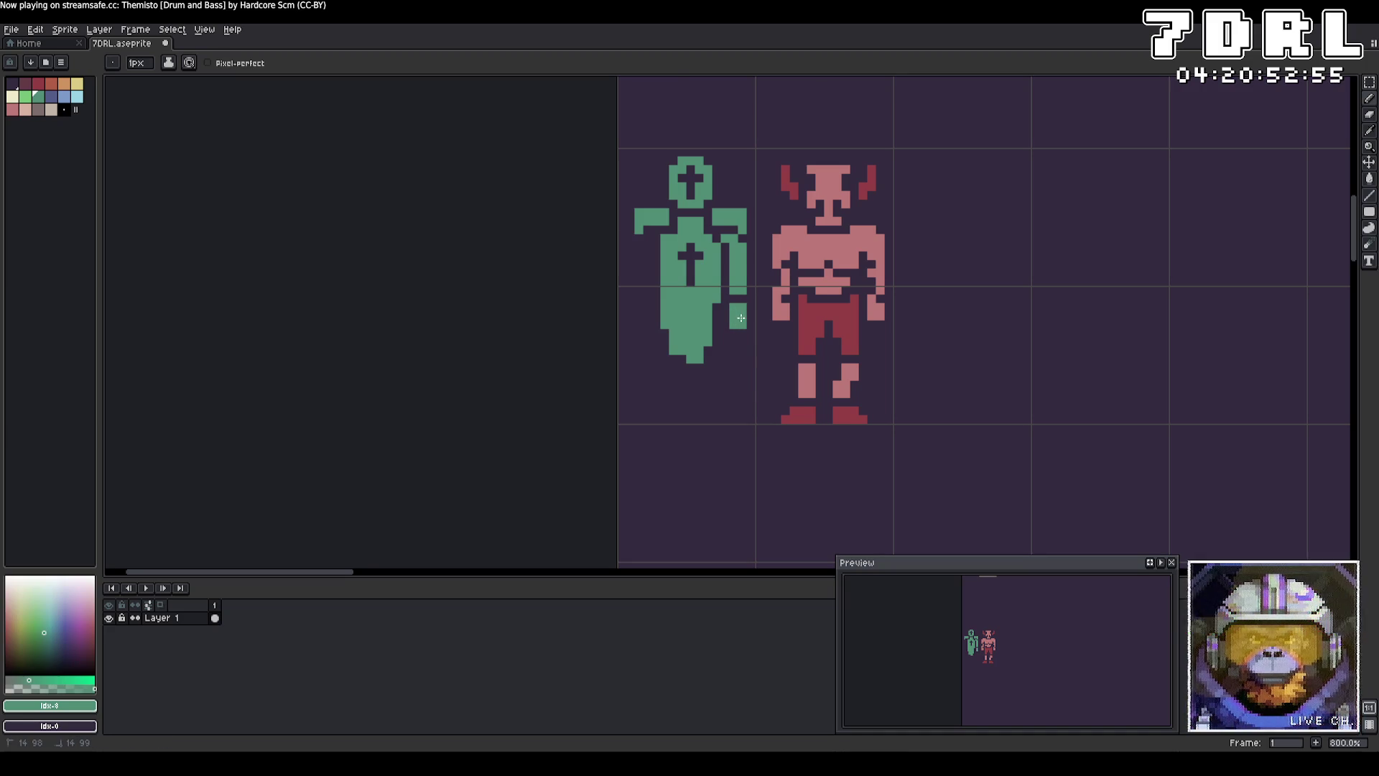
pyautogui.click(640, 249)
pyautogui.moveTo(639, 248)
pyautogui.mouseDown()
pyautogui.moveTo(641, 314)
pyautogui.moveTo(660, 322)
pyautogui.mouseUp()
pyautogui.hotkey('ctrl', 'z')
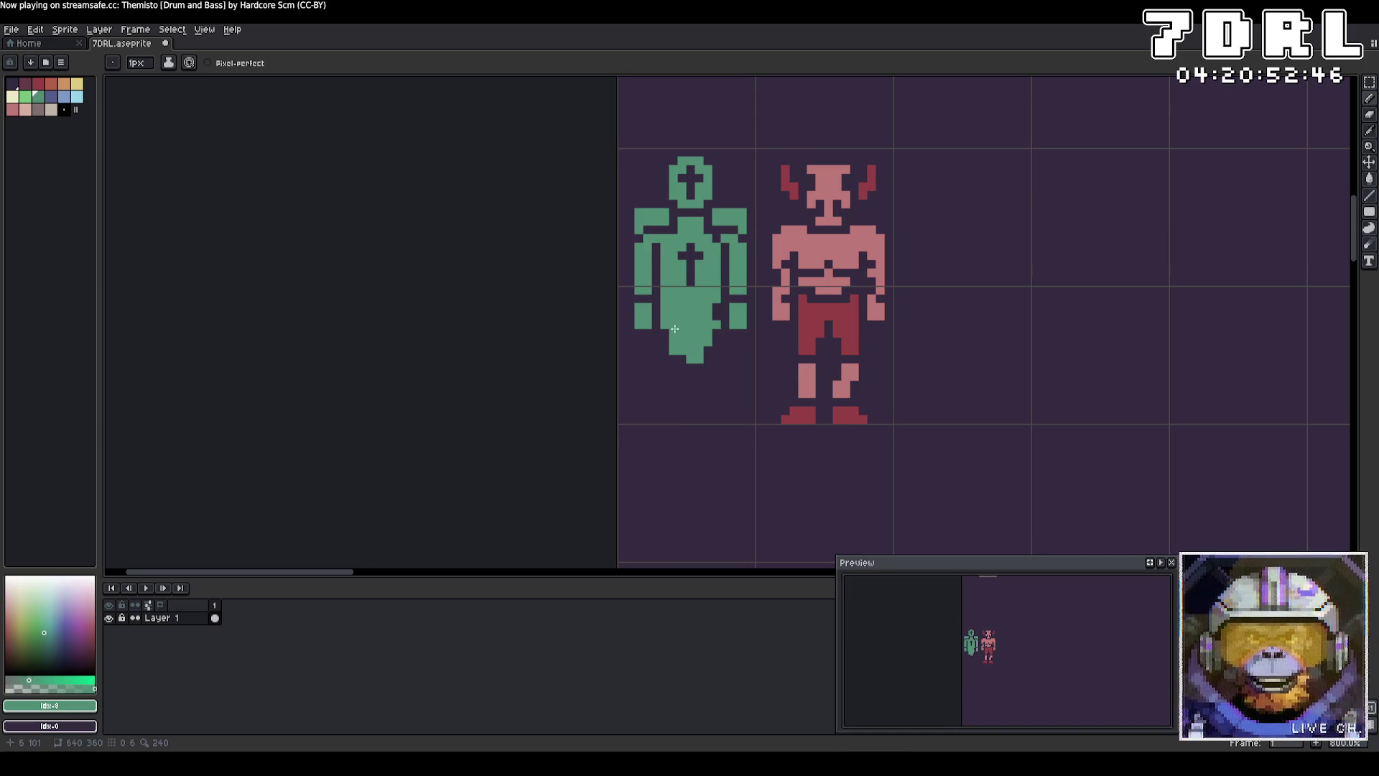
pyautogui.moveTo(719, 337)
pyautogui.mouseDown()
pyautogui.moveTo(731, 415)
pyautogui.moveTo(715, 419)
pyautogui.mouseUp()
pyautogui.moveTo(671, 306)
pyautogui.mouseDown()
pyautogui.moveTo(653, 419)
pyautogui.moveTo(677, 416)
pyautogui.moveTo(684, 359)
pyautogui.moveTo(708, 364)
pyautogui.moveTo(712, 386)
pyautogui.moveTo(670, 384)
pyautogui.mouseUp()
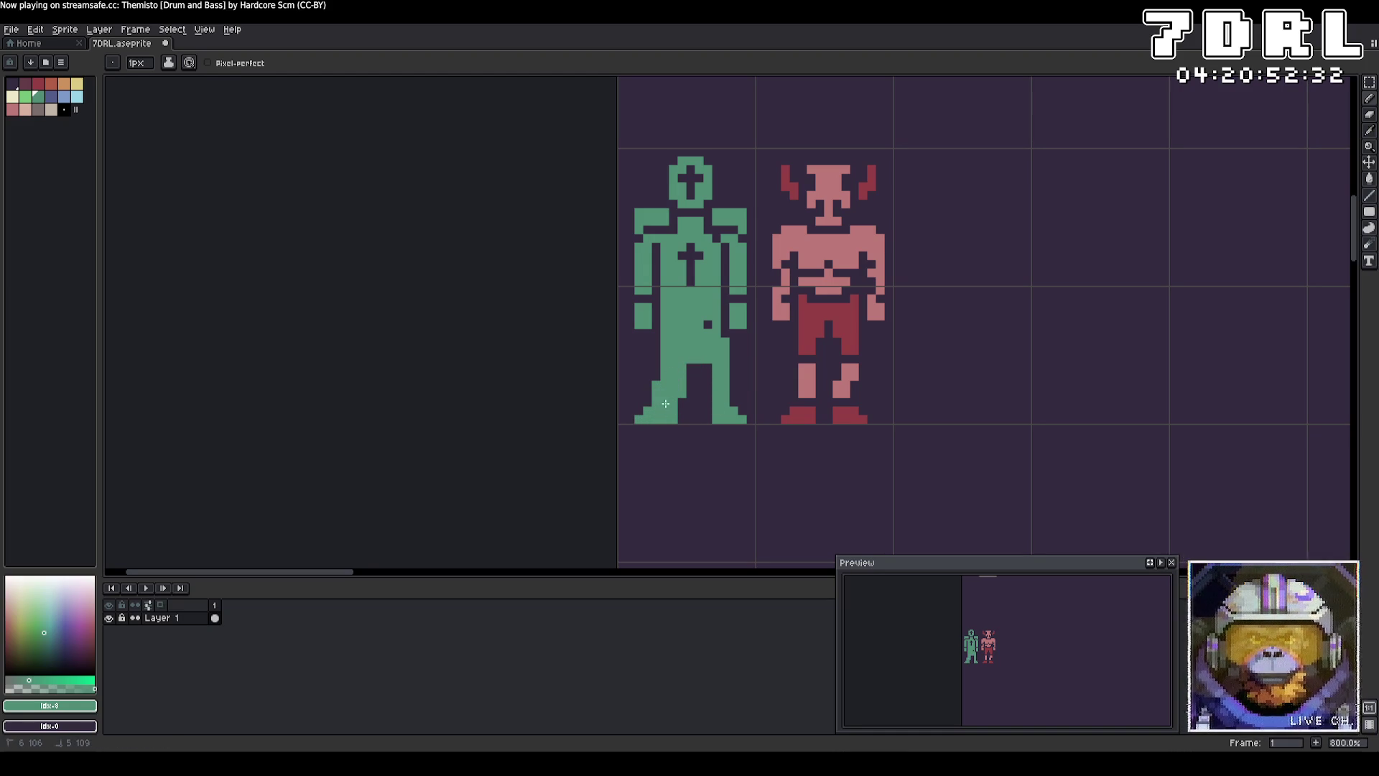
# Step: Add dark details: a line between the legs, a hollow visor and a waist belt
pyautogui.rightClick(709, 327)
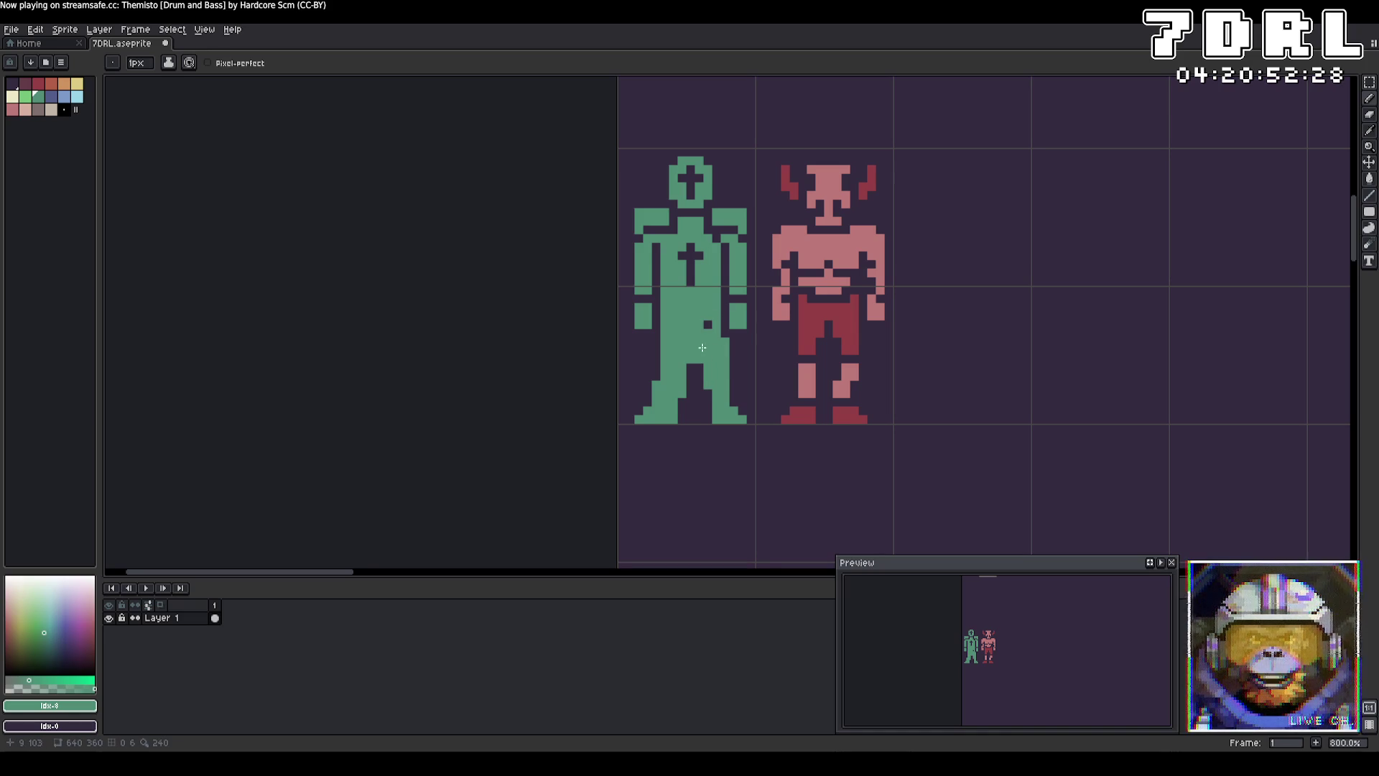
pyautogui.moveTo(701, 360)
pyautogui.mouseDown()
pyautogui.moveTo(710, 329)
pyautogui.moveTo(665, 323)
pyautogui.mouseUp()
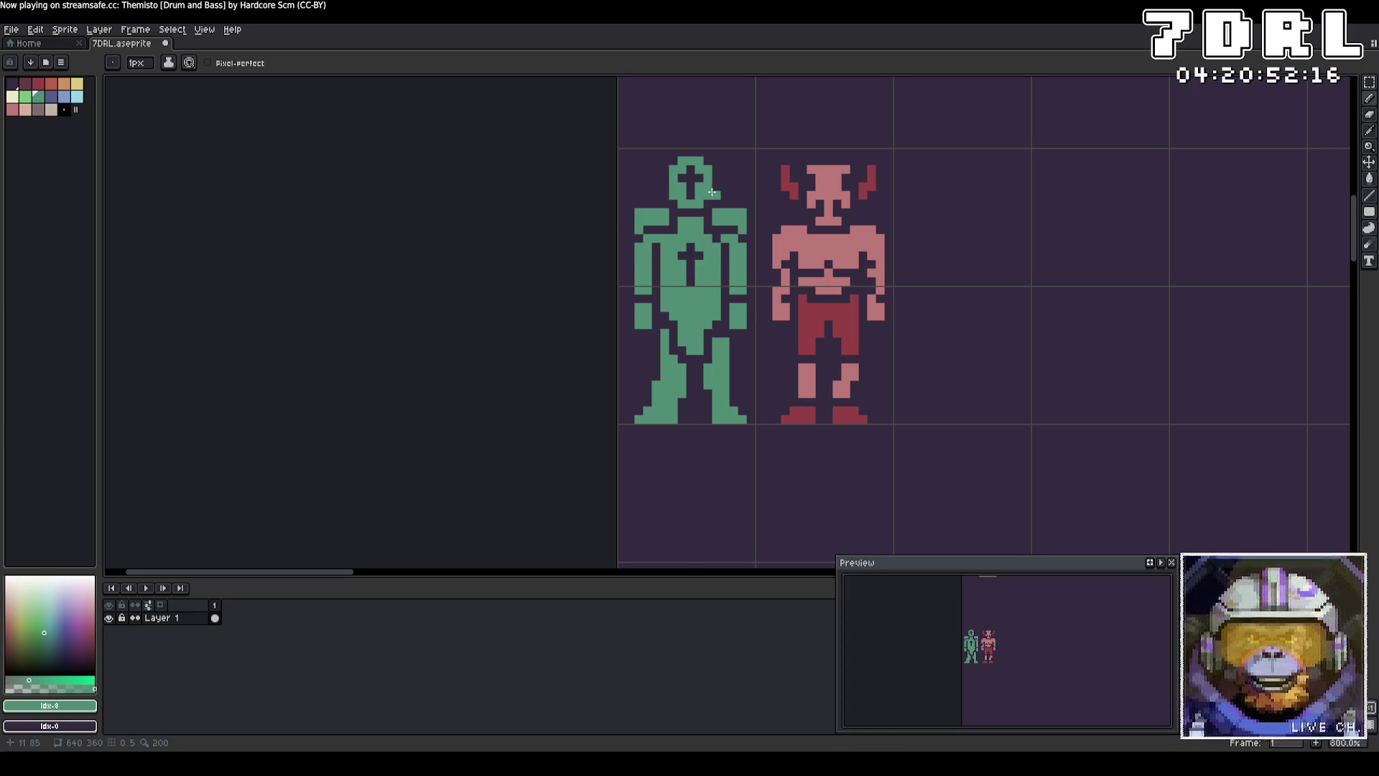
pyautogui.moveTo(698, 185); pyautogui.dragTo(681, 186)
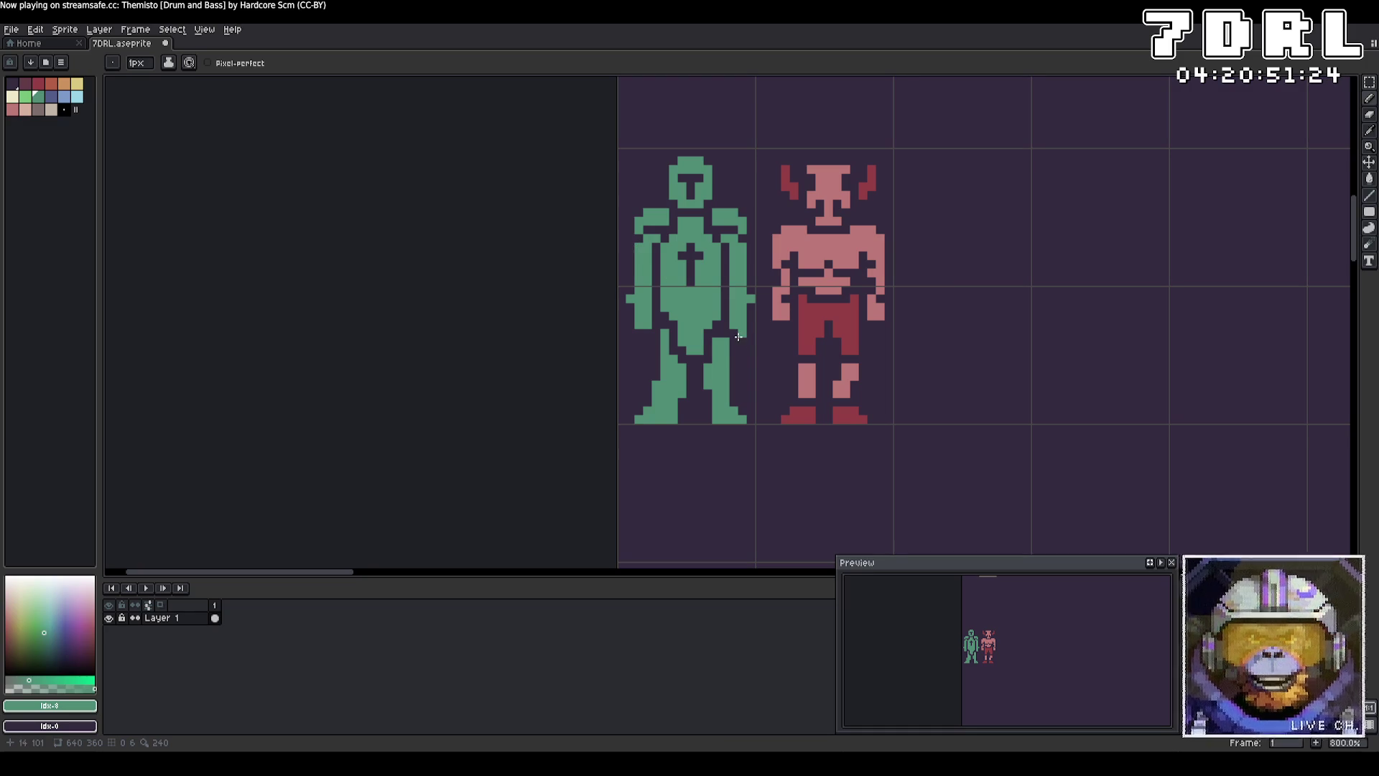
pyautogui.moveTo(720, 297); pyautogui.dragTo(662, 297)
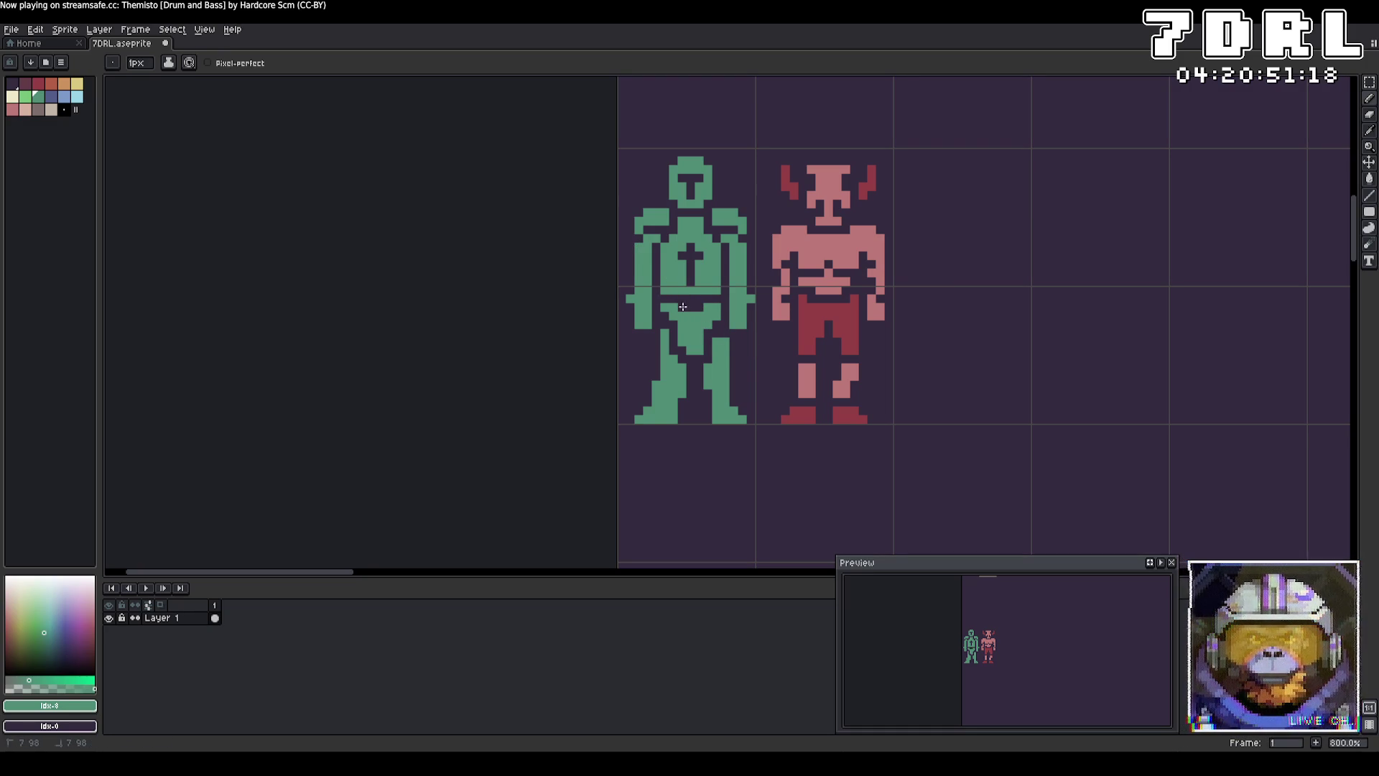
pyautogui.click(687, 314)
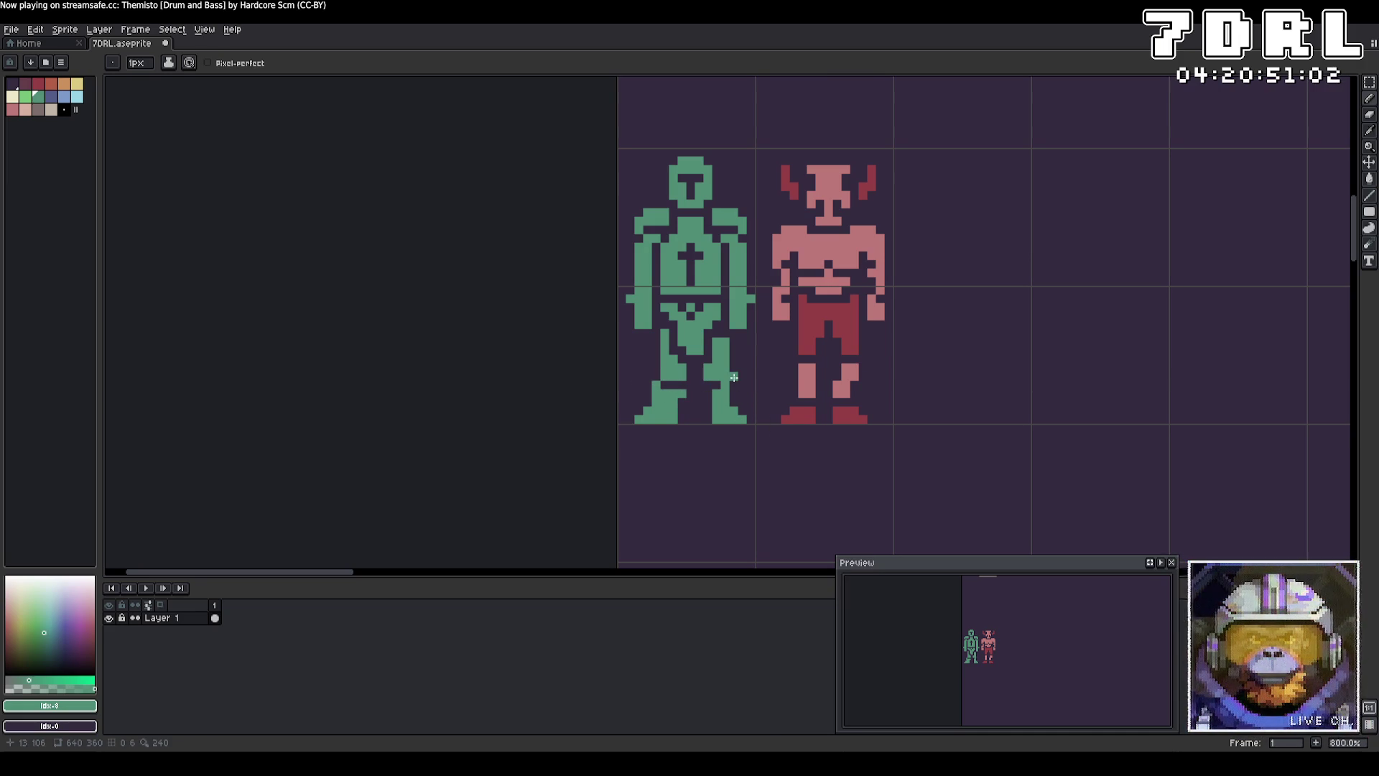
pyautogui.click(655, 376)
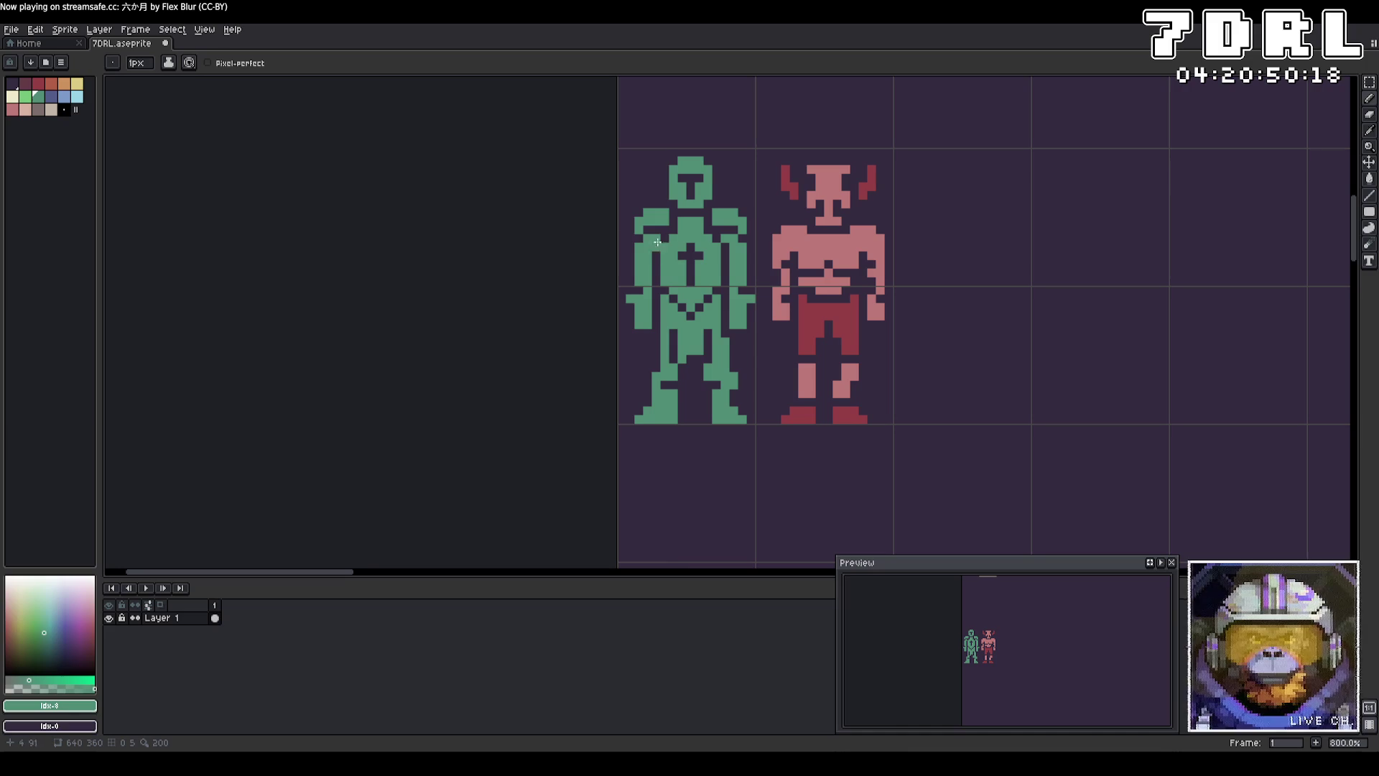
# Step: Widen the shoulders by one pixel, darken the neck, and outline the chest cross in light green
pyautogui.moveTo(629, 220); pyautogui.dragTo(630, 228)
pyautogui.click(752, 229)
pyautogui.click(752, 219)
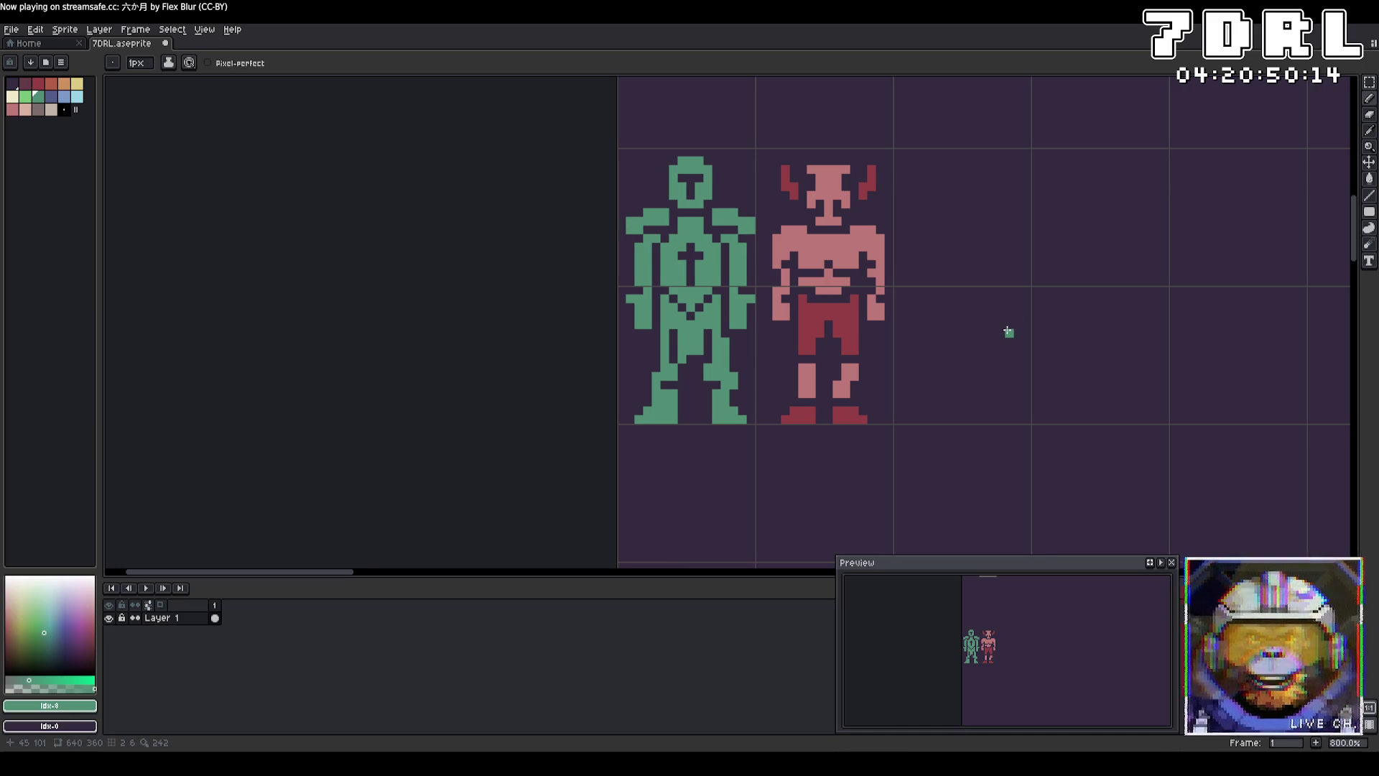
pyautogui.moveTo(702, 220); pyautogui.dragTo(680, 220)
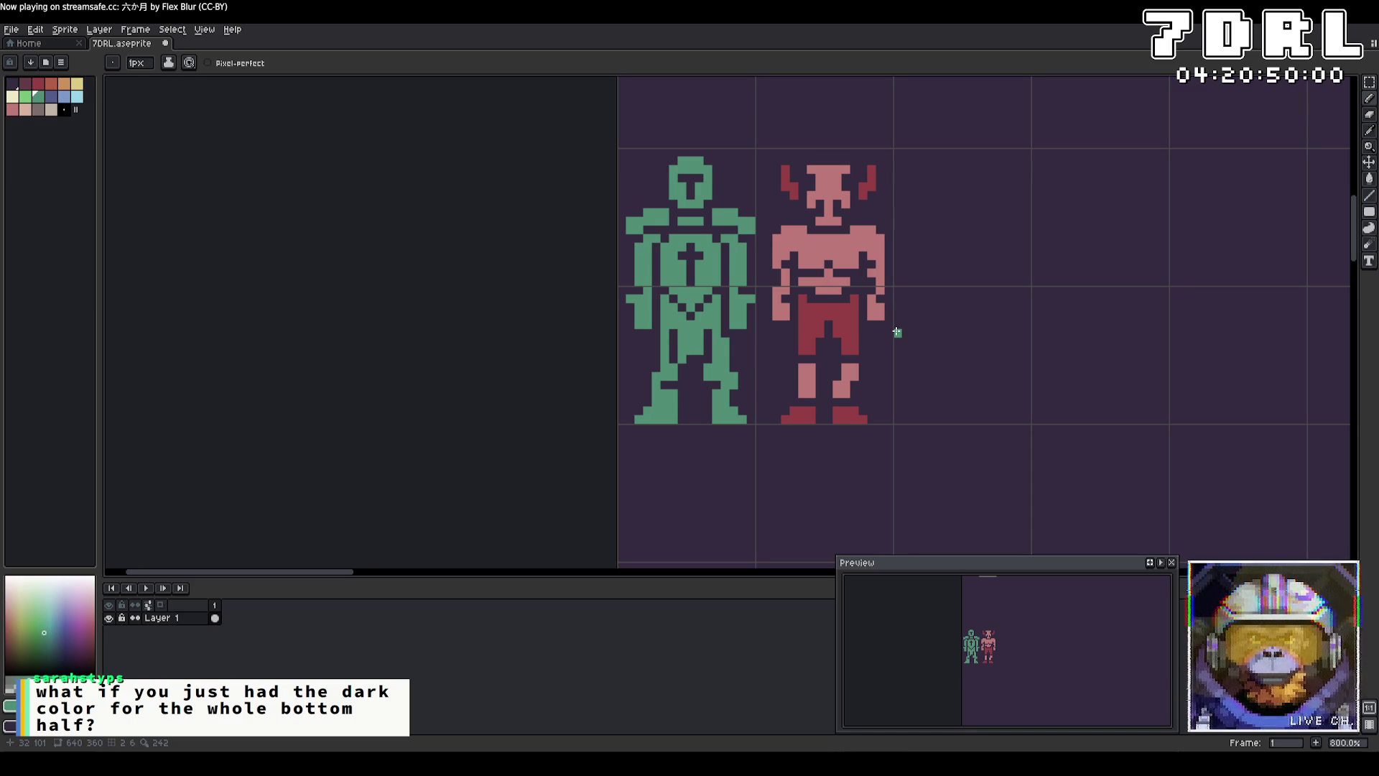
pyautogui.click(25, 96)
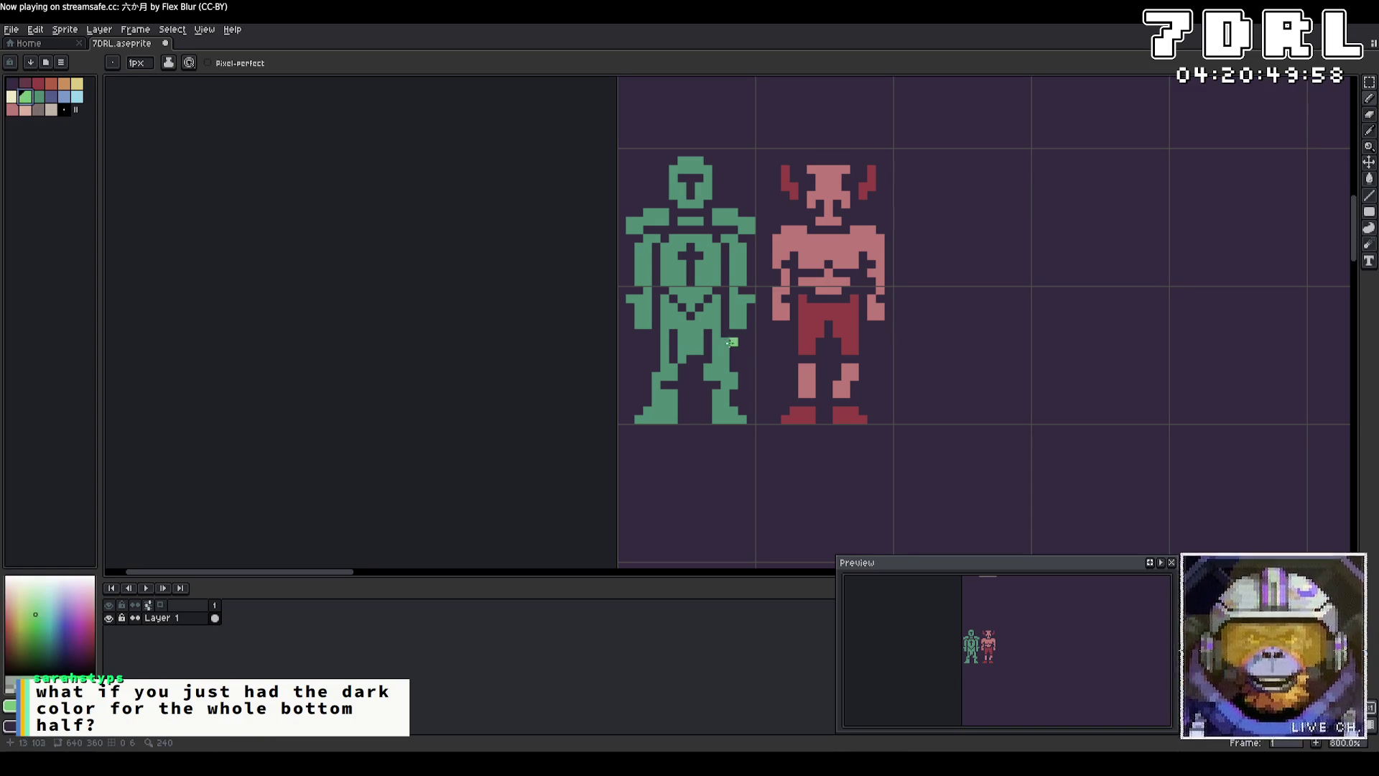
pyautogui.moveTo(716, 283)
pyautogui.mouseDown()
pyautogui.moveTo(694, 307)
pyautogui.moveTo(674, 296)
pyautogui.moveTo(666, 248)
pyautogui.moveTo(709, 248)
pyautogui.moveTo(717, 285)
pyautogui.mouseUp()
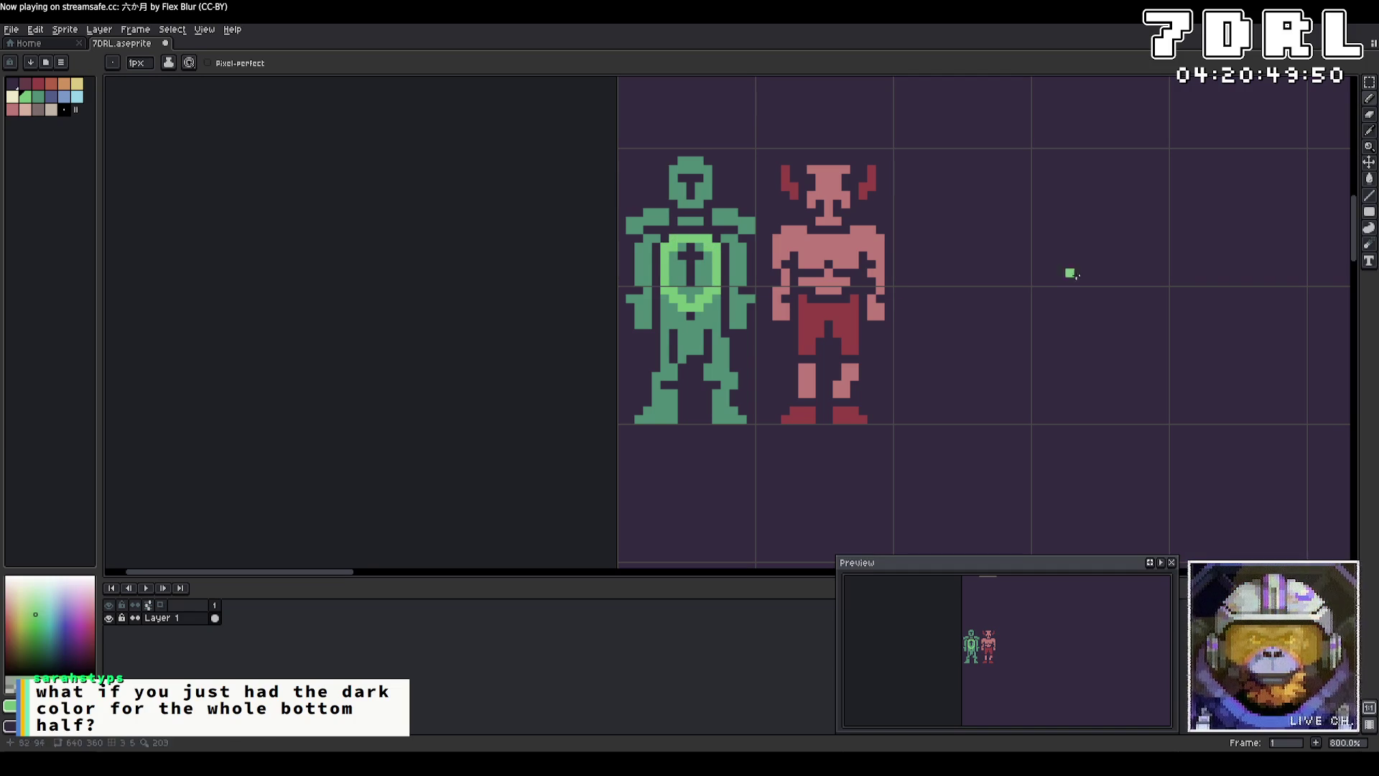
# Step: Fill the chest ring with light green and highlight both arms
pyautogui.click(1369, 178)
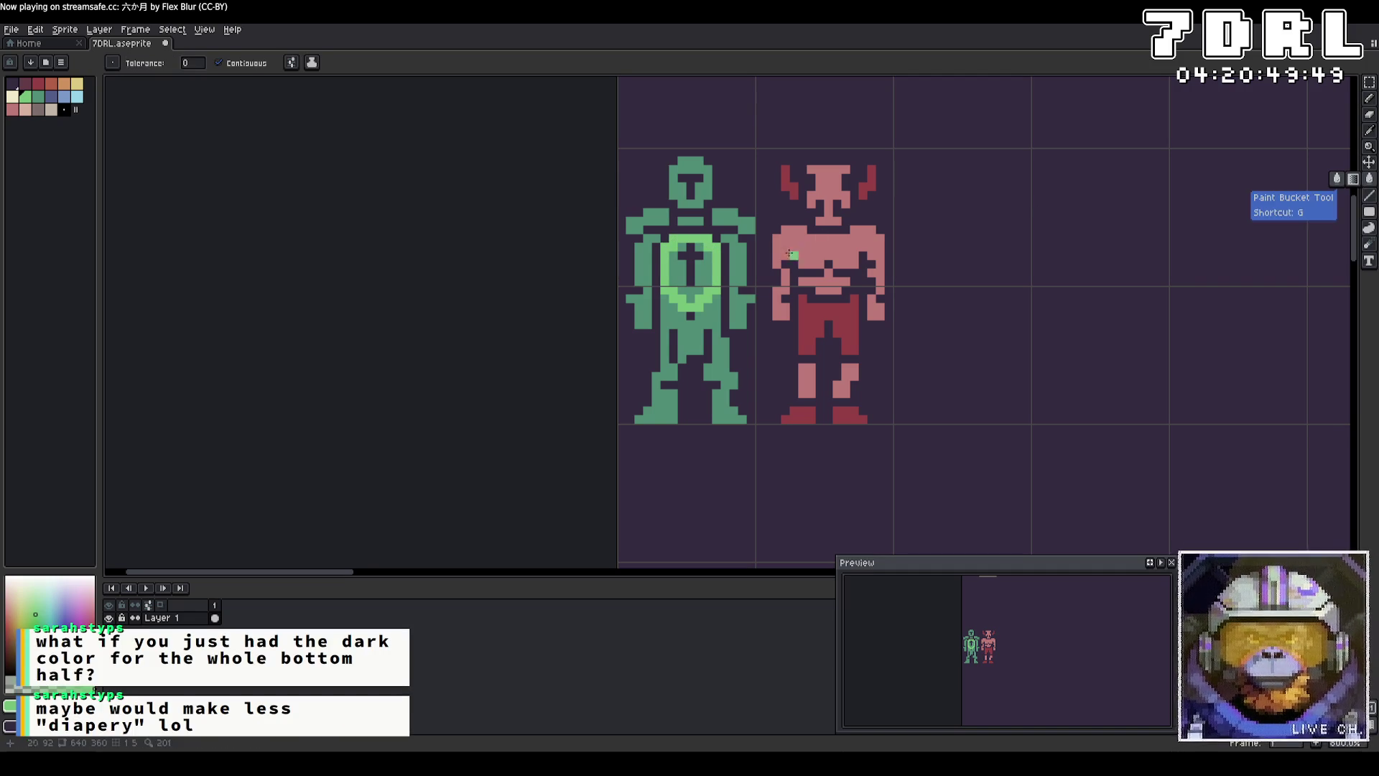
pyautogui.click(706, 276)
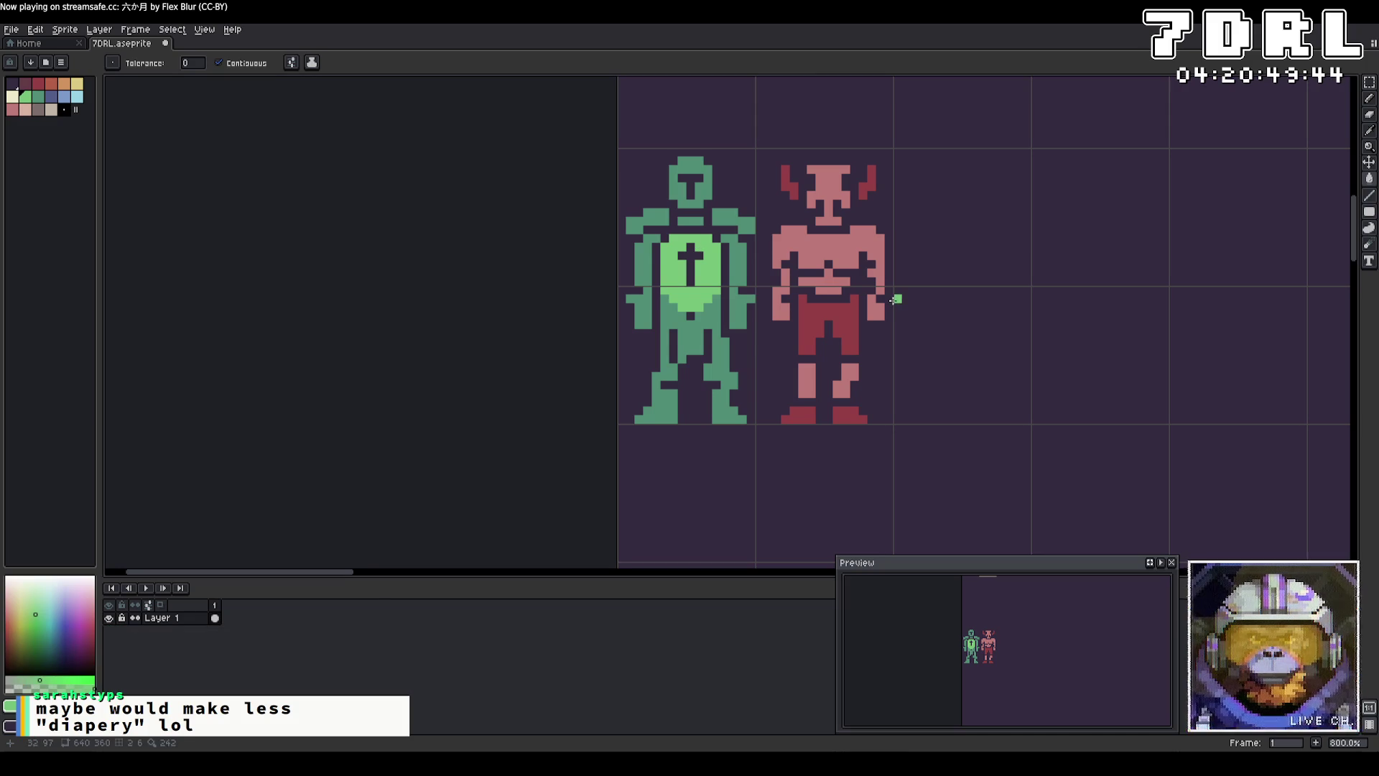
pyautogui.click(1369, 98)
pyautogui.click(747, 298)
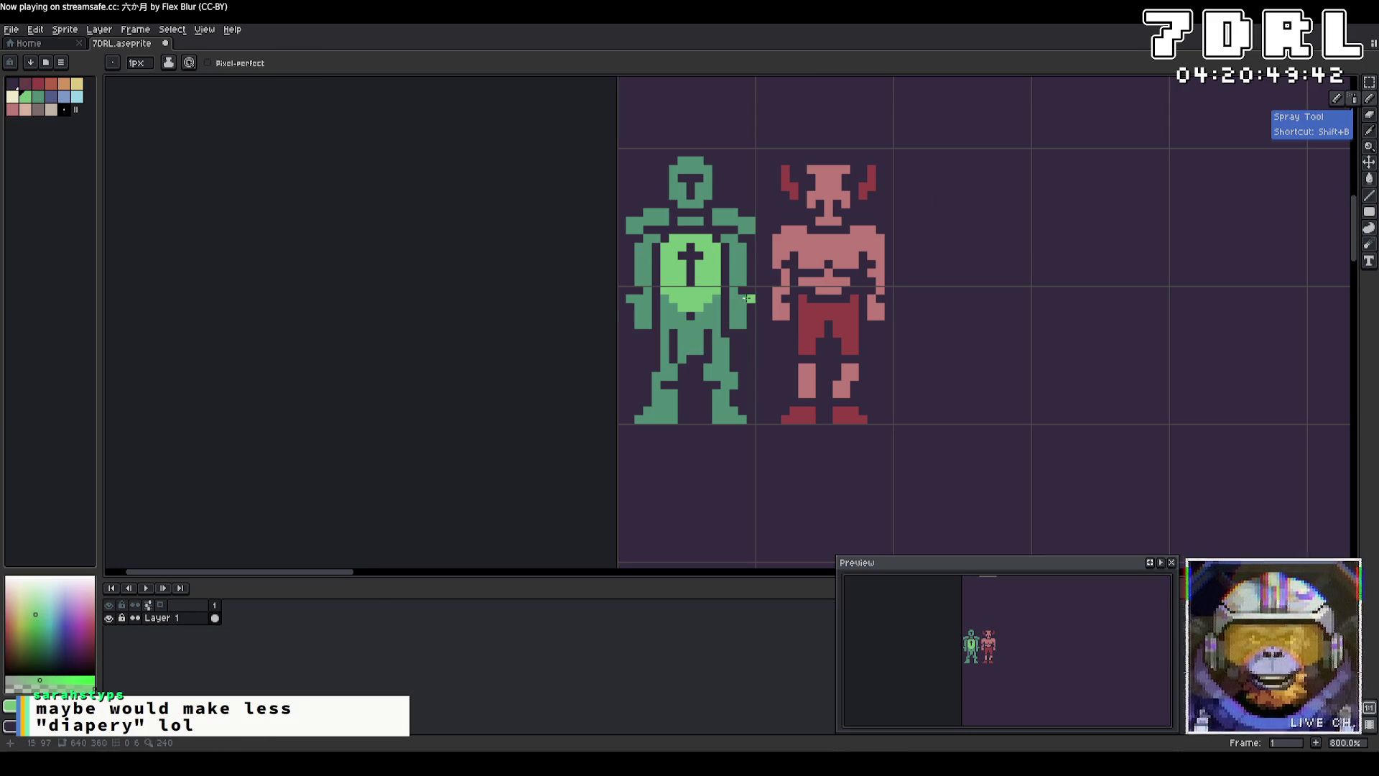
pyautogui.moveTo(734, 302)
pyautogui.mouseDown()
pyautogui.moveTo(734, 321)
pyautogui.moveTo(741, 305)
pyautogui.mouseUp()
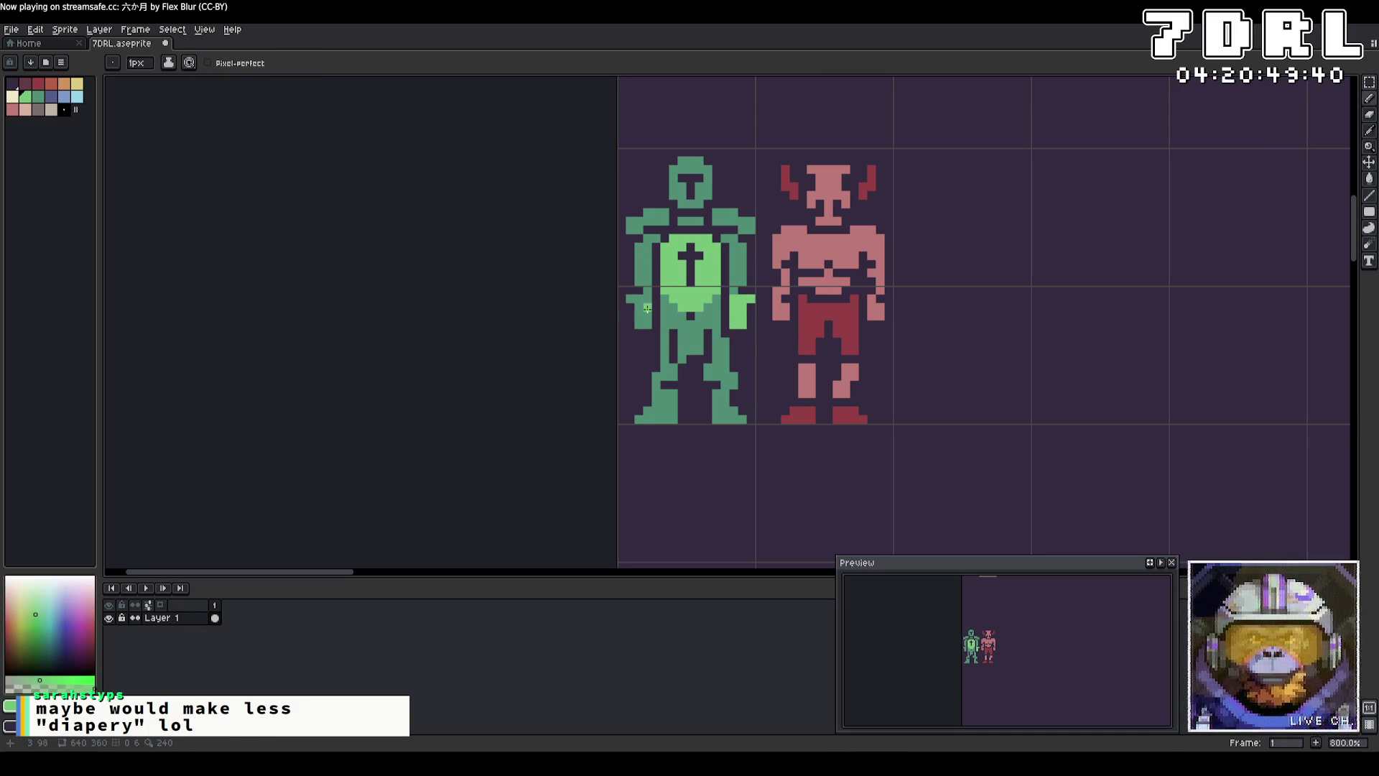
pyautogui.moveTo(651, 298)
pyautogui.mouseDown()
pyautogui.moveTo(628, 299)
pyautogui.moveTo(653, 325)
pyautogui.moveTo(656, 313)
pyautogui.mouseUp()
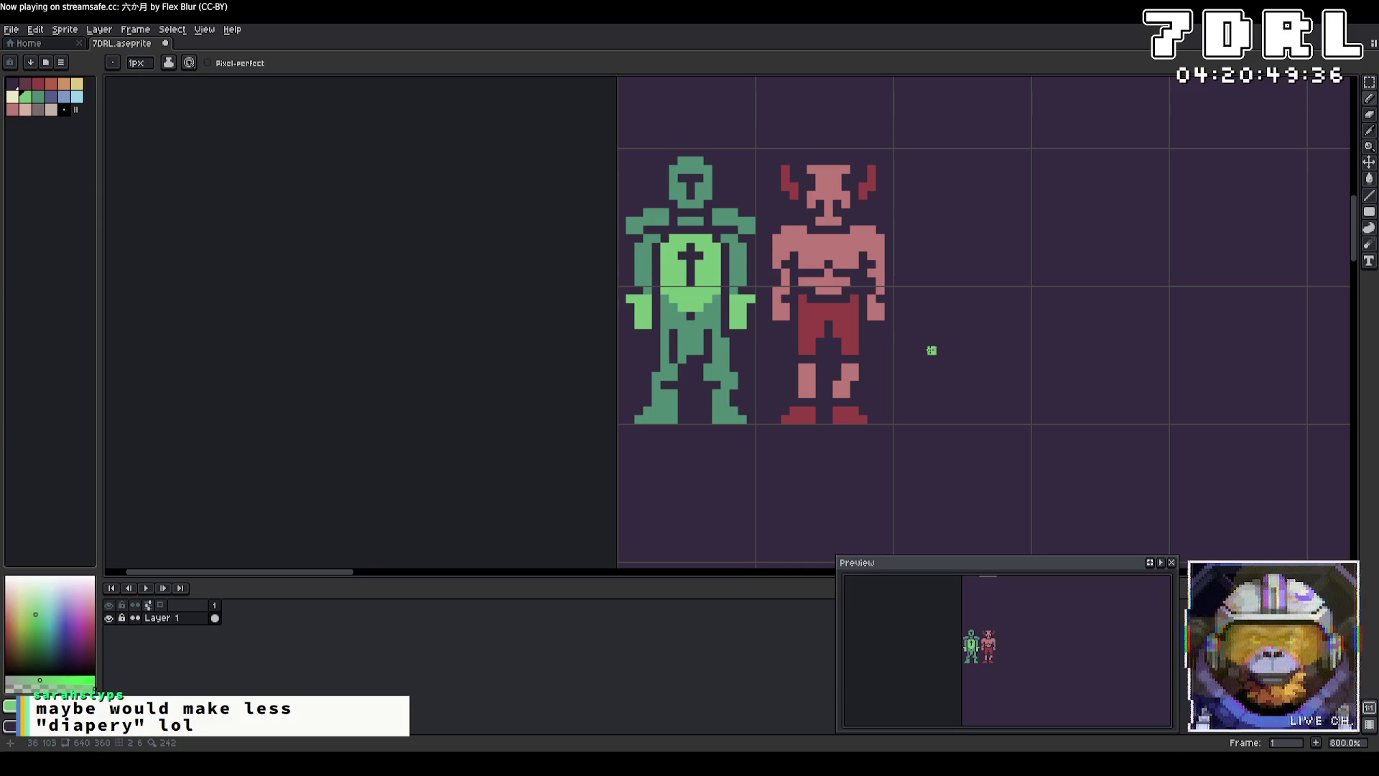
# Step: Add light-green highlights to the shoulders, both legs and the waist
pyautogui.moveTo(751, 229)
pyautogui.mouseDown()
pyautogui.moveTo(716, 213)
pyautogui.moveTo(640, 219)
pyautogui.mouseUp()
pyautogui.hotkey('ctrl', 'z')
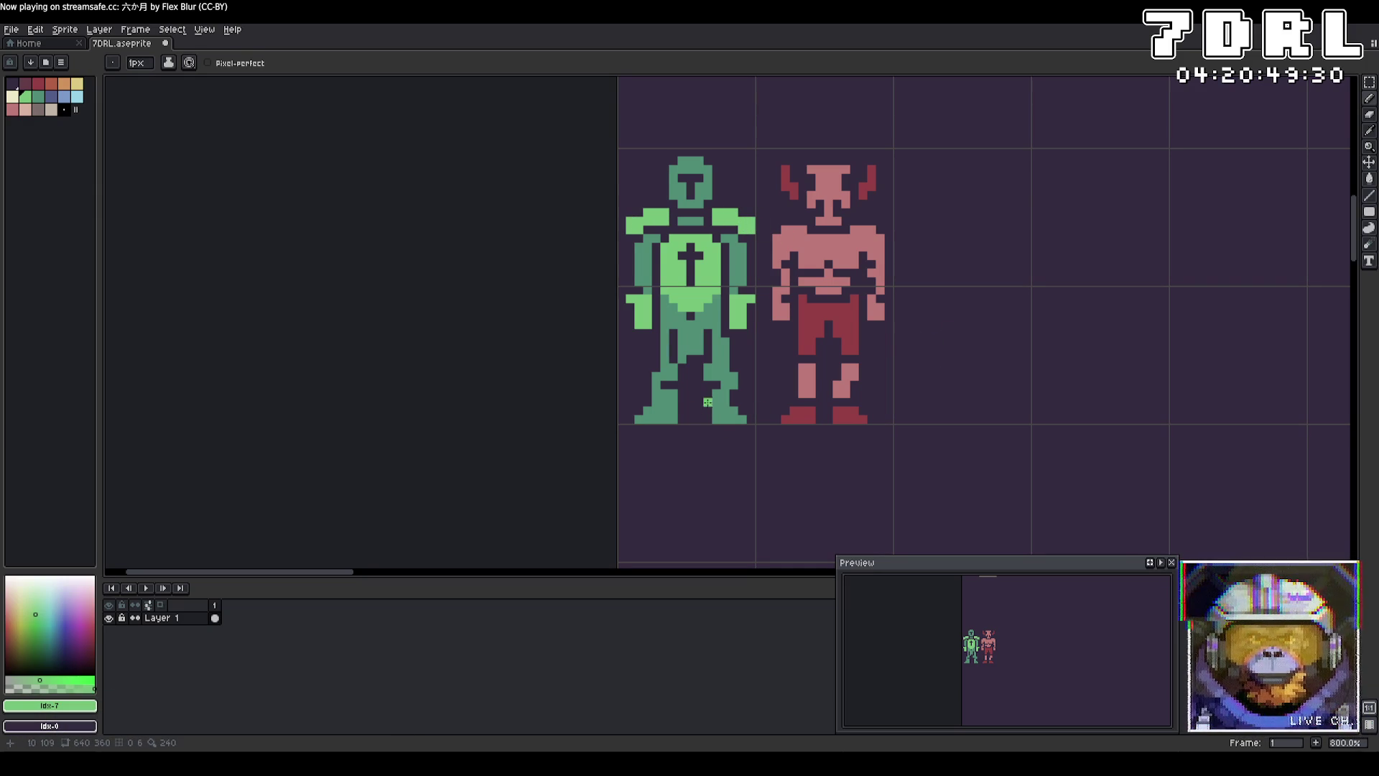
pyautogui.moveTo(726, 387); pyautogui.dragTo(722, 419)
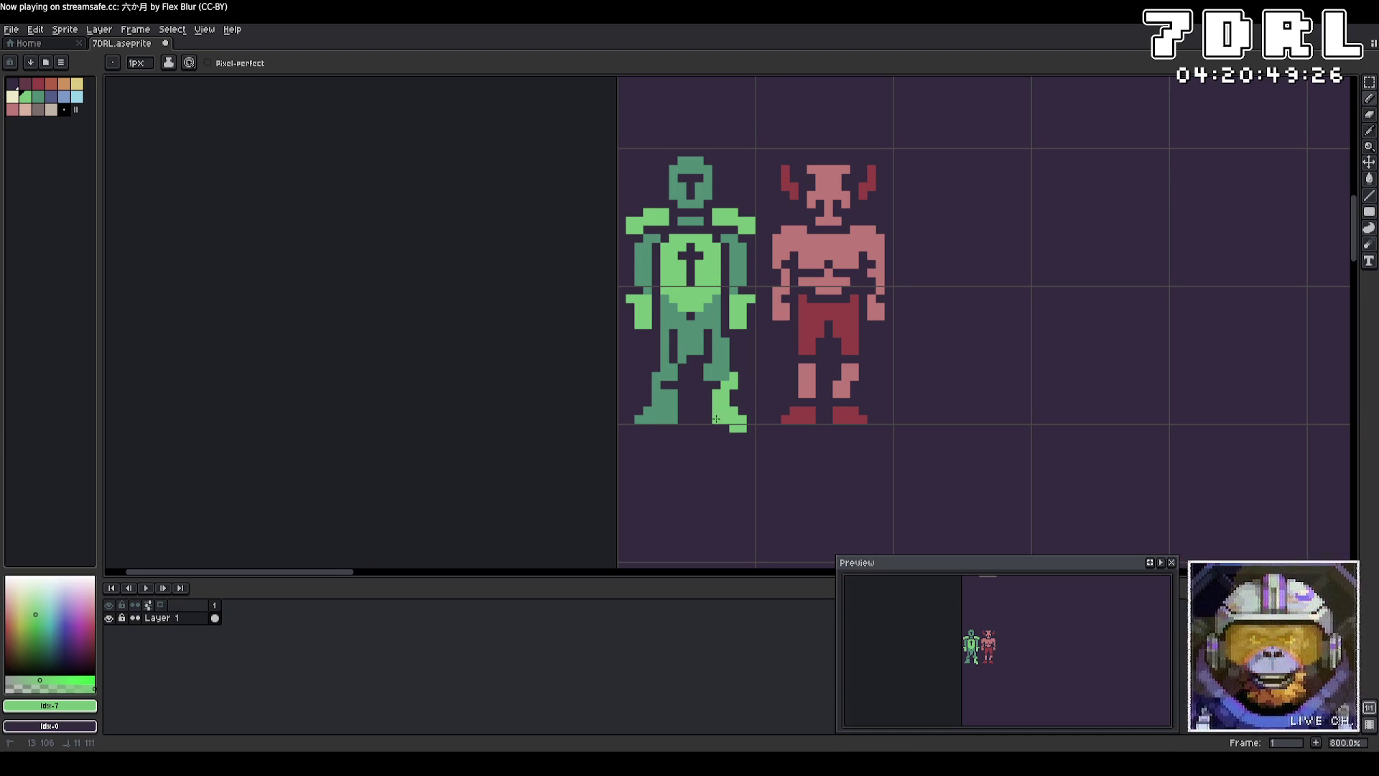
pyautogui.moveTo(656, 385); pyautogui.dragTo(661, 415)
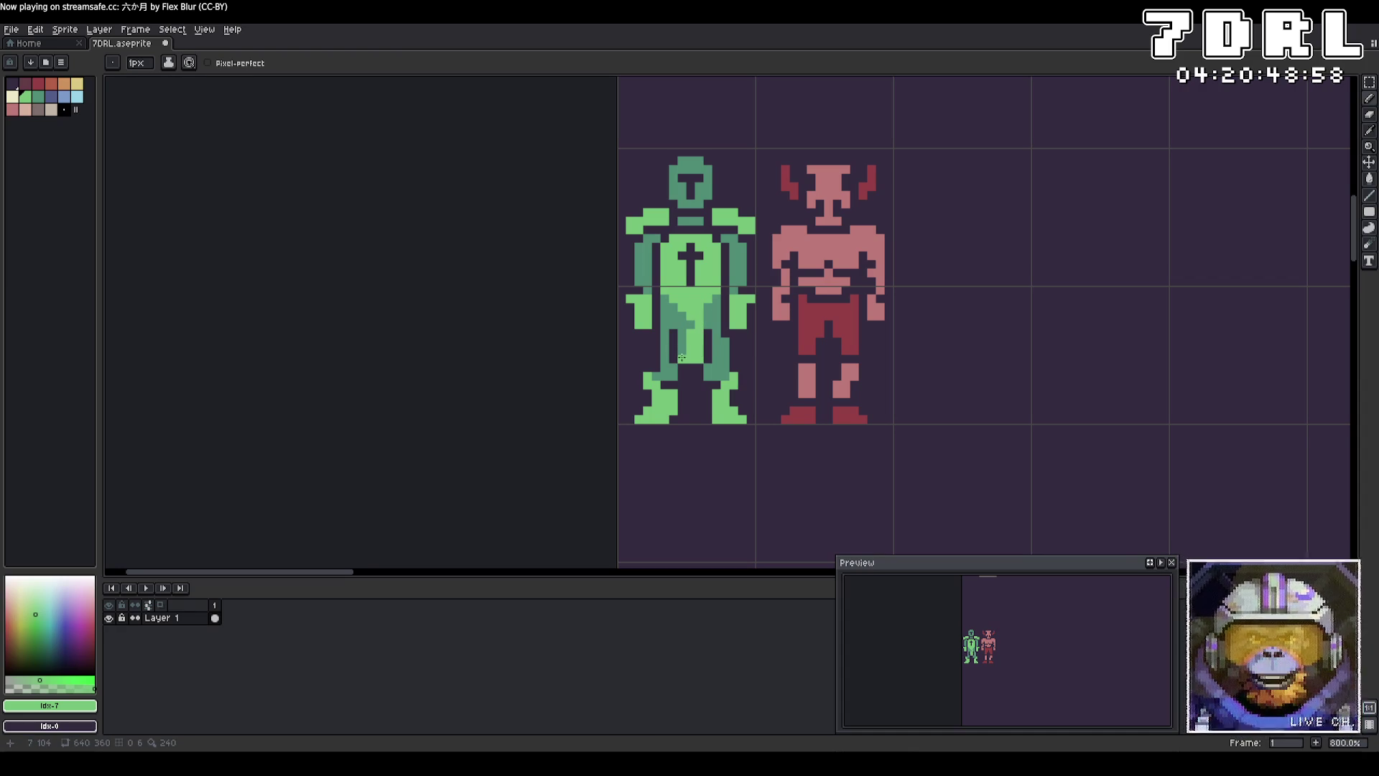
pyautogui.moveTo(681, 357)
pyautogui.mouseDown()
pyautogui.moveTo(675, 312)
pyautogui.moveTo(689, 324)
pyautogui.mouseUp()
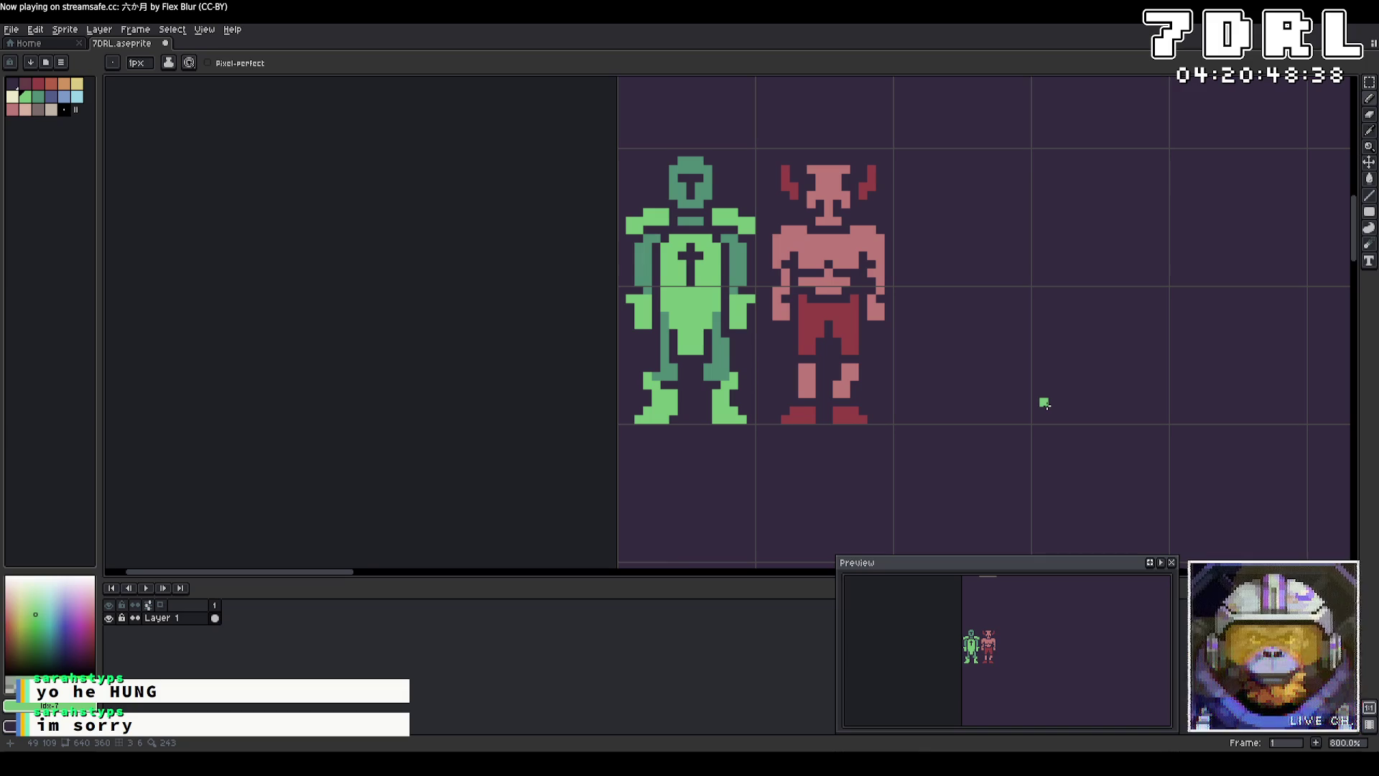
# Step: Paint a dark and mid-green belt across the waist with bright-green details
pyautogui.keyDown('alt'); pyautogui.click(713, 306); pyautogui.keyUp('alt')
pyautogui.moveTo(713, 307); pyautogui.dragTo(662, 306)
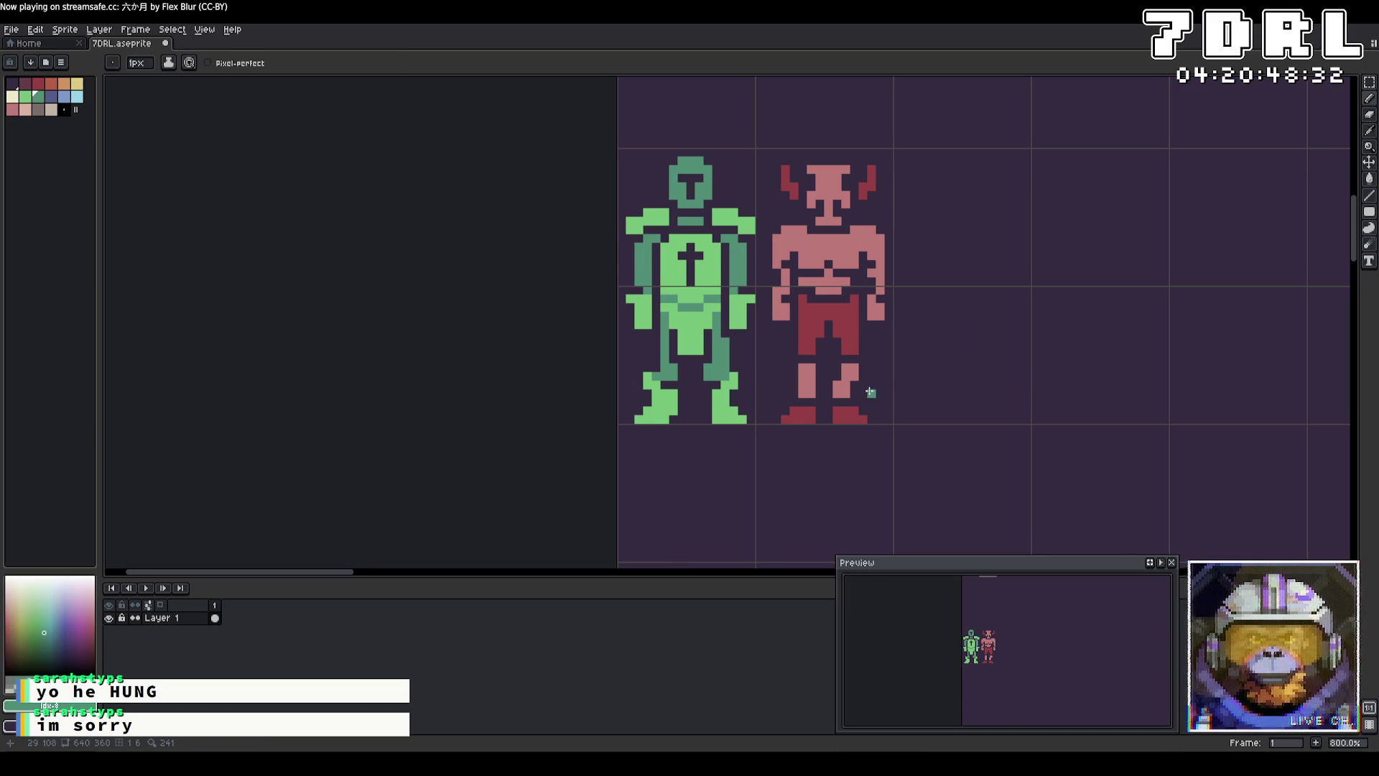
pyautogui.moveTo(700, 316); pyautogui.dragTo(684, 316)
pyautogui.keyDown('alt'); pyautogui.click(686, 316); pyautogui.keyUp('alt')
pyautogui.click(690, 316)
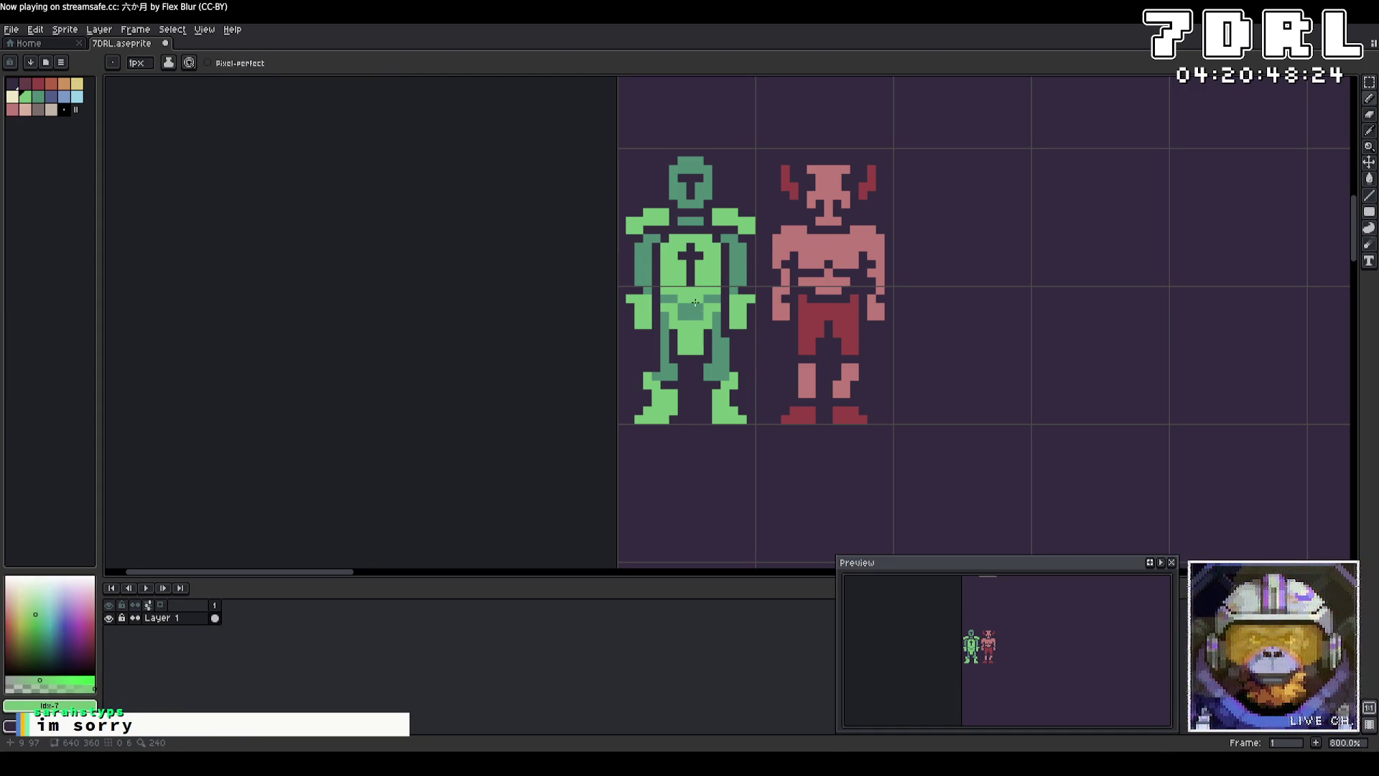
pyautogui.keyDown('alt'); pyautogui.click(692, 308); pyautogui.keyUp('alt')
pyautogui.moveTo(696, 315)
pyautogui.mouseDown()
pyautogui.moveTo(715, 316)
pyautogui.moveTo(664, 316)
pyautogui.moveTo(679, 318)
pyautogui.mouseUp()
pyautogui.keyDown('alt'); pyautogui.click(704, 322); pyautogui.keyUp('alt')
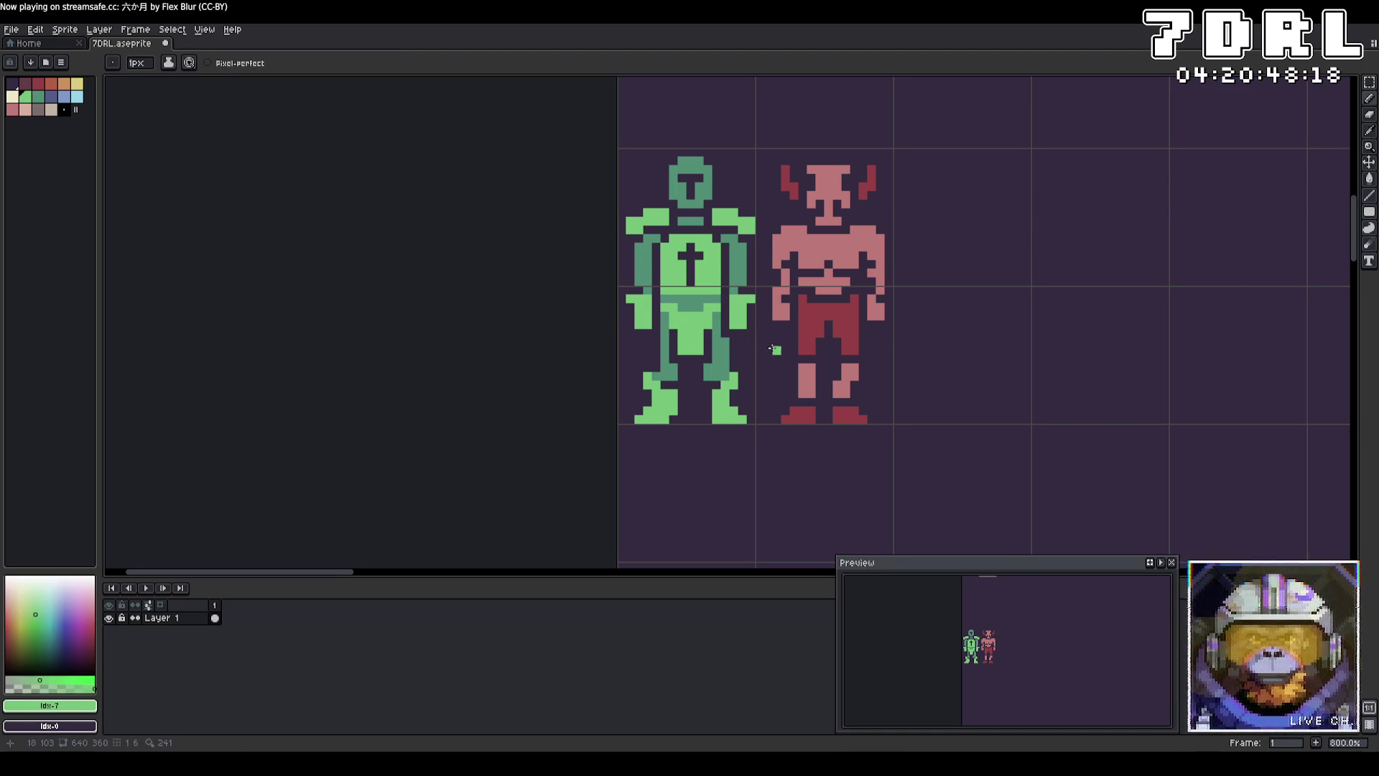
pyautogui.click(699, 306)
pyautogui.click(682, 306)
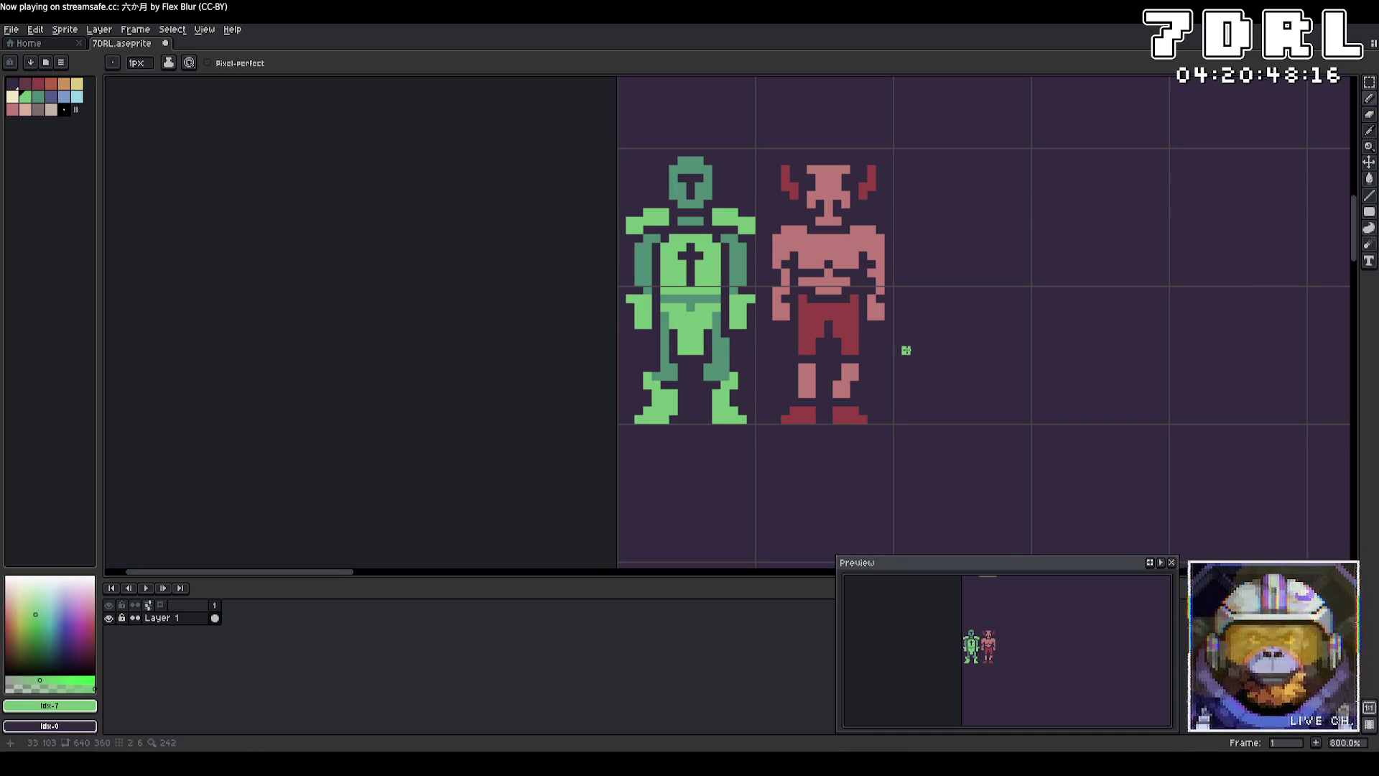
pyautogui.hotkey('ctrl', 'z')
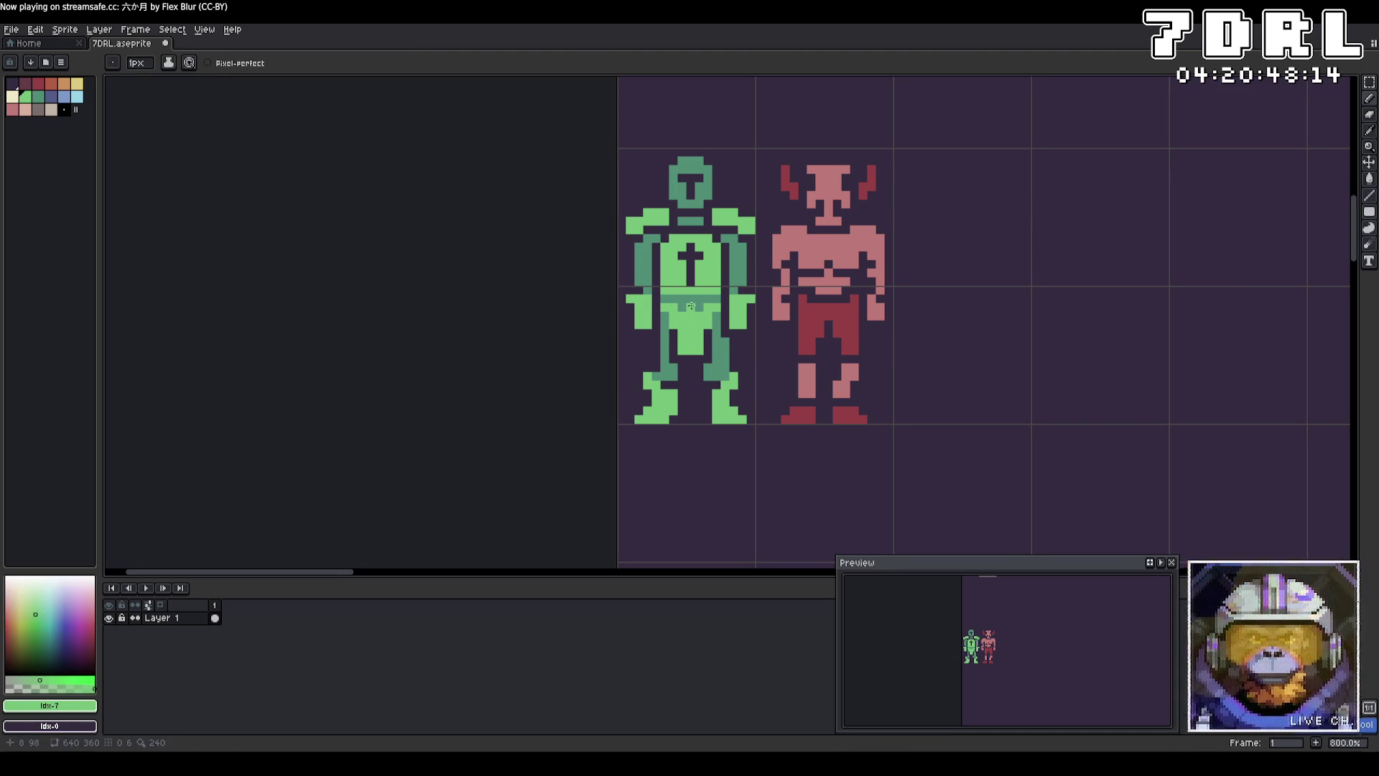
pyautogui.press(']')
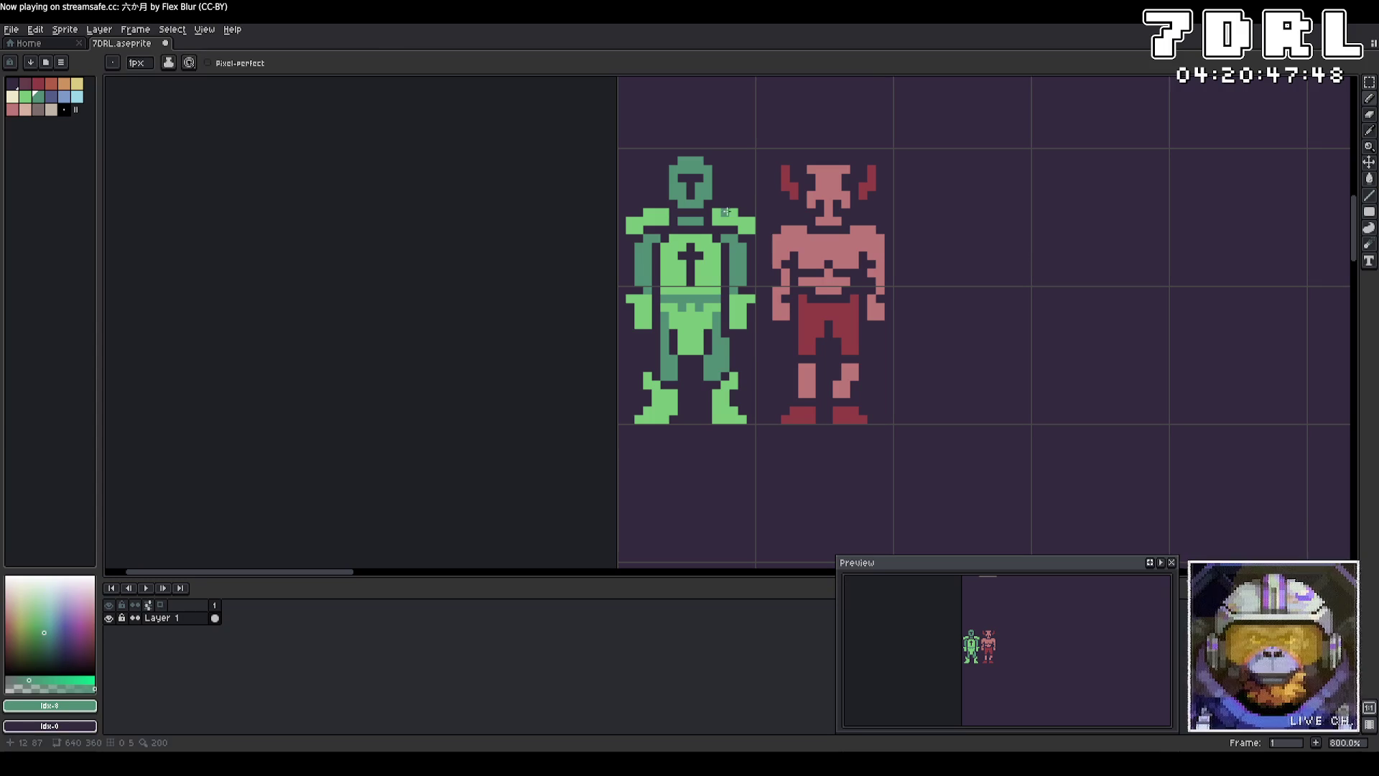
# Step: Add light-green horn pixels on the helmet and save 7DRL.aseprite
pyautogui.keyDown('alt'); pyautogui.click(726, 211); pyautogui.keyUp('alt')
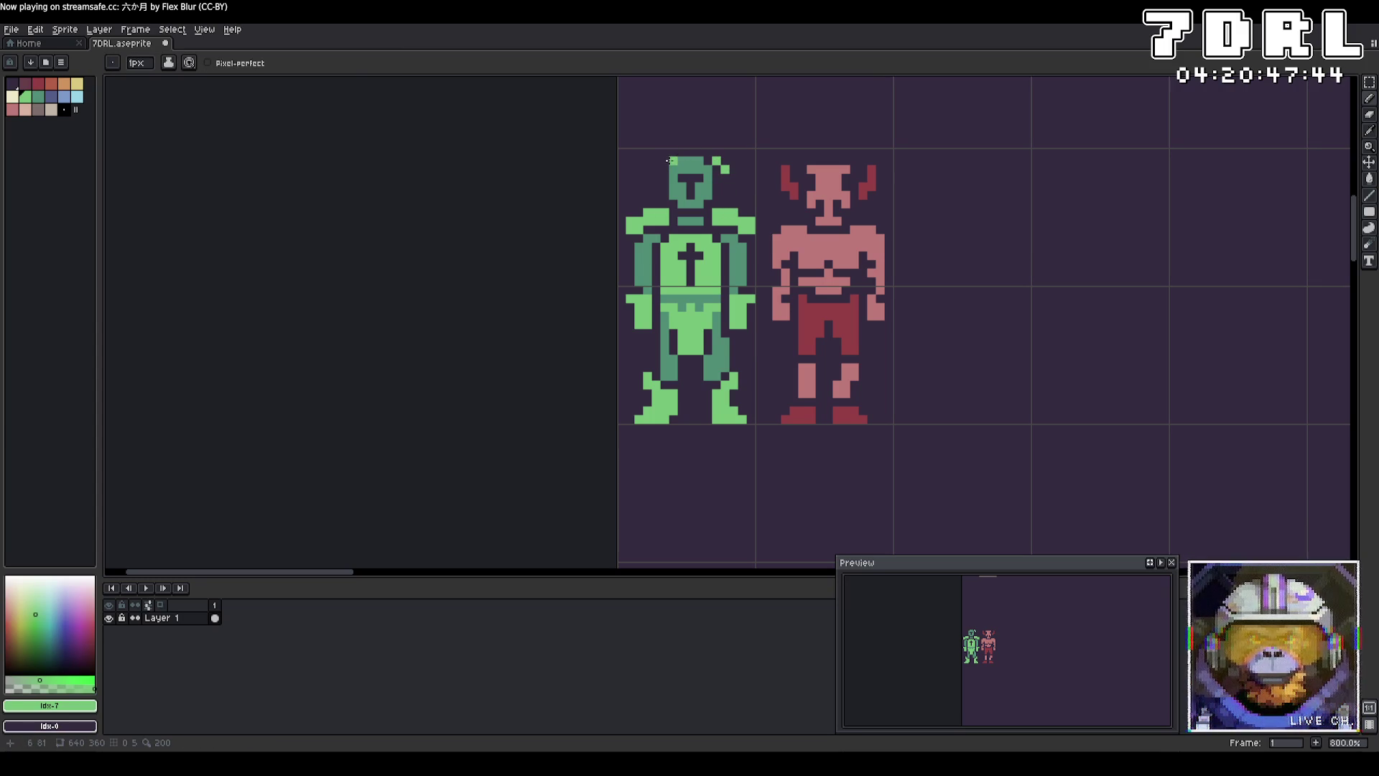
pyautogui.click(656, 169)
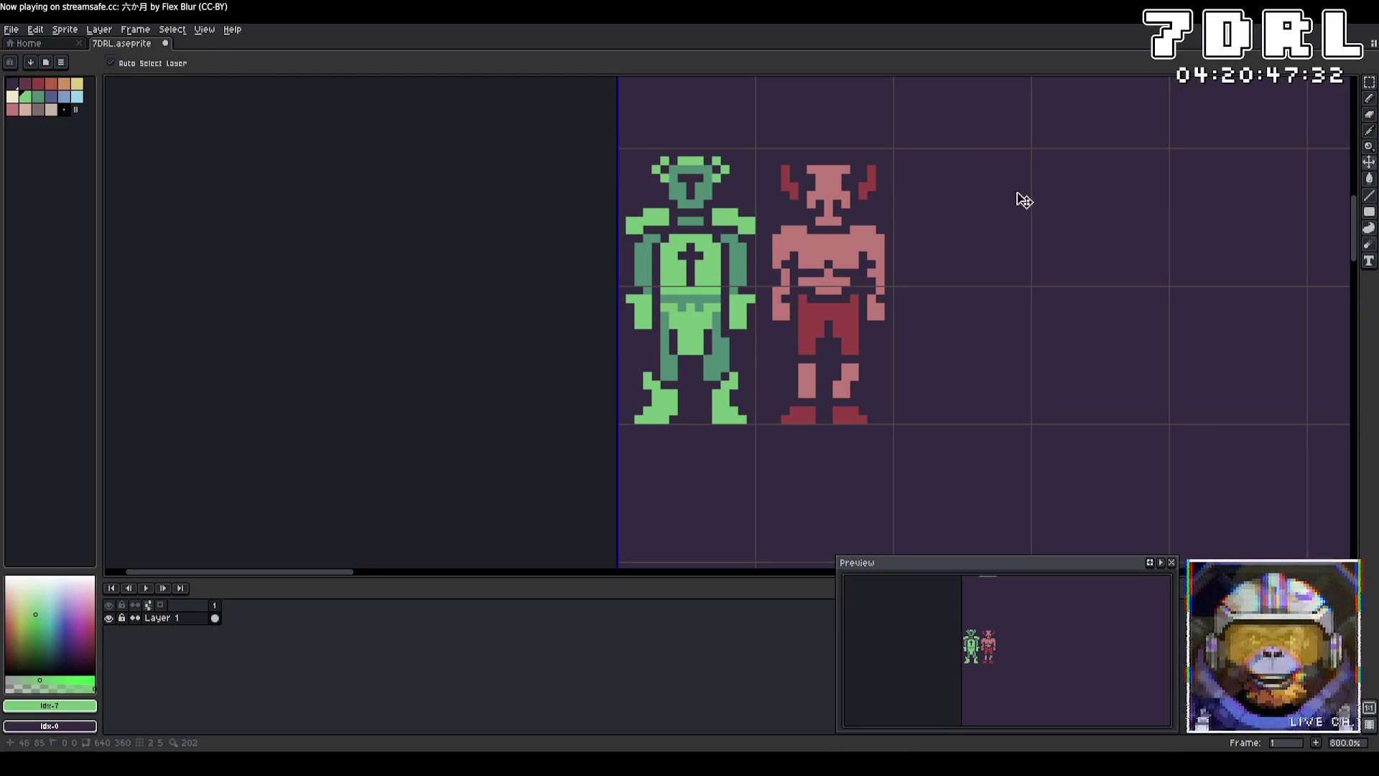
pyautogui.hotkey('ctrl', 's')
# Step: Marquee-select the green knight and export it as Player.png, overwriting the old file
pyautogui.press('m')
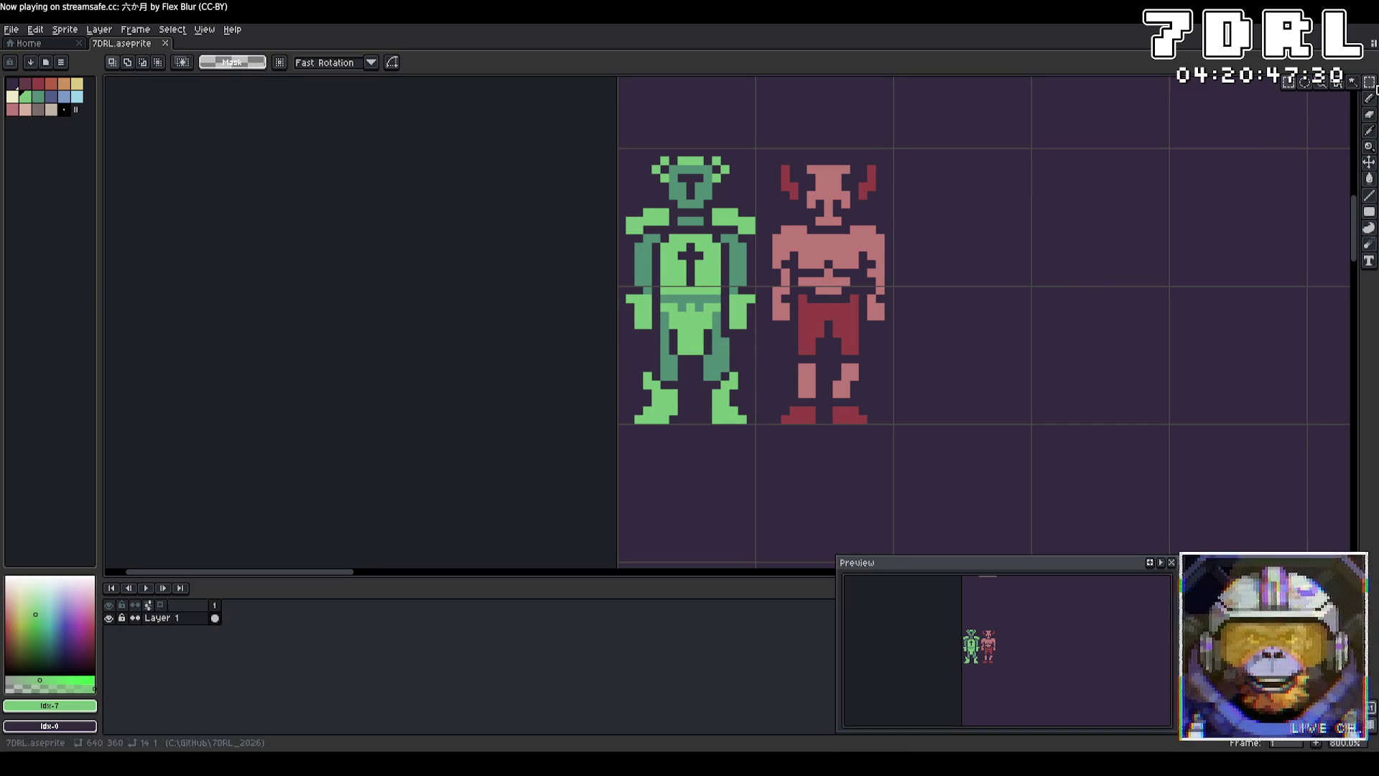
pyautogui.moveTo(620, 150); pyautogui.dragTo(756, 425)
pyautogui.click(14, 30)
pyautogui.moveTo(43, 136)
pyautogui.click(179, 147)
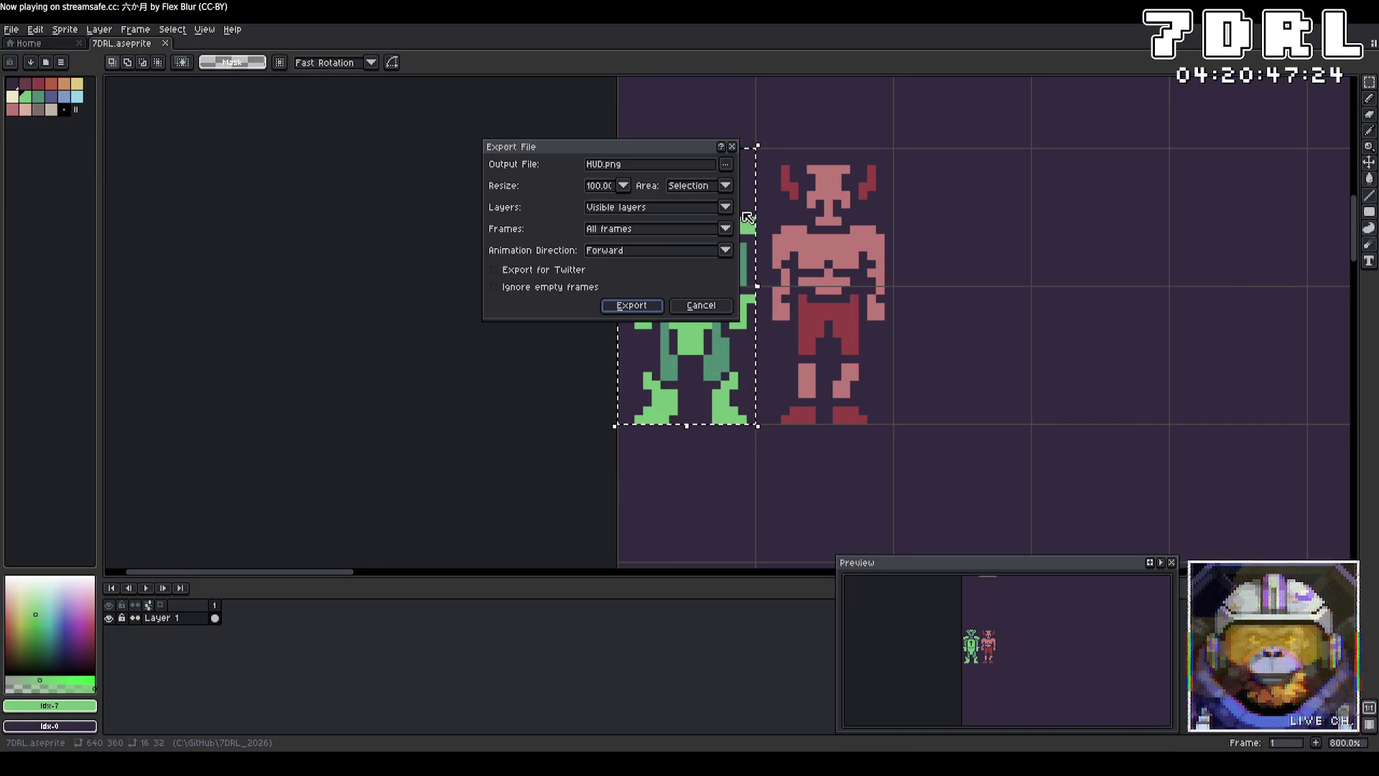
pyautogui.click(634, 168)
pyautogui.write('Plasye')
pyautogui.press('BackSpace')
pyautogui.press('BackSpace')
pyautogui.press('BackSpace')
pyautogui.write('yer.png')
pyautogui.press('Return')
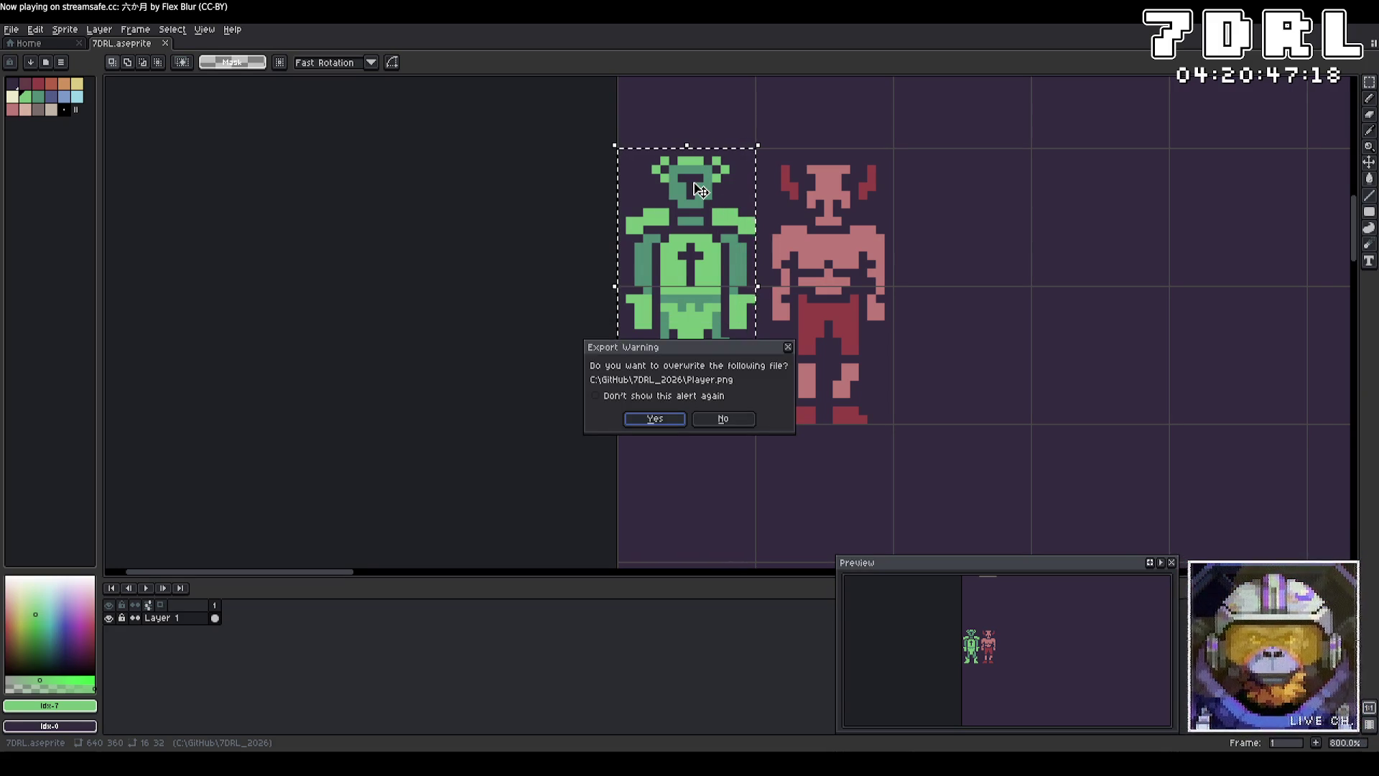
pyautogui.click(655, 419)
# Step: Run the Godot project and regenerate the world with R
pyautogui.hotkey('alt', 'Tab')
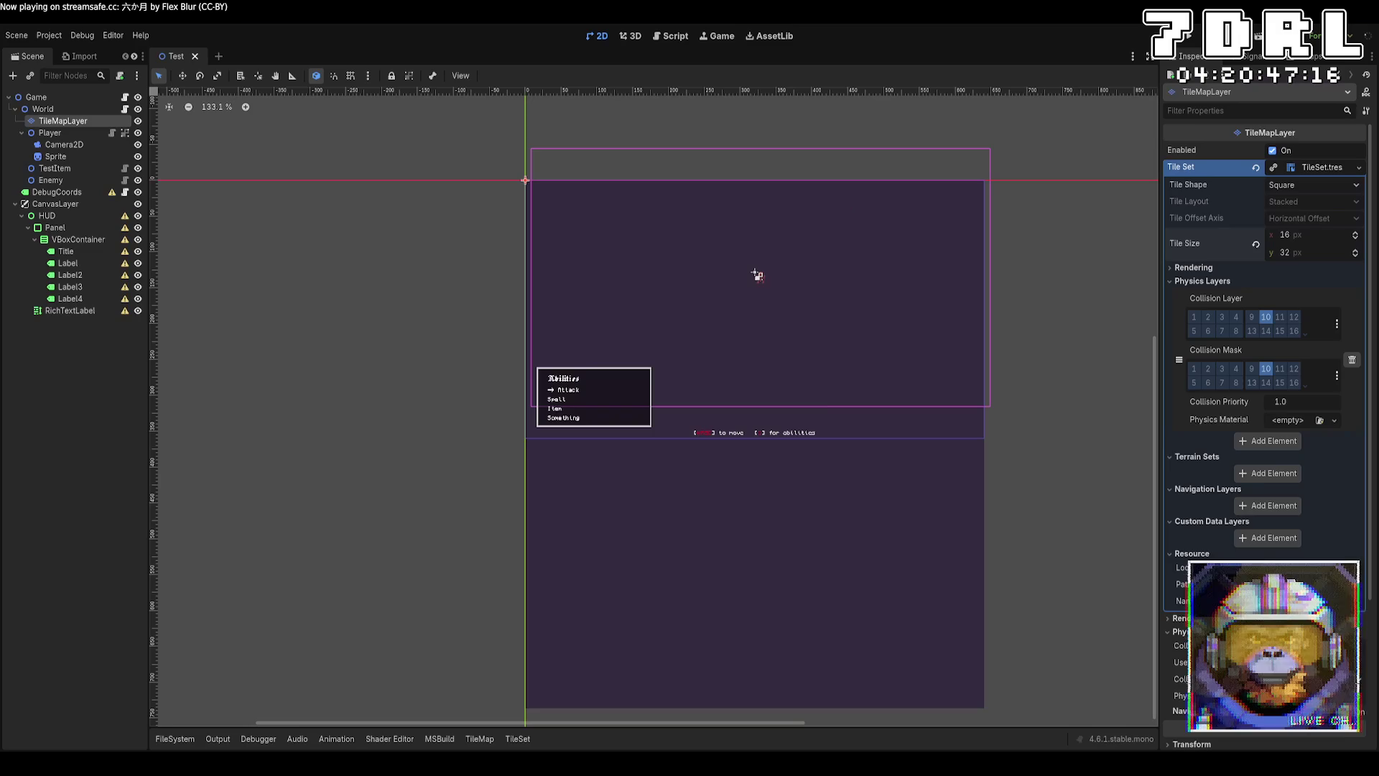
pyautogui.scroll(4, 884, 317)
pyautogui.click(1187, 36)
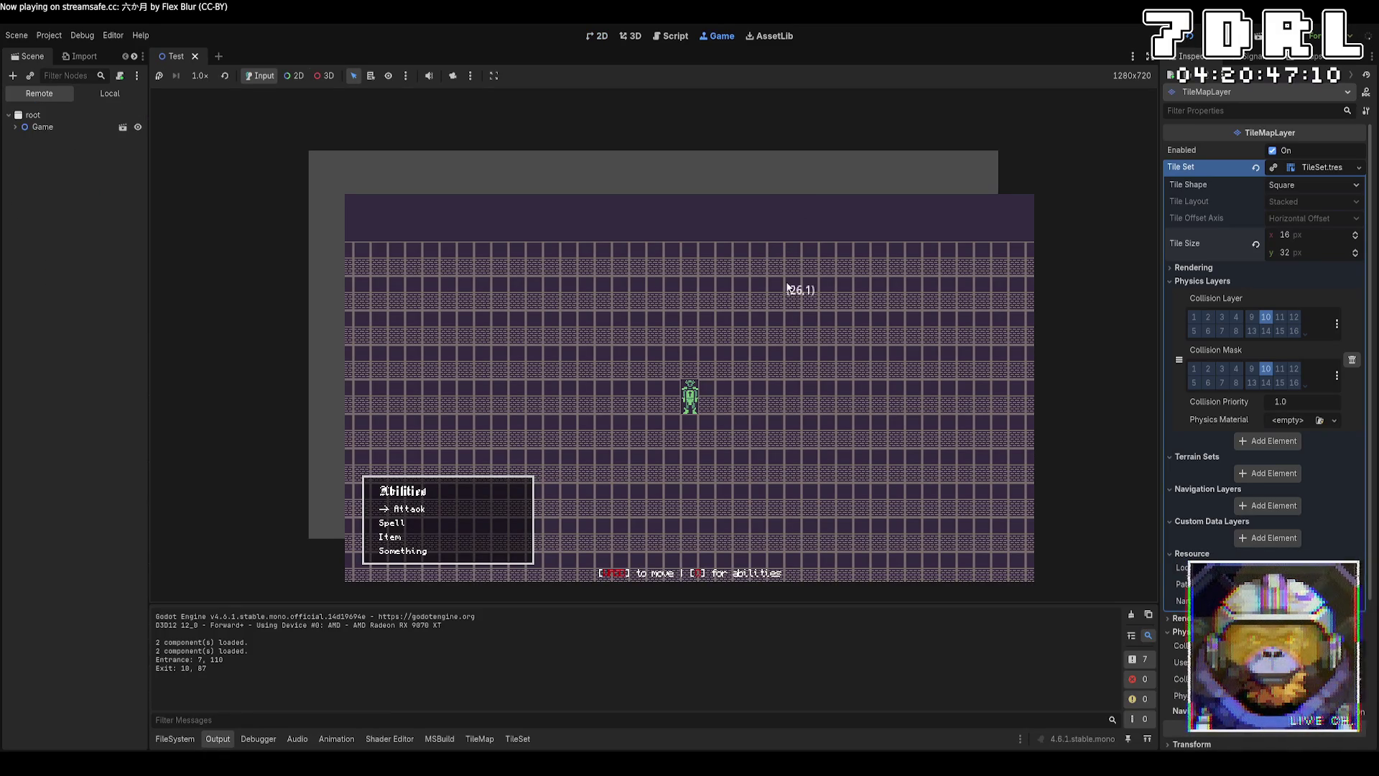
pyautogui.press('r')
# Step: Walk the green knight across the dungeon up toward the map's top edge
pyautogui.press('Left')
pyautogui.press('Left')
pyautogui.press('Left')
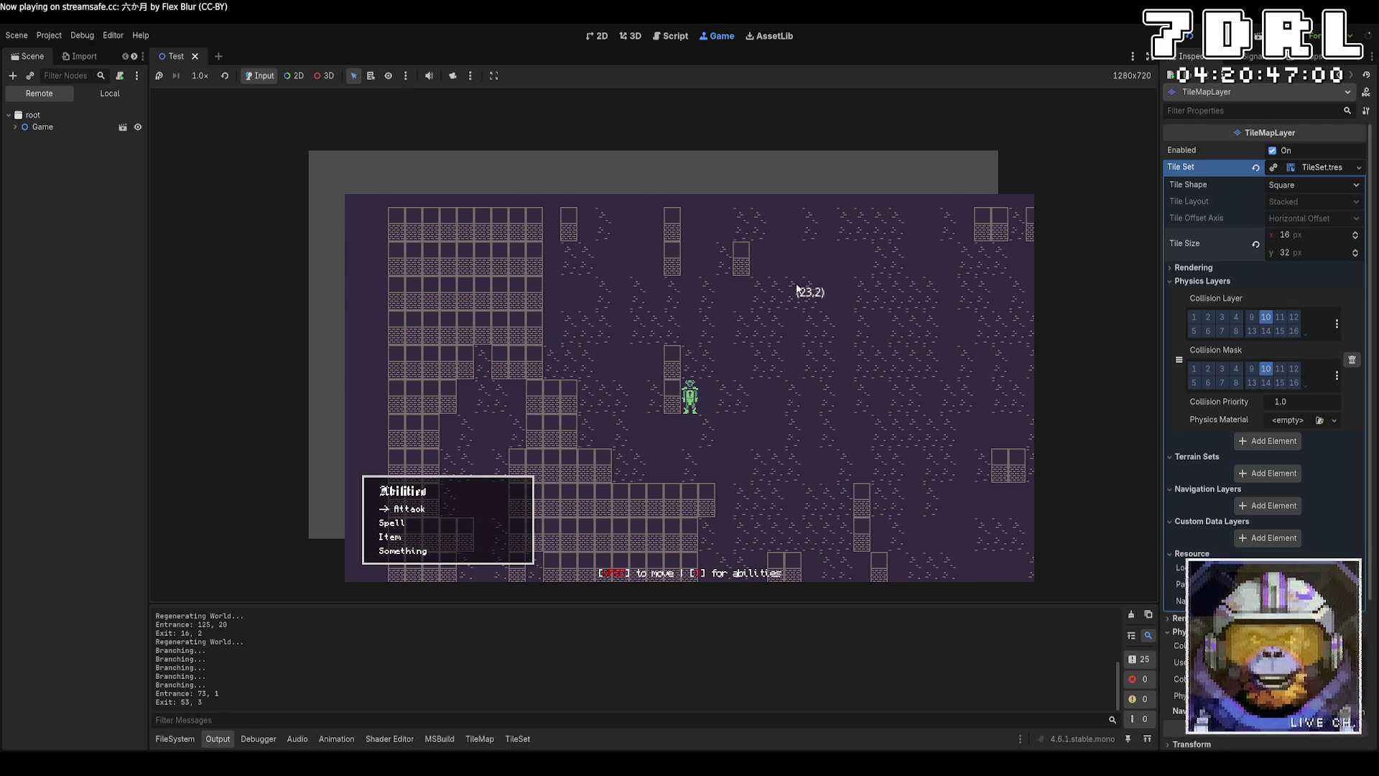
pyautogui.press('Down')
pyautogui.press('Right')
pyautogui.press('Down')
pyautogui.press('Right')
pyautogui.press('Down')
pyautogui.press('Right')
pyautogui.press('Down')
pyautogui.press('Right')
pyautogui.press('Down')
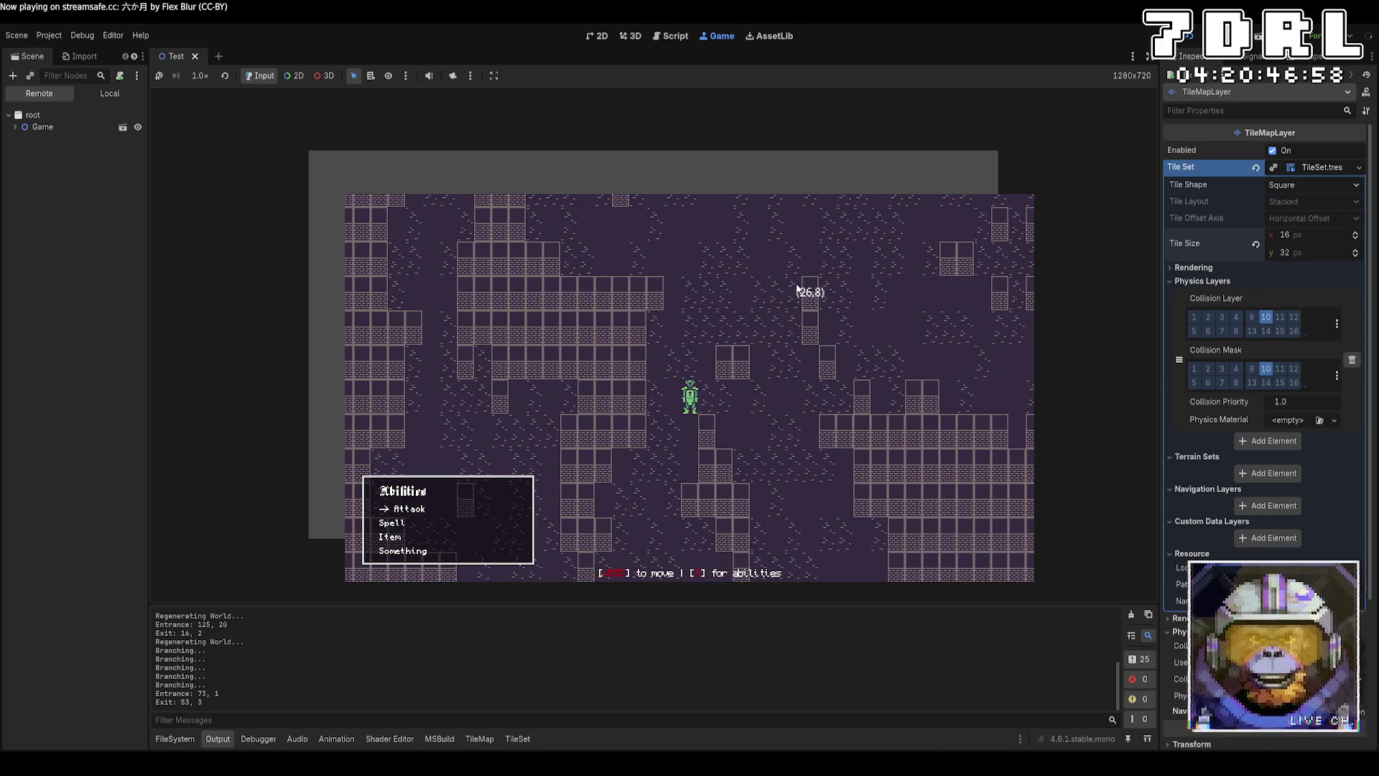
pyautogui.press('Up')
pyautogui.press('Left')
pyautogui.press('Up')
pyautogui.press('Left')
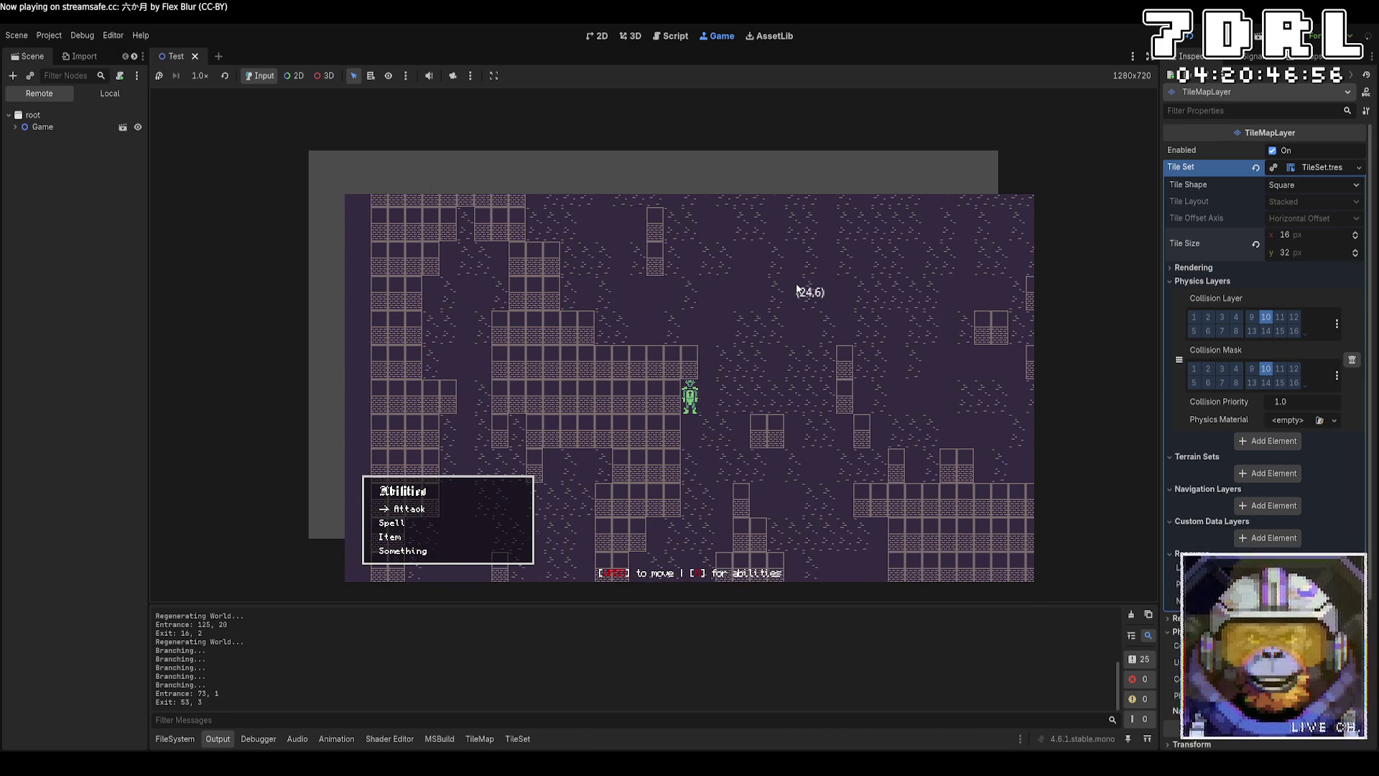
pyautogui.press('Down')
pyautogui.press('Right')
pyautogui.press('Down')
pyautogui.press('Right')
pyautogui.press('Down')
pyautogui.press('Right')
pyautogui.press('Down')
pyautogui.press('Right')
pyautogui.press('Down')
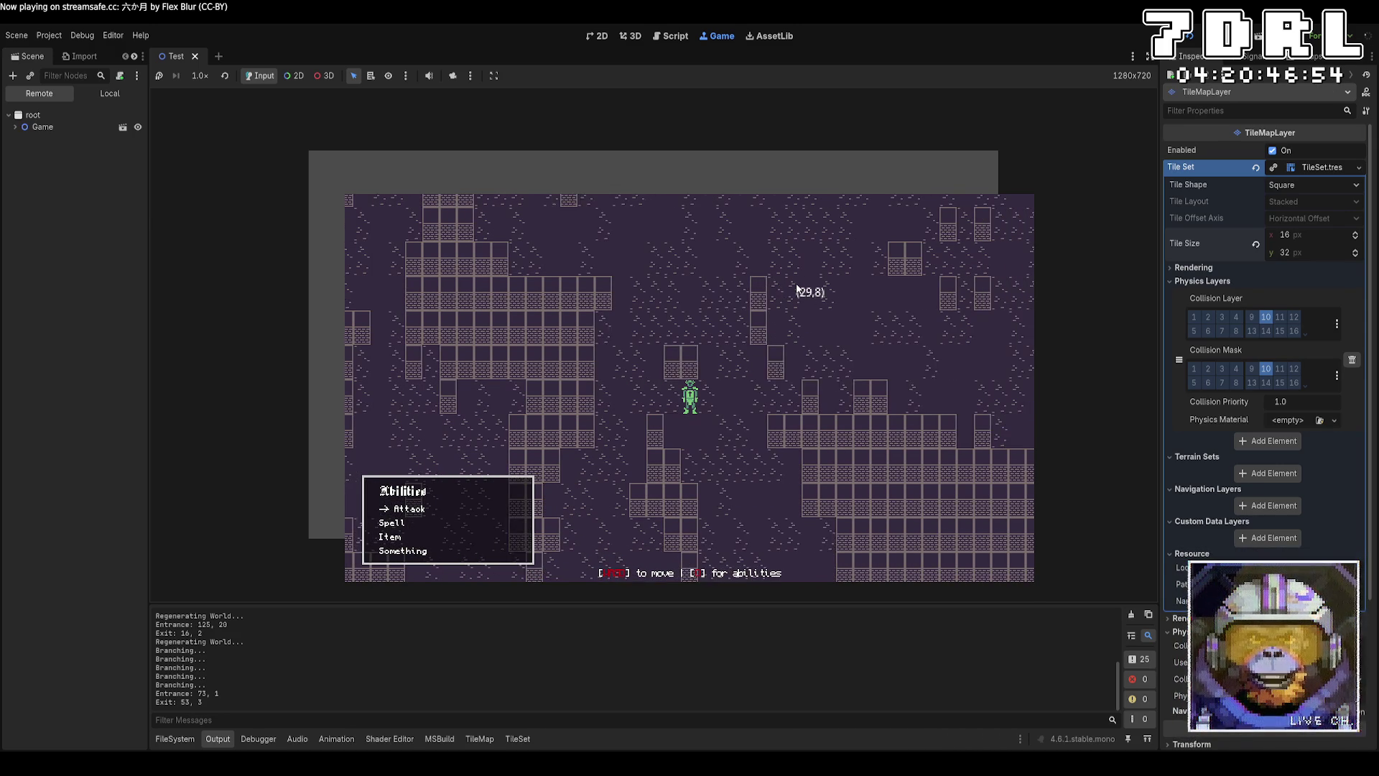
pyautogui.press('Up')
pyautogui.press('Right')
pyautogui.press('Up')
pyautogui.press('Right')
pyautogui.press('Up')
pyautogui.press('Right')
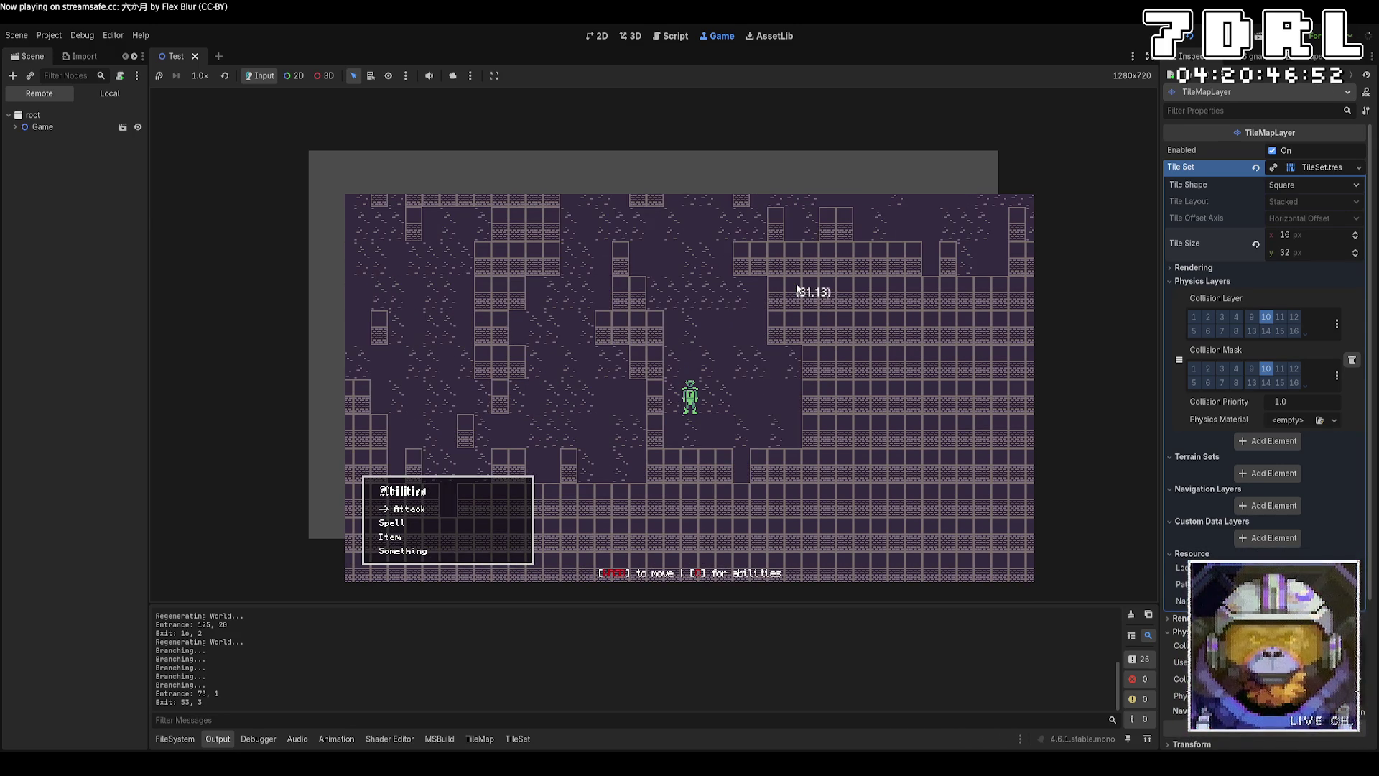
pyautogui.press('Up')
pyautogui.press('Right')
pyautogui.press('Up')
pyautogui.press('Right')
pyautogui.press('Right')
pyautogui.press('Right')
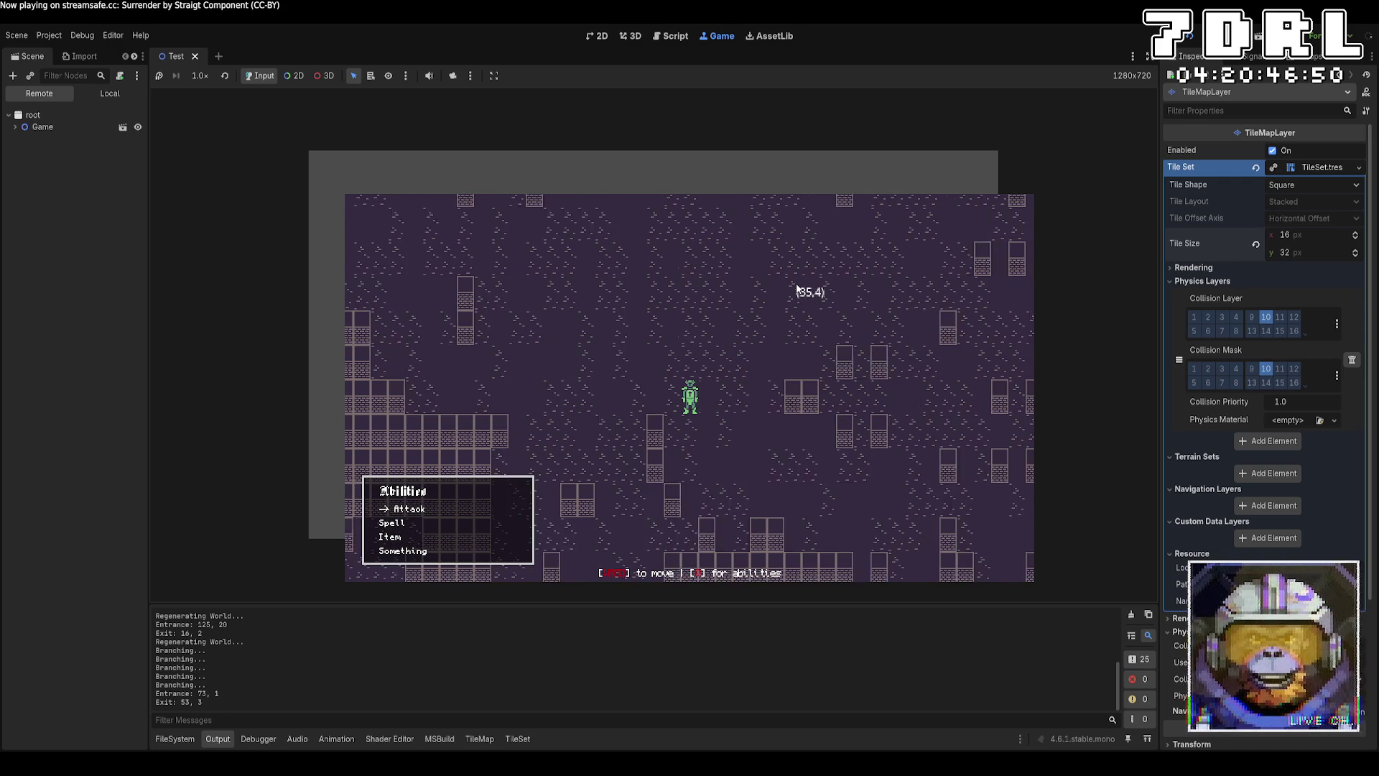
pyautogui.press('Down')
pyautogui.press('Right')
pyautogui.press('Down')
pyautogui.press('Right')
pyautogui.press('Down')
pyautogui.press('Right')
pyautogui.press('Right')
pyautogui.press('Right')
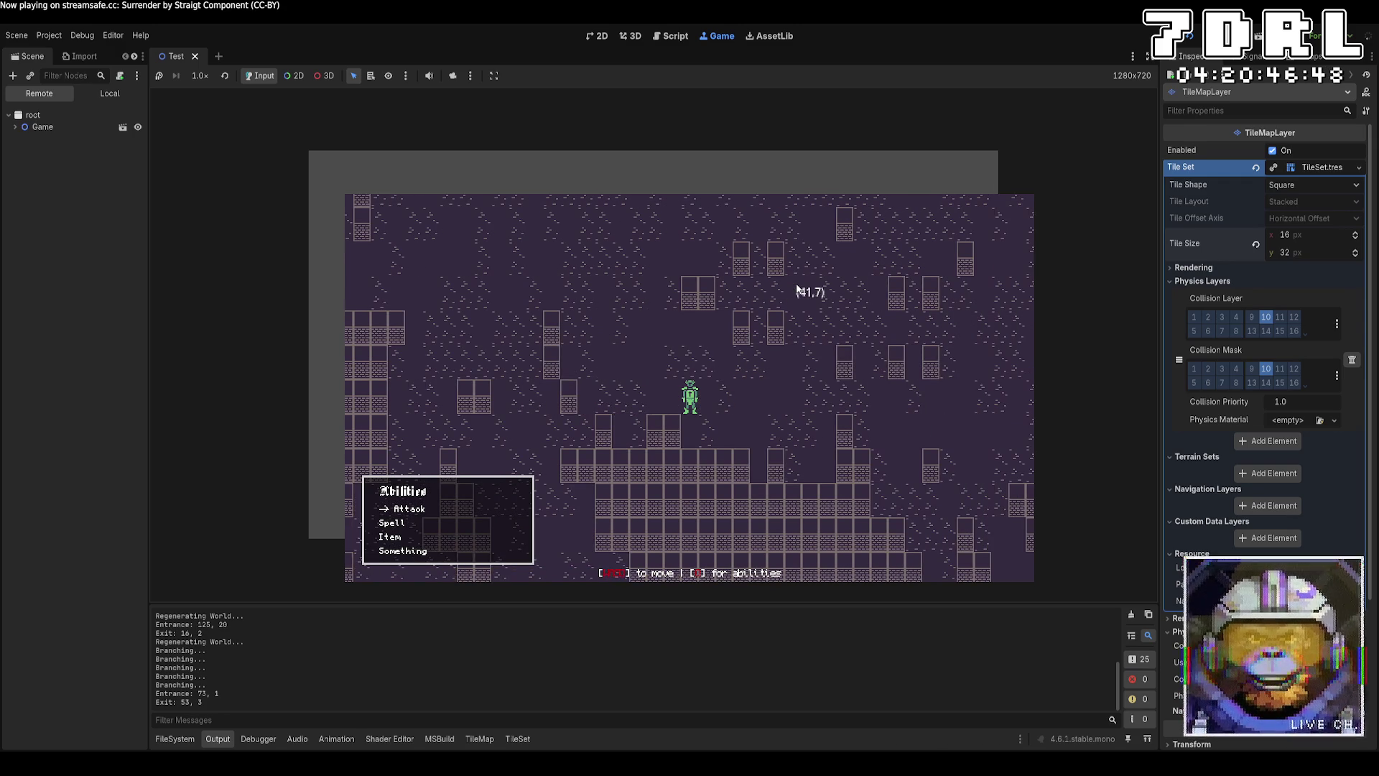
pyautogui.press('Up')
pyautogui.press('Right')
pyautogui.press('Up')
pyautogui.press('Right')
pyautogui.press('Up')
pyautogui.press('Right')
pyautogui.press('Up')
pyautogui.press('Right')
pyautogui.press('Right')
pyautogui.press('Right')
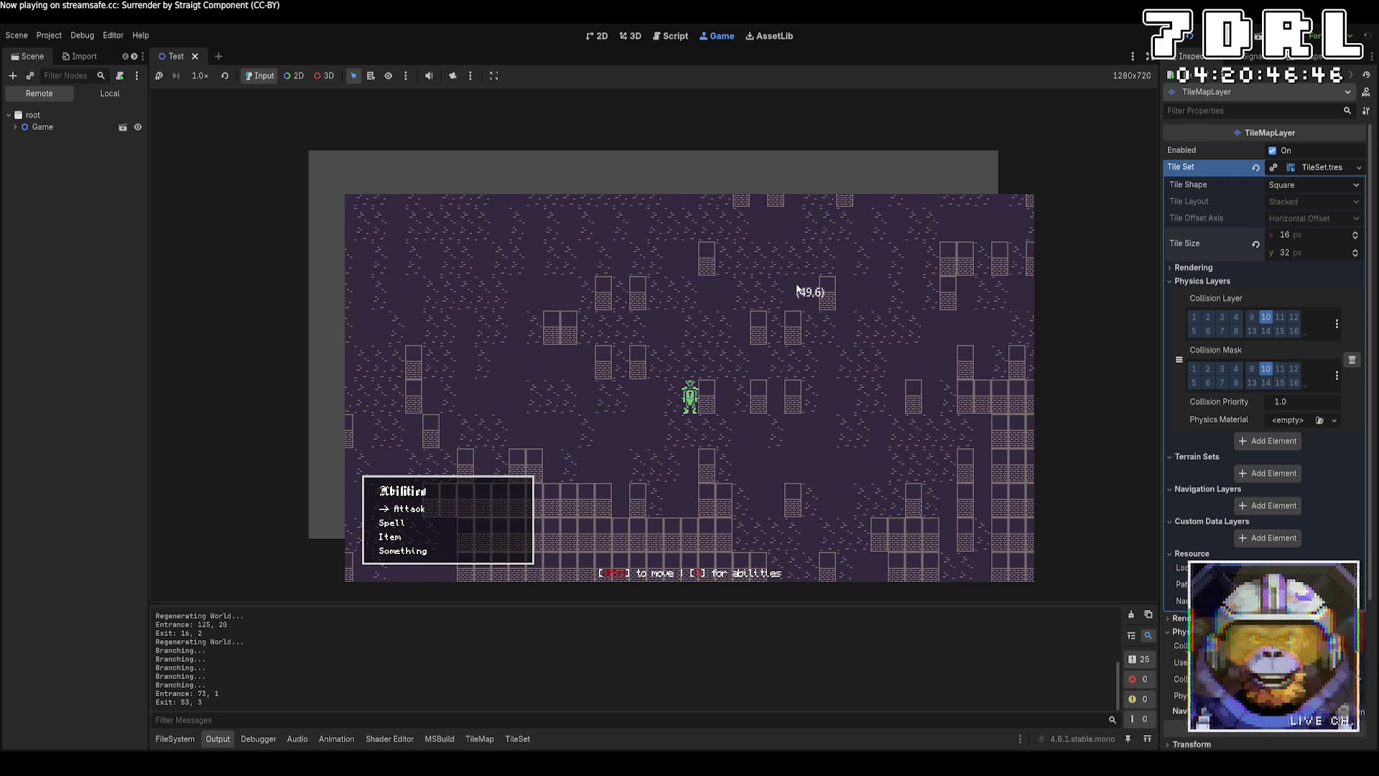
pyautogui.press('Up')
pyautogui.press('Right')
pyautogui.press('Right')
pyautogui.press('Right')
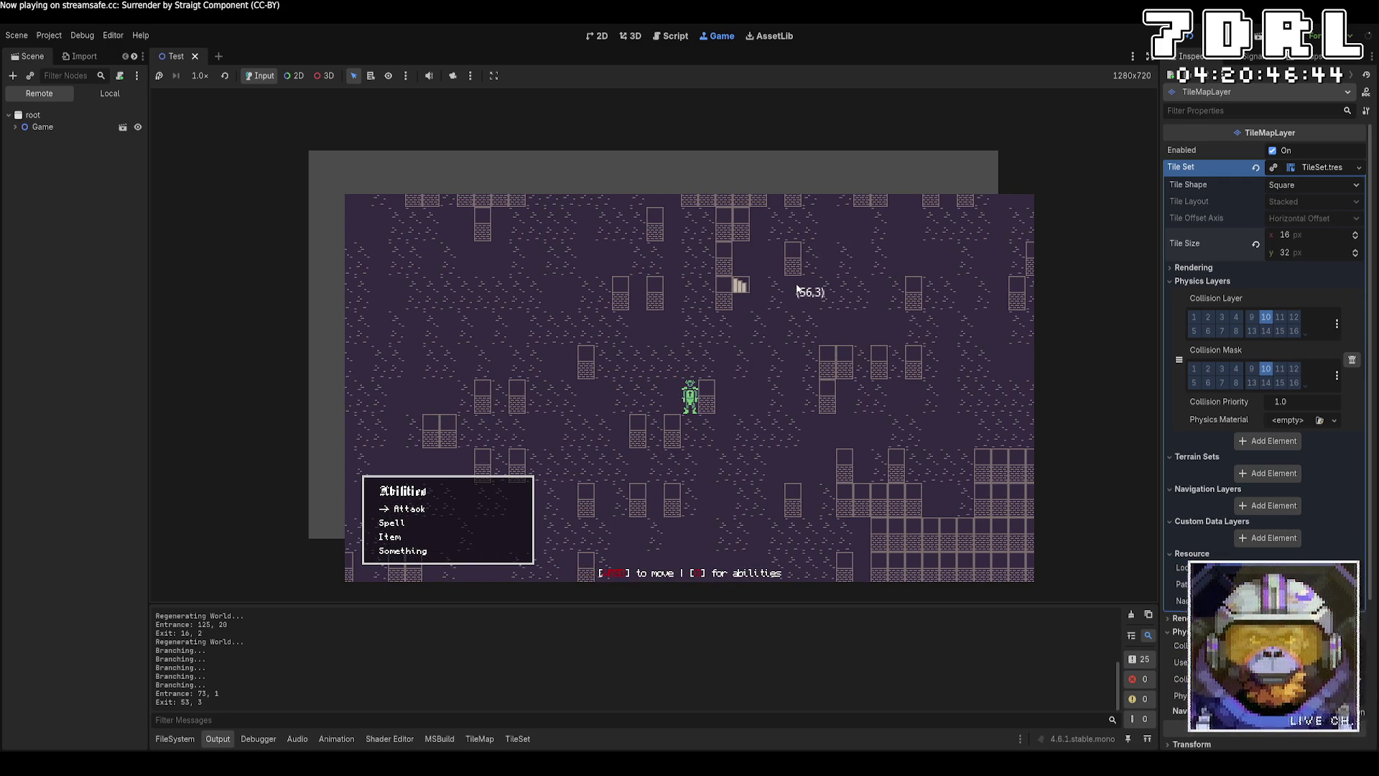
pyautogui.press('Up')
pyautogui.press('Right')
pyautogui.press('Up')
pyautogui.press('Right')
pyautogui.press('Up')
pyautogui.press('Right')
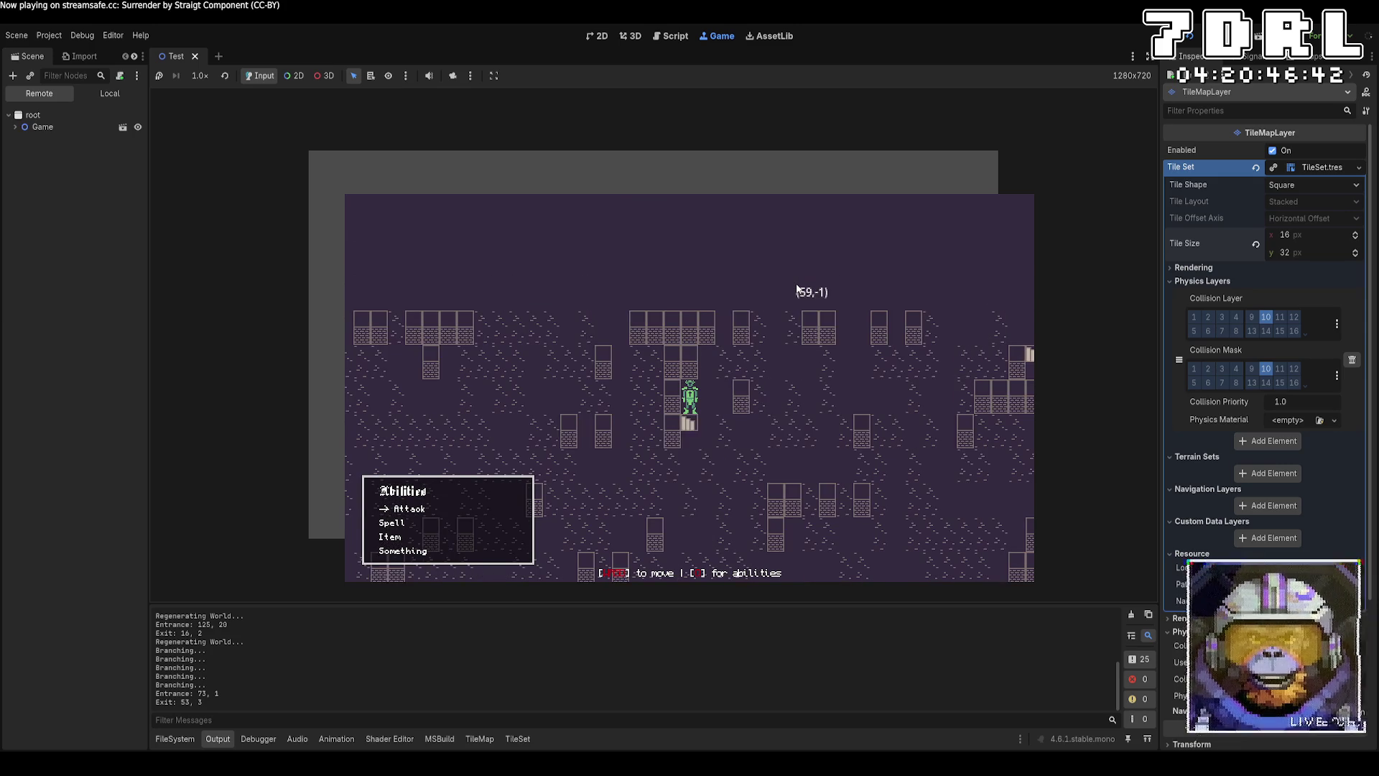
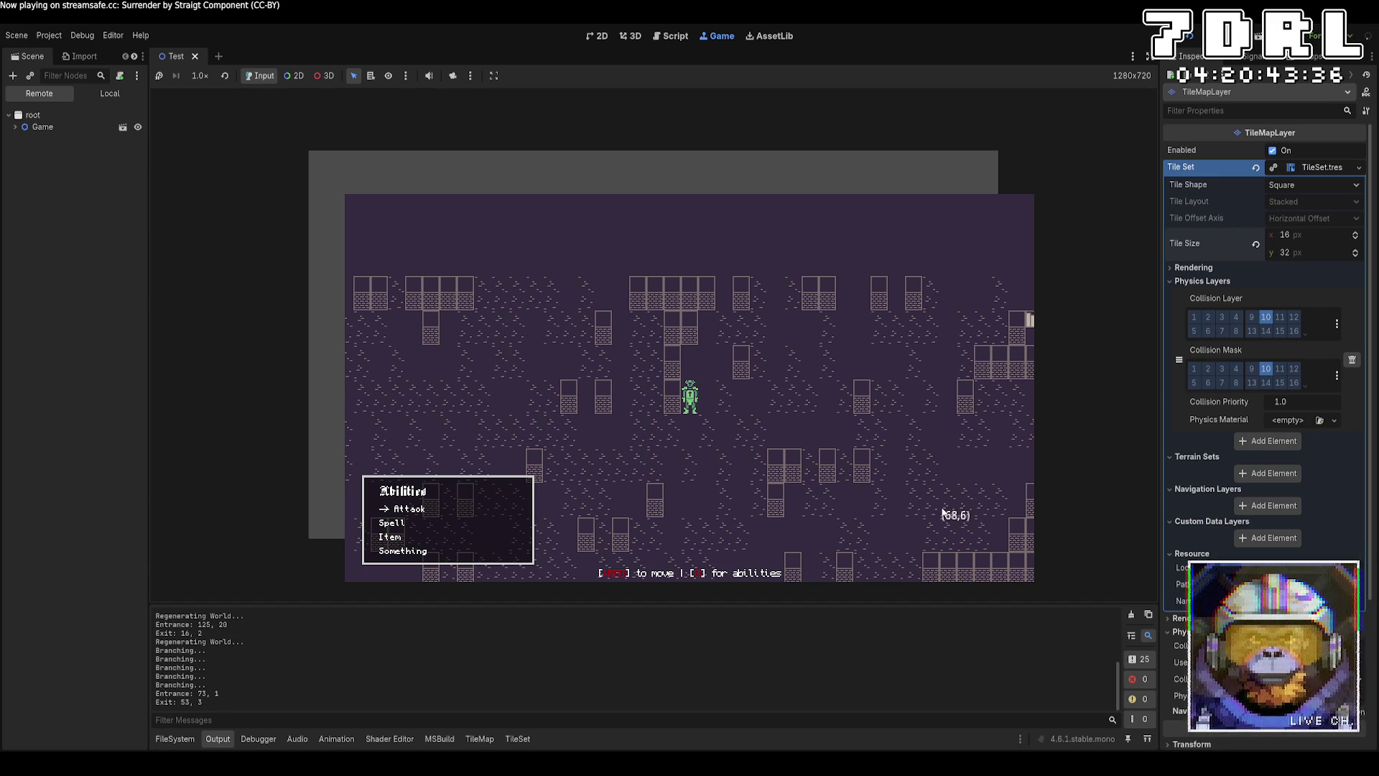
# Step: Walk the player right, down, left and up around the dungeon's rooms and walls with the arrow keys
pyautogui.press('Right')
pyautogui.press('Right')
pyautogui.press('Right')
pyautogui.press('Down')
pyautogui.press('Down')
pyautogui.press('Down')
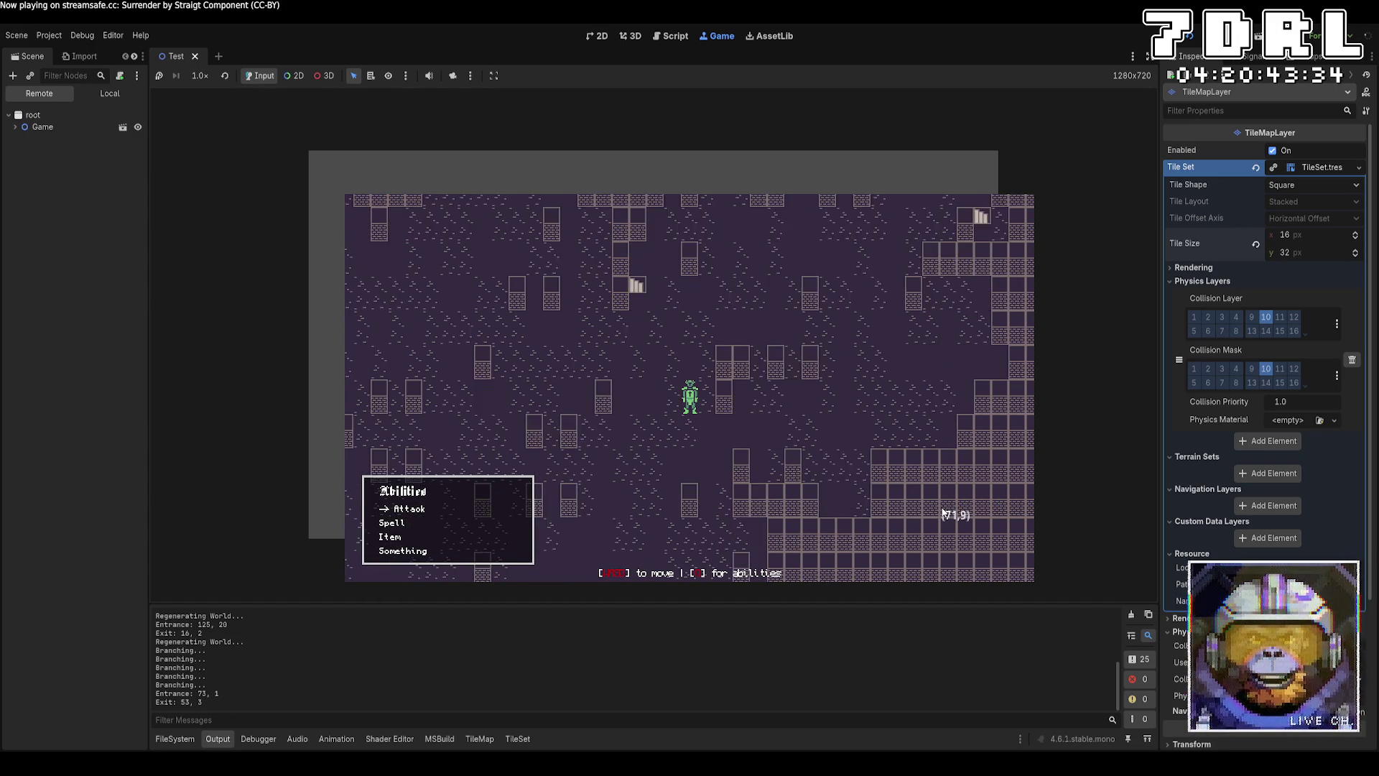
pyautogui.press('Down')
pyautogui.press('Down')
pyautogui.press('Down')
pyautogui.press('Left')
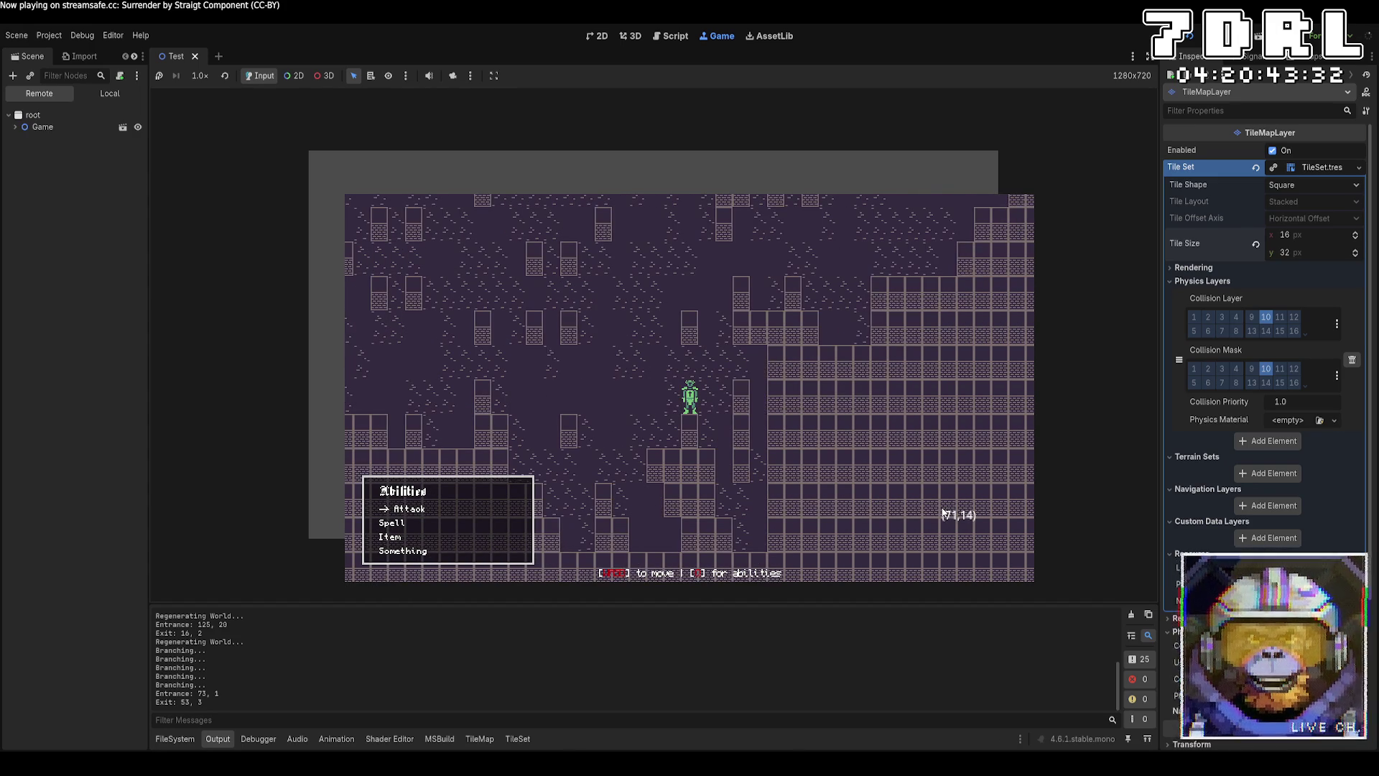
pyautogui.press('Up')
pyautogui.press('Up')
pyautogui.press('Up')
pyautogui.press('Left')
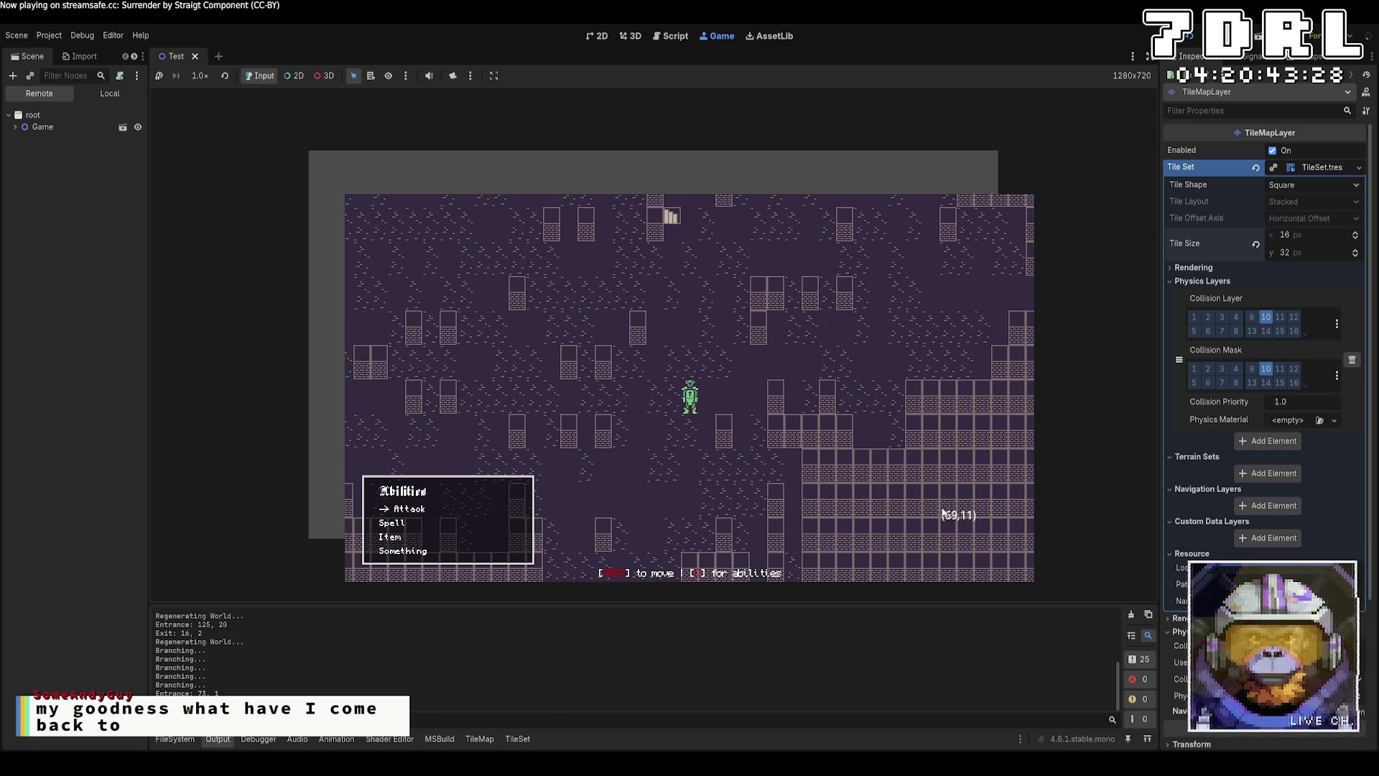
pyautogui.press('Down')
pyautogui.press('Down')
pyautogui.press('Right')
pyautogui.press('Right')
pyautogui.press('Right')
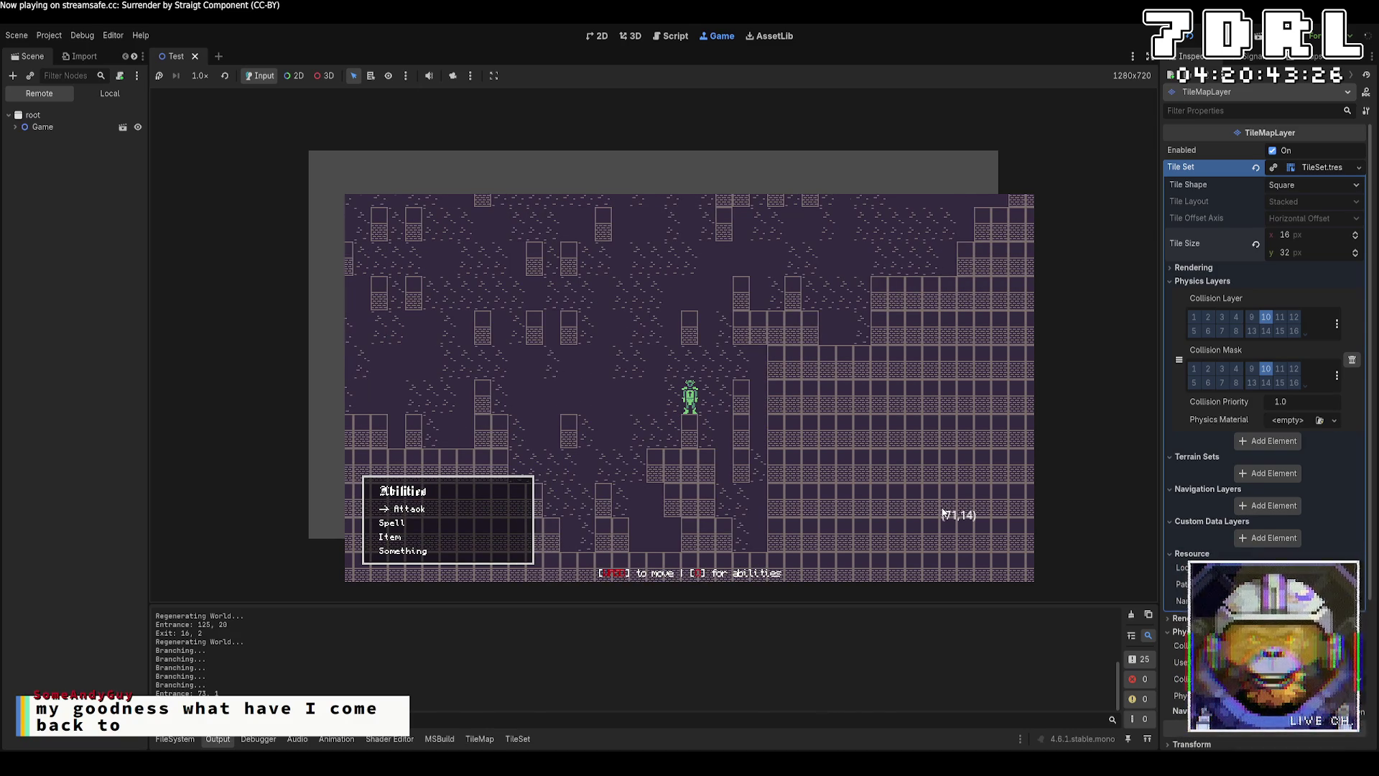
pyautogui.press('Up')
pyautogui.press('Up')
pyautogui.press('Right')
pyautogui.press('Right')
pyautogui.press('Right')
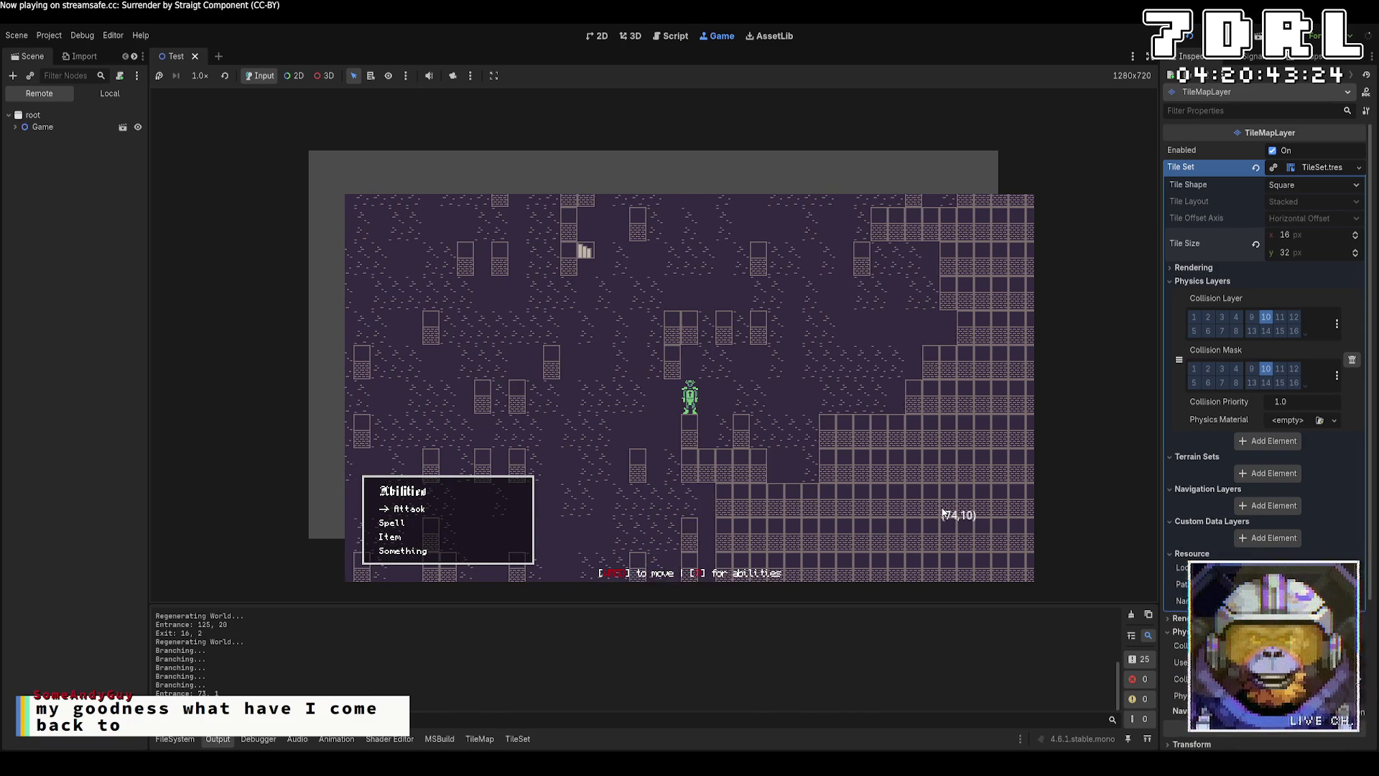
pyautogui.press('Up')
pyautogui.press('Up')
pyautogui.press('Left')
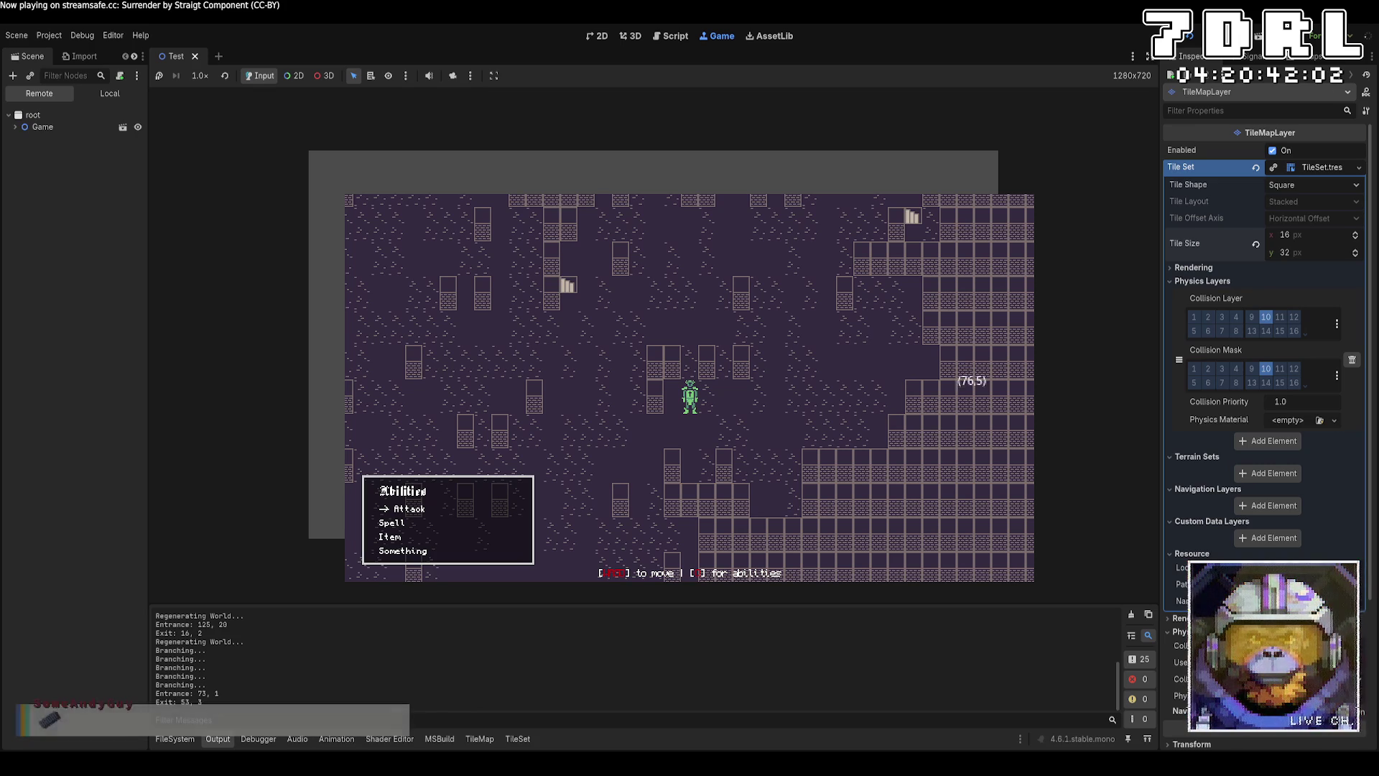
pyautogui.press('Right')
pyautogui.press('Right')
pyautogui.press('Right')
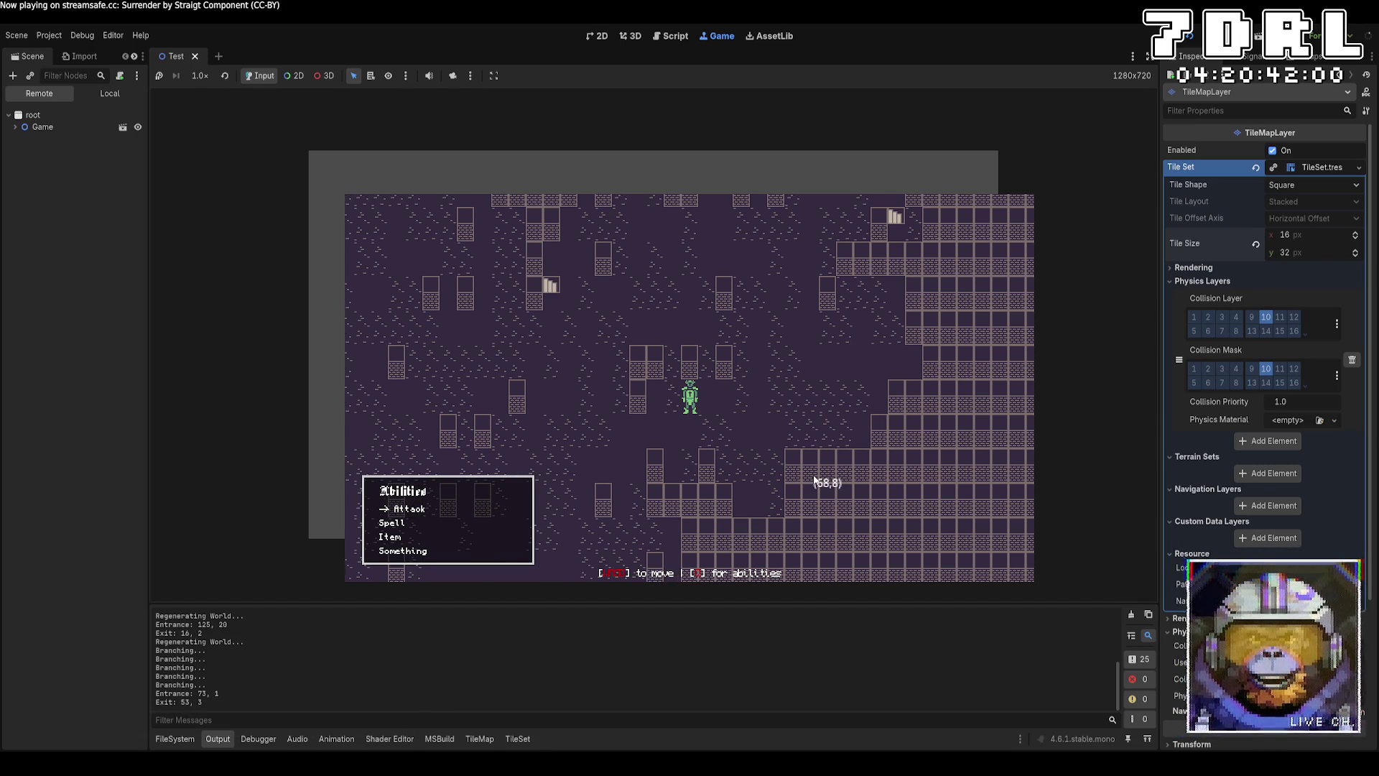
# Step: Walk the player right and up through the dungeon, then back down and left
pyautogui.press('Down')
pyautogui.press('Right')
pyautogui.press('Right')
pyautogui.press('Right')
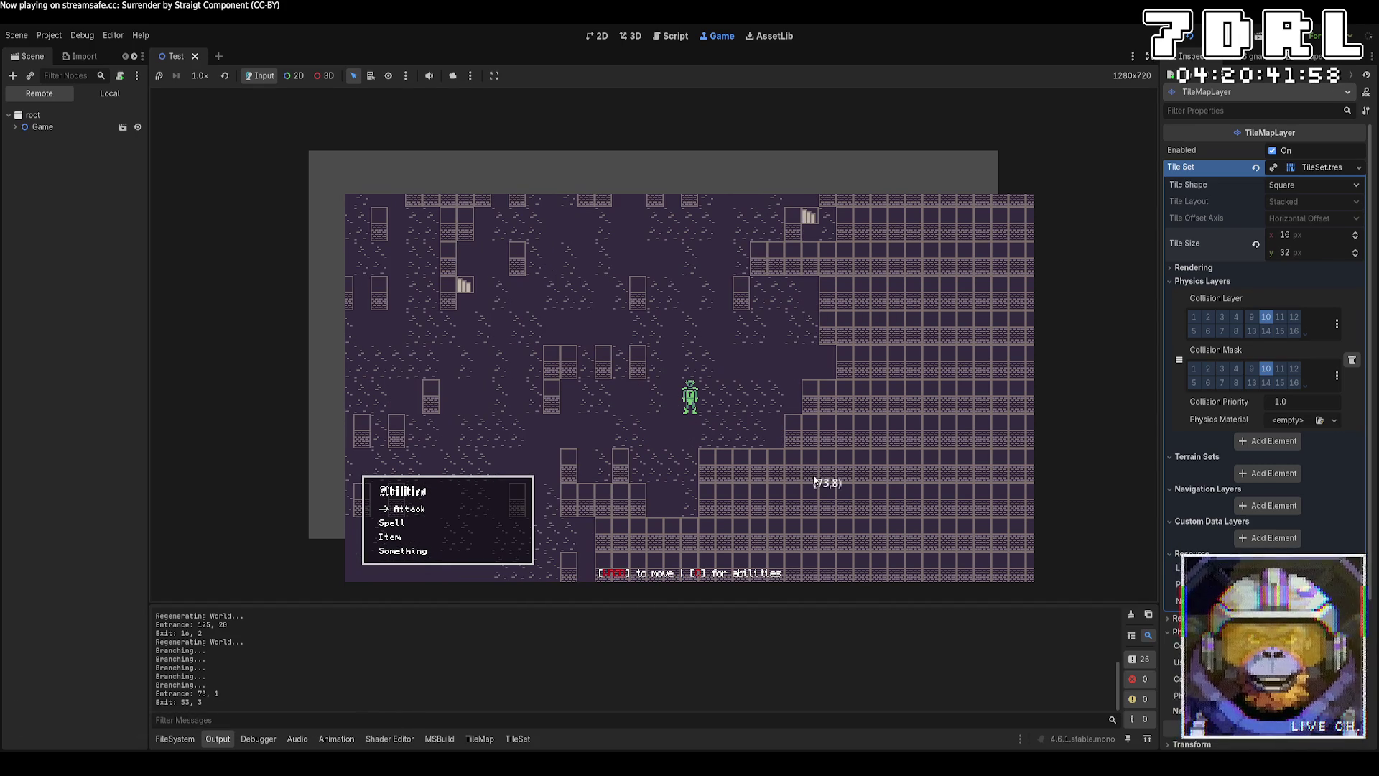
pyautogui.press('Right')
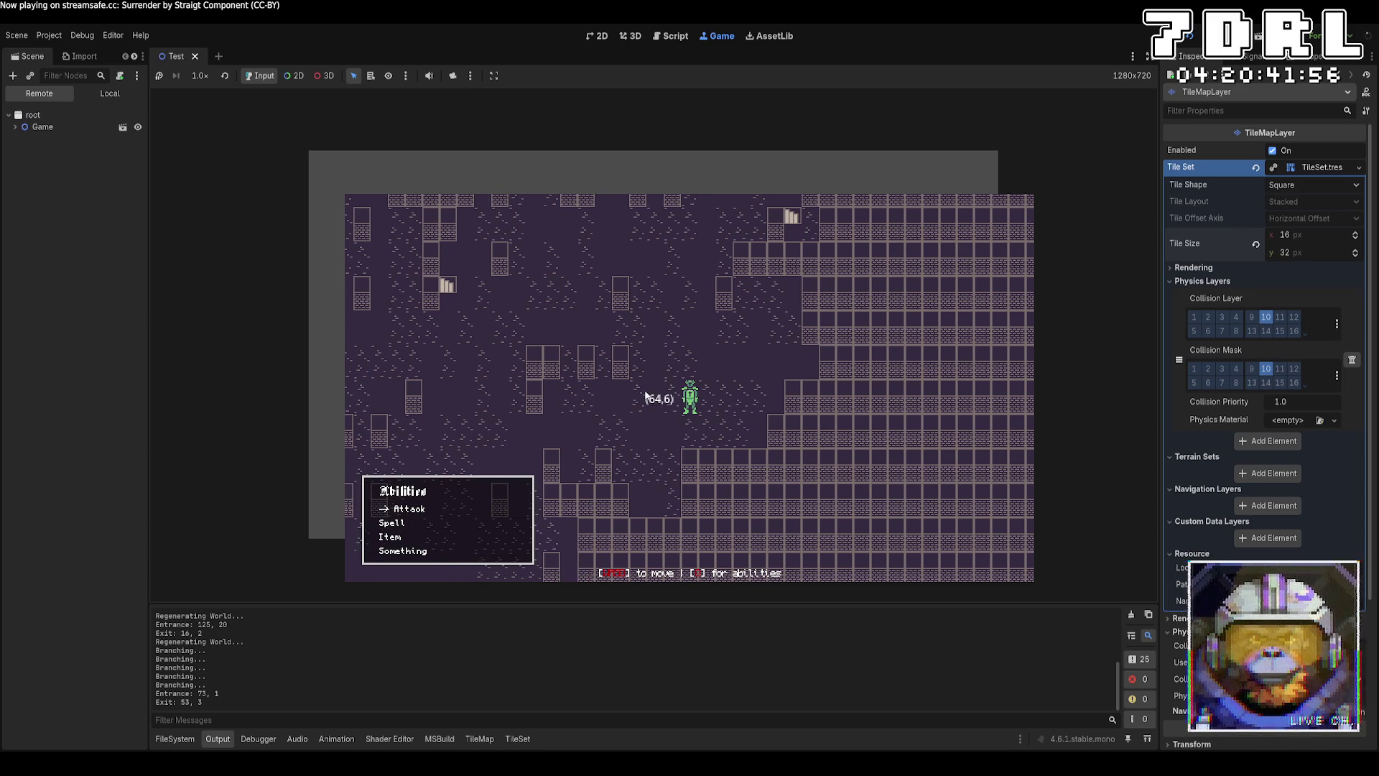
pyautogui.press('Up')
pyautogui.press('Up')
pyautogui.press('Up')
pyautogui.press('Right')
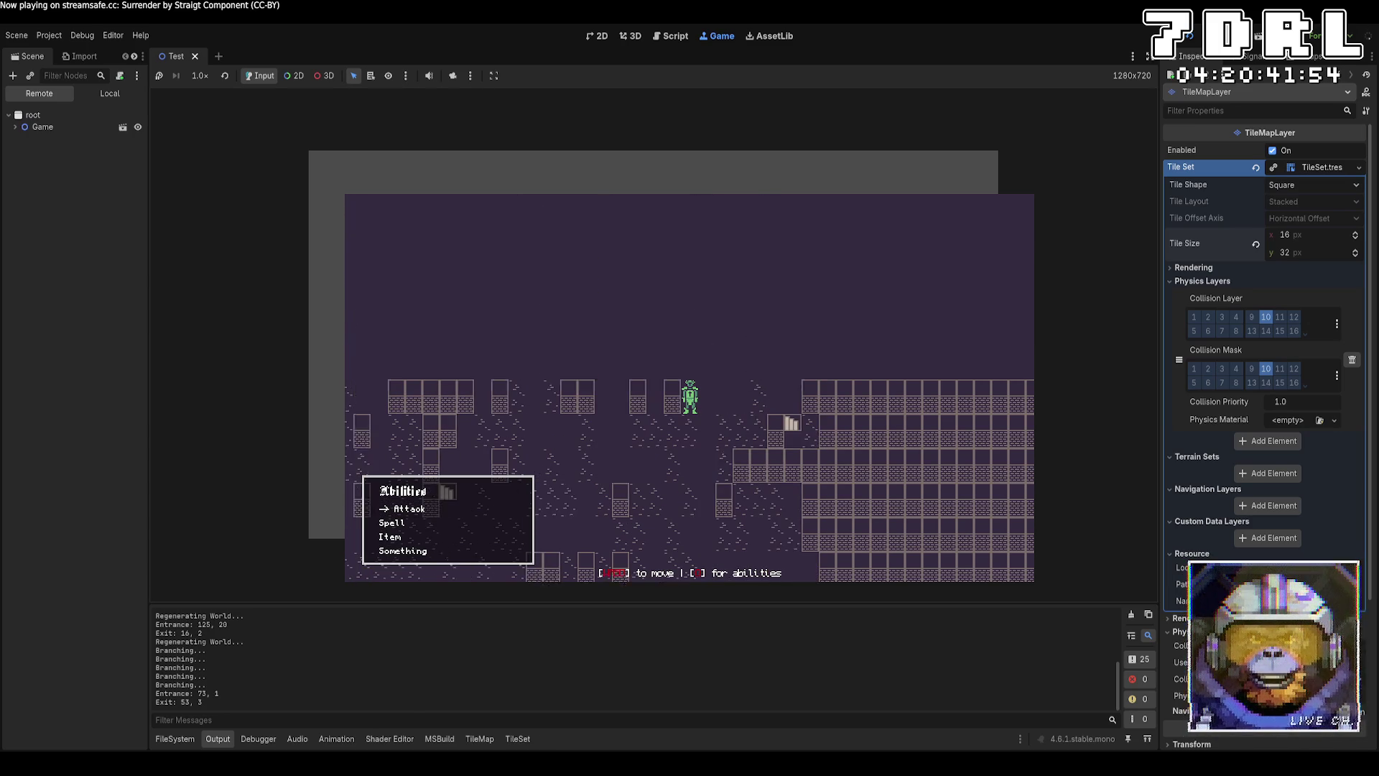
pyautogui.press('Down')
pyautogui.press('Down')
pyautogui.press('Down')
pyautogui.press('Left')
pyautogui.press('Left')
pyautogui.press('Left')
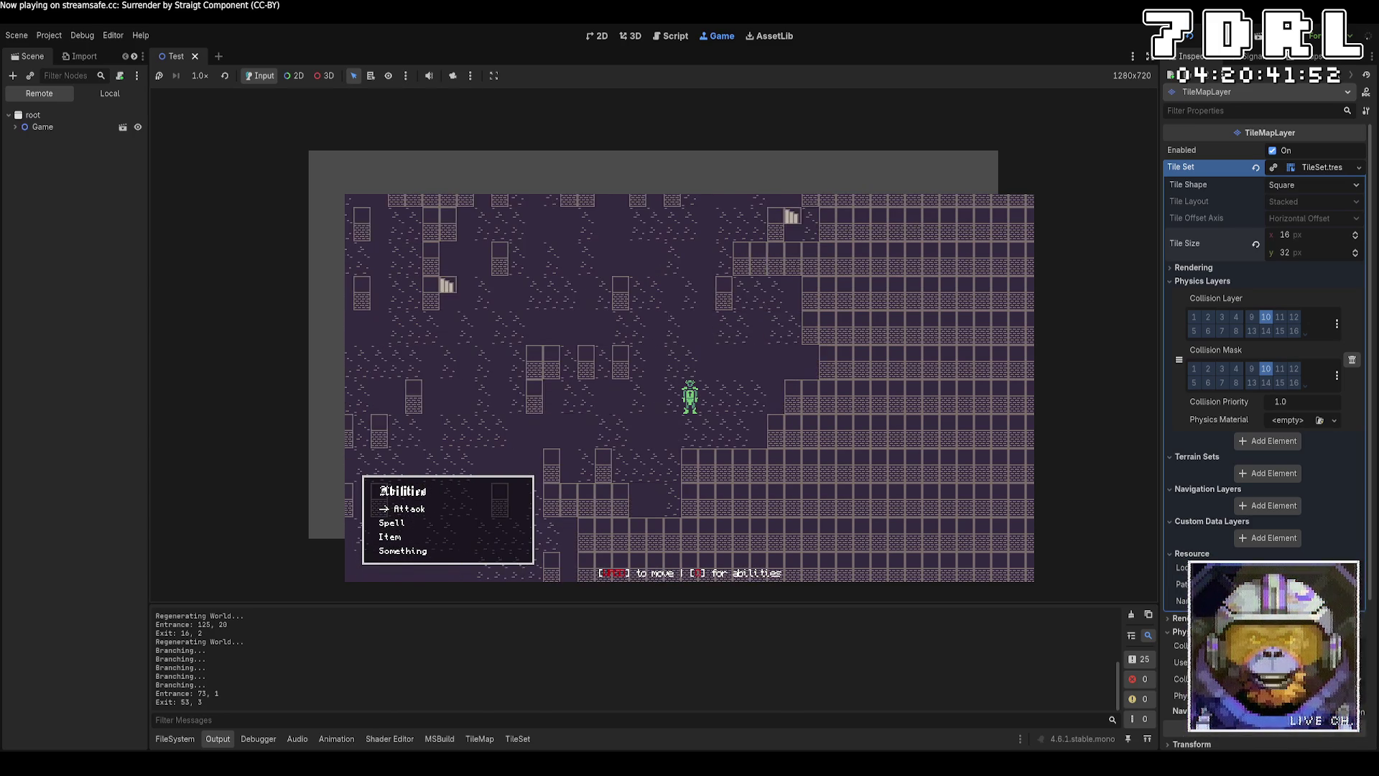
pyautogui.press('Left')
pyautogui.press('Left')
pyautogui.press('Left')
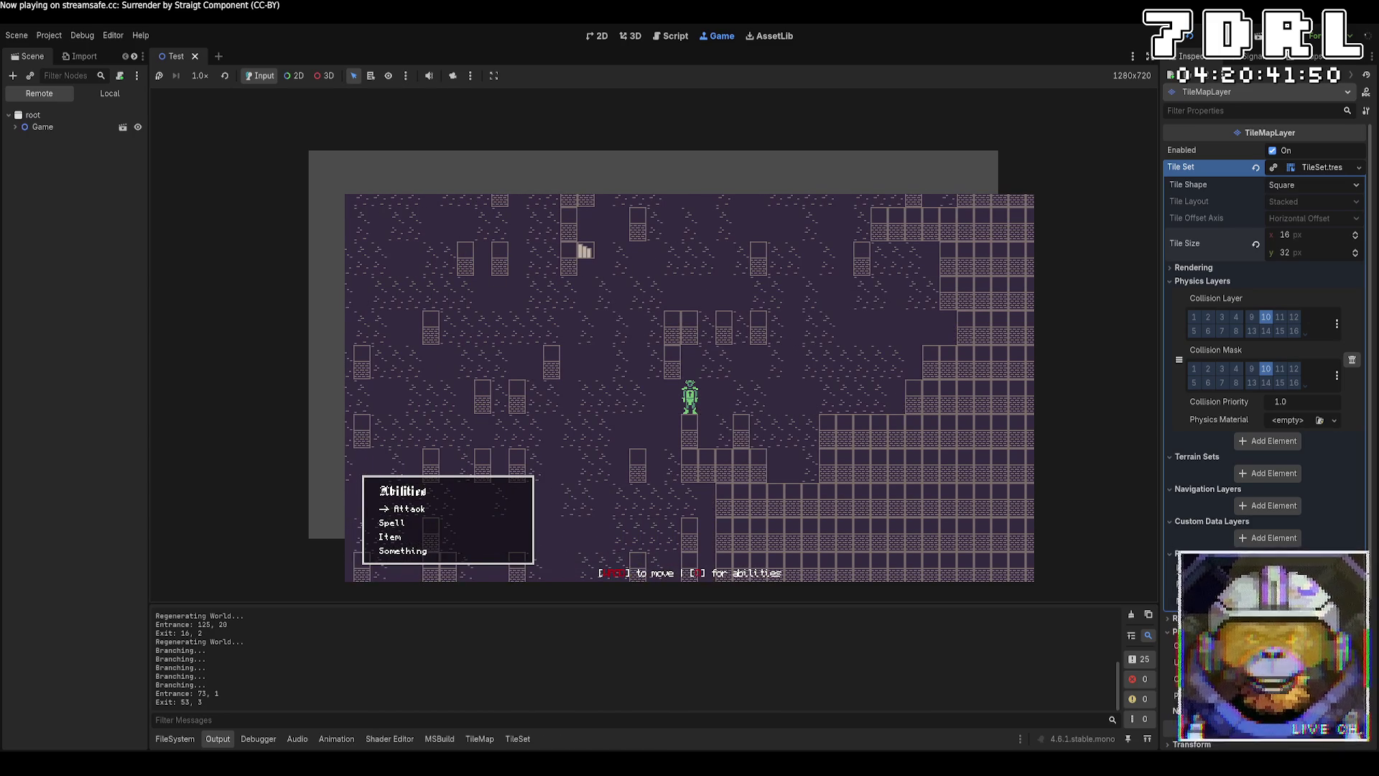
pyautogui.press('Down')
pyautogui.press('Down')
pyautogui.press('Down')
# Step: Keep walking left and up around the dungeon, then stop the game with F8
pyautogui.press('Left')
pyautogui.press('Left')
pyautogui.press('Left')
pyautogui.press('Up')
pyautogui.press('Down')
pyautogui.press('Down')
pyautogui.press('Down')
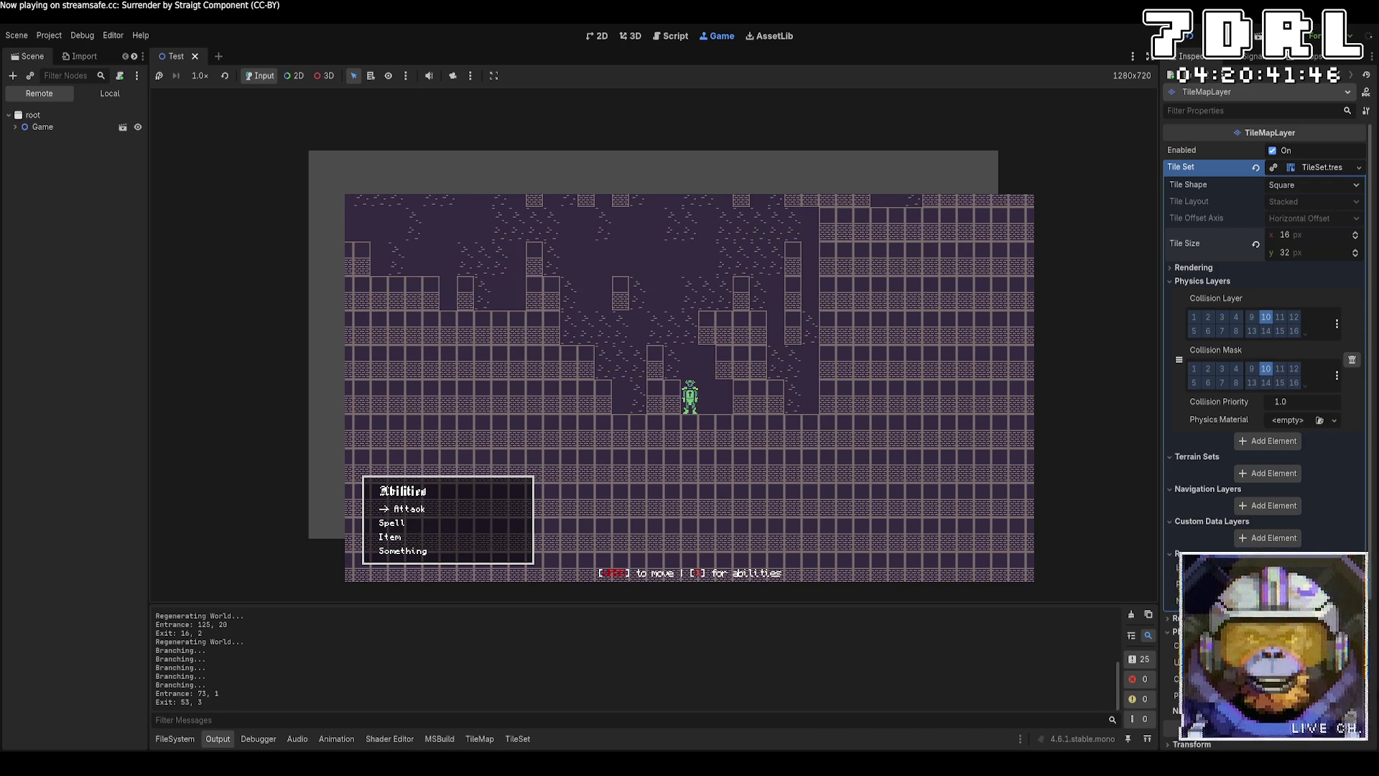
pyautogui.press('Up')
pyautogui.press('Up')
pyautogui.press('Up')
pyautogui.press('Left')
pyautogui.press('Left')
pyautogui.press('Left')
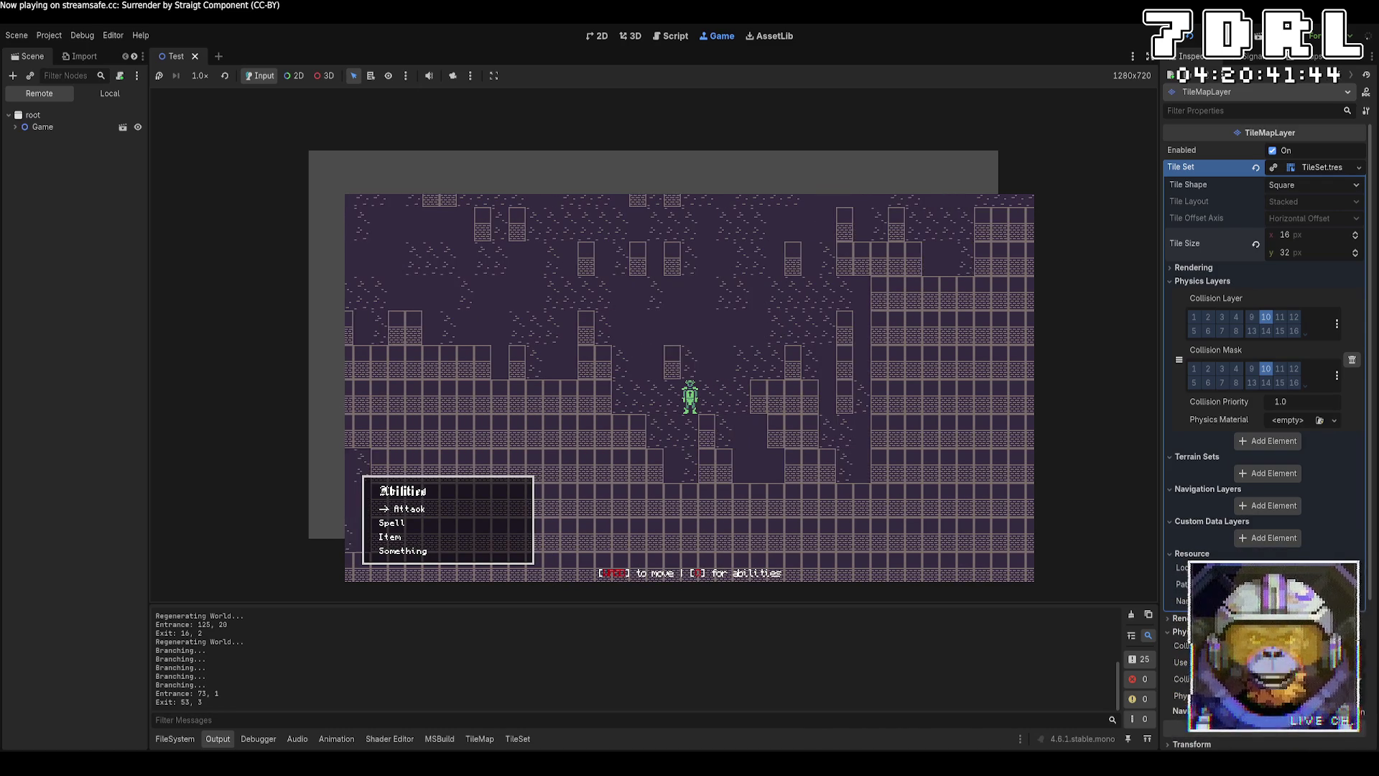
pyautogui.press('Up')
pyautogui.press('Up')
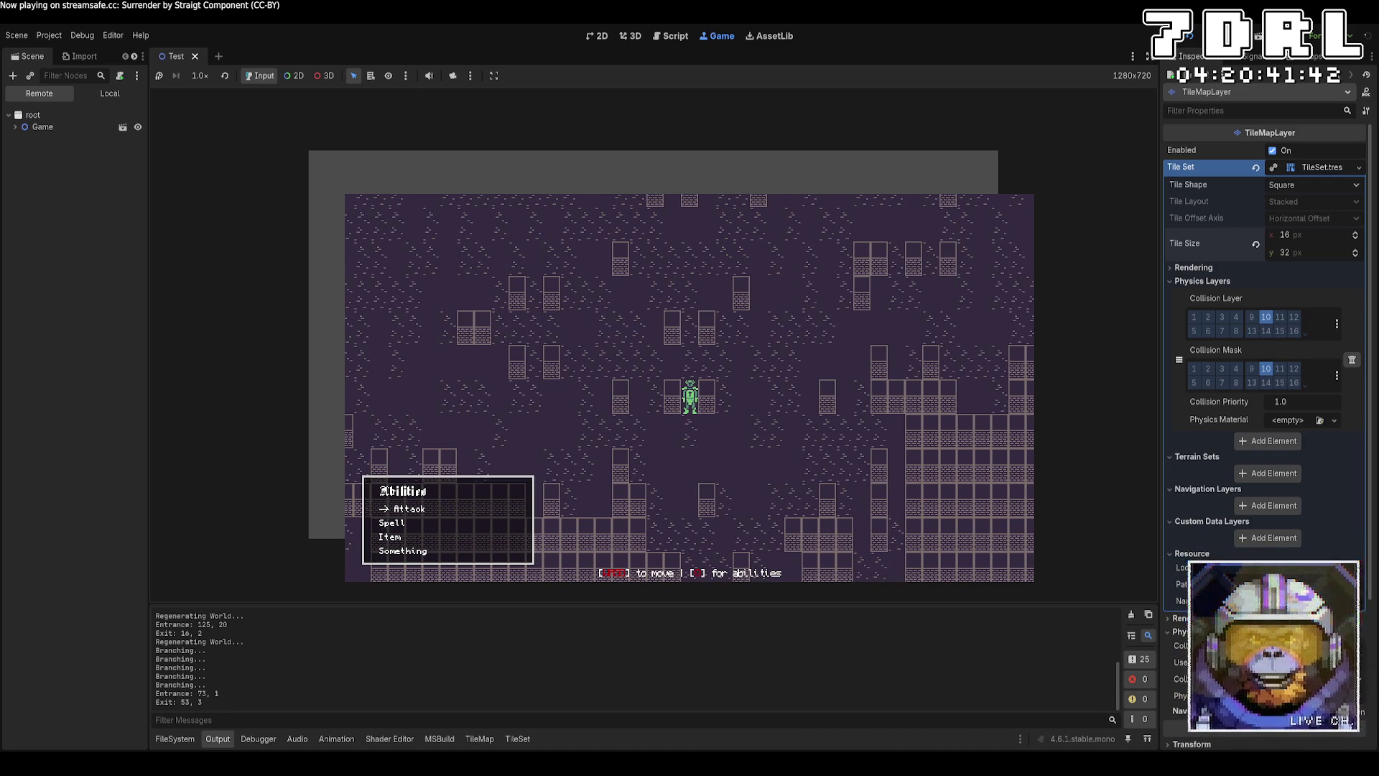
pyautogui.press('Left')
pyautogui.press('Left')
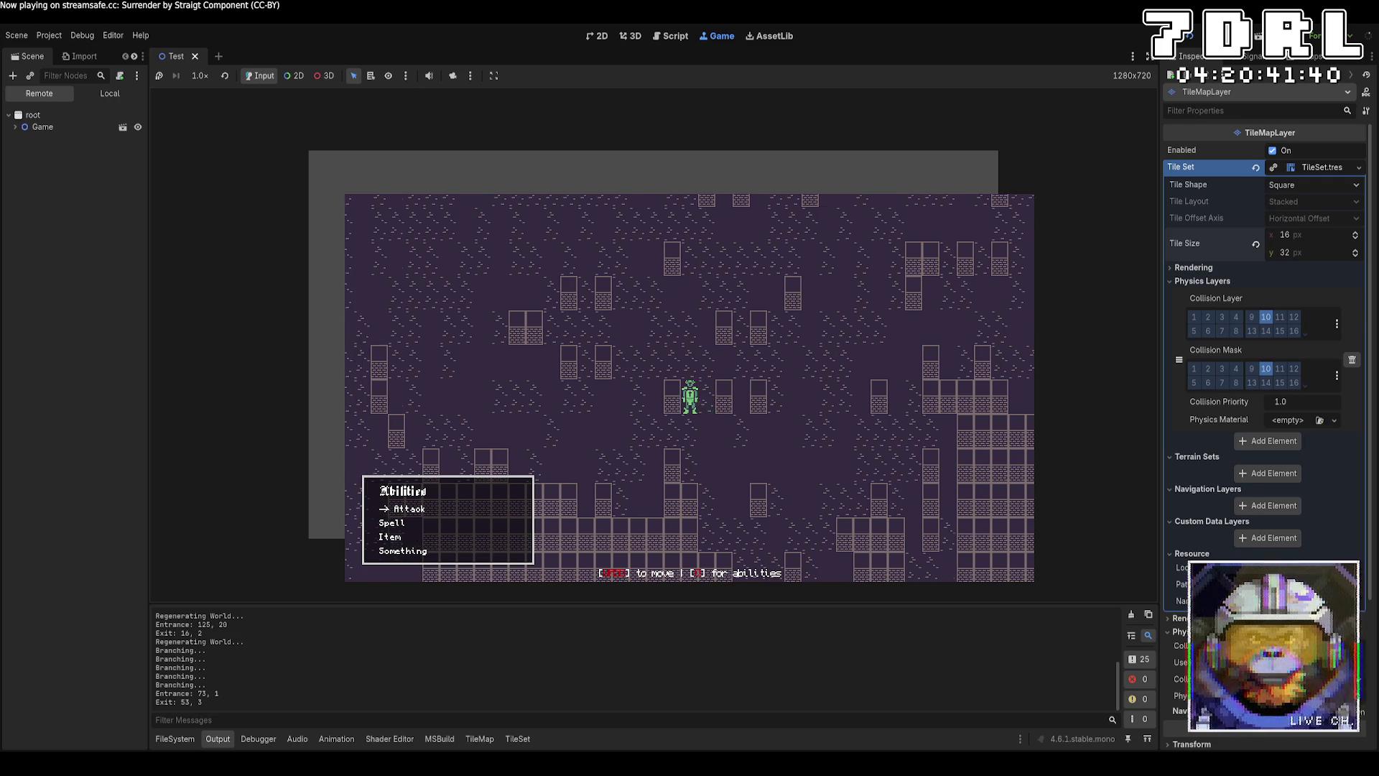
pyautogui.press('Up')
pyautogui.press('Up')
pyautogui.press('Left')
pyautogui.press('Left')
pyautogui.press('Left')
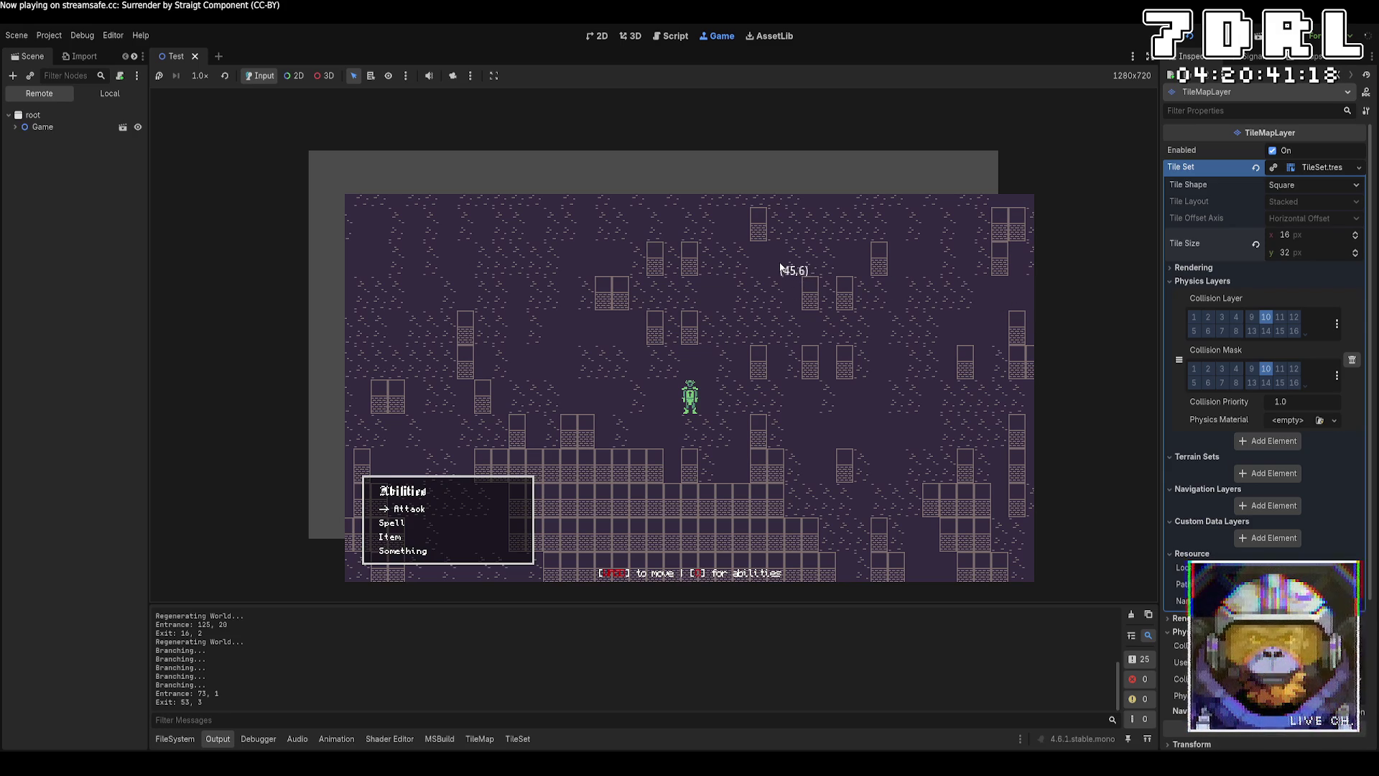
pyautogui.press('F8')
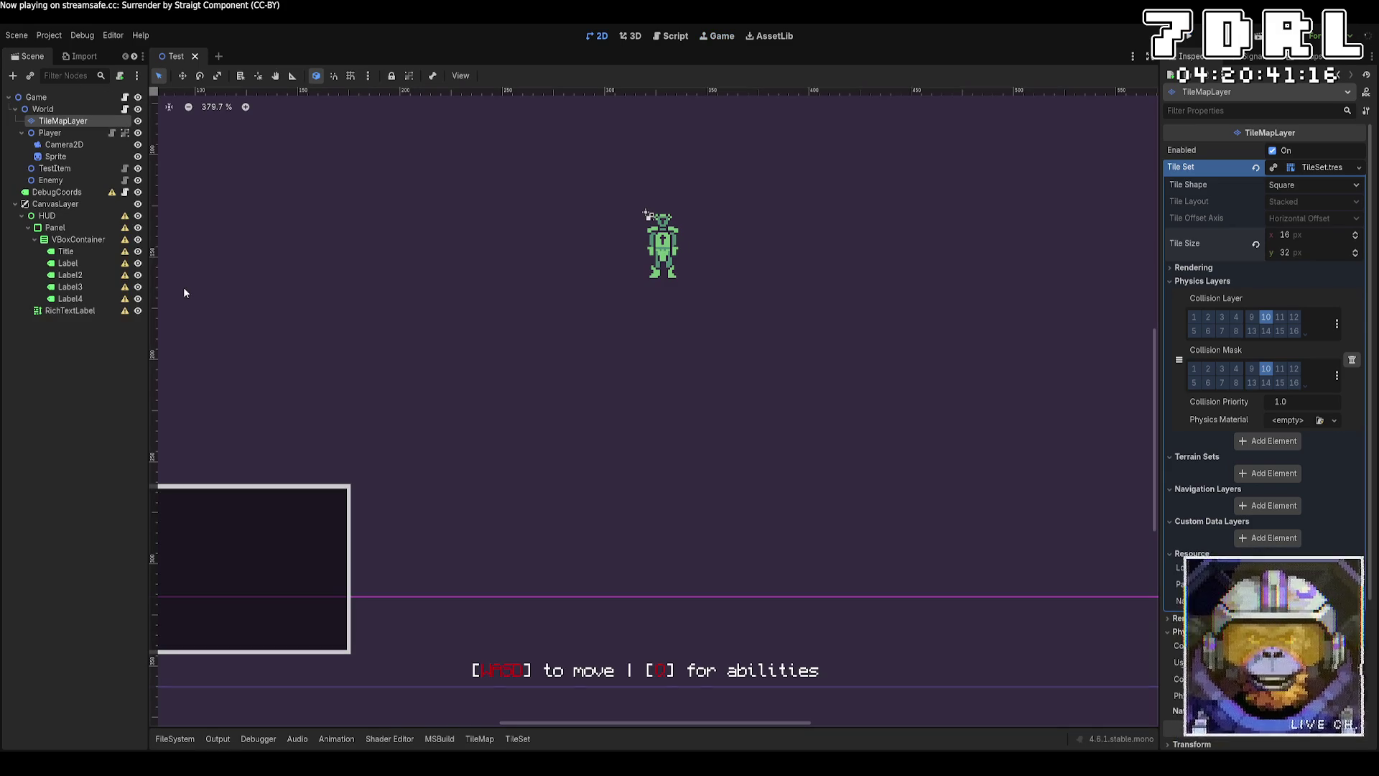
# Step: Select the HUD's Title label to show its 'Abilities' Label properties in the Inspector
pyautogui.click(91, 250)
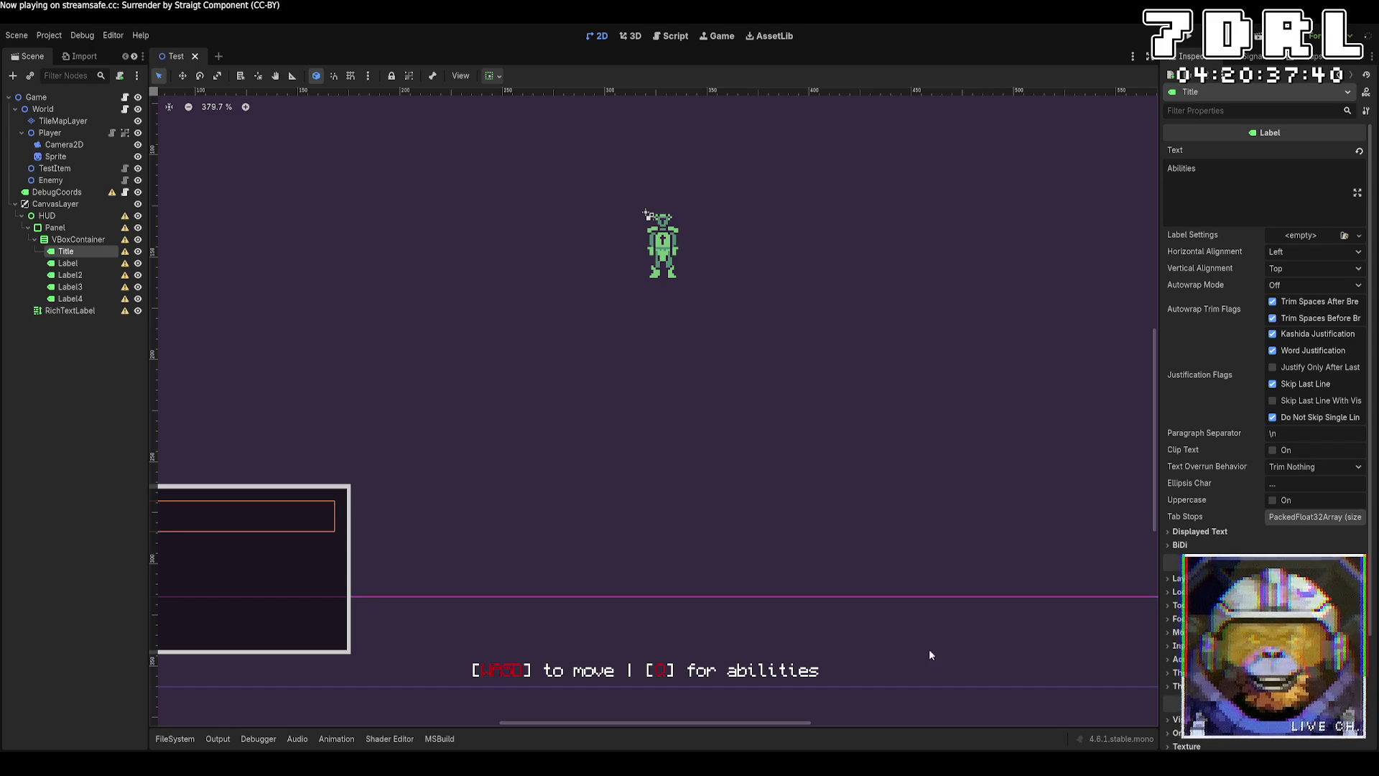
# Step: In Aseprite, export the selected red horned enemy sprite as 'Enemy.pg', then return to Godot
pyautogui.hotkey('alt', 'Tab')
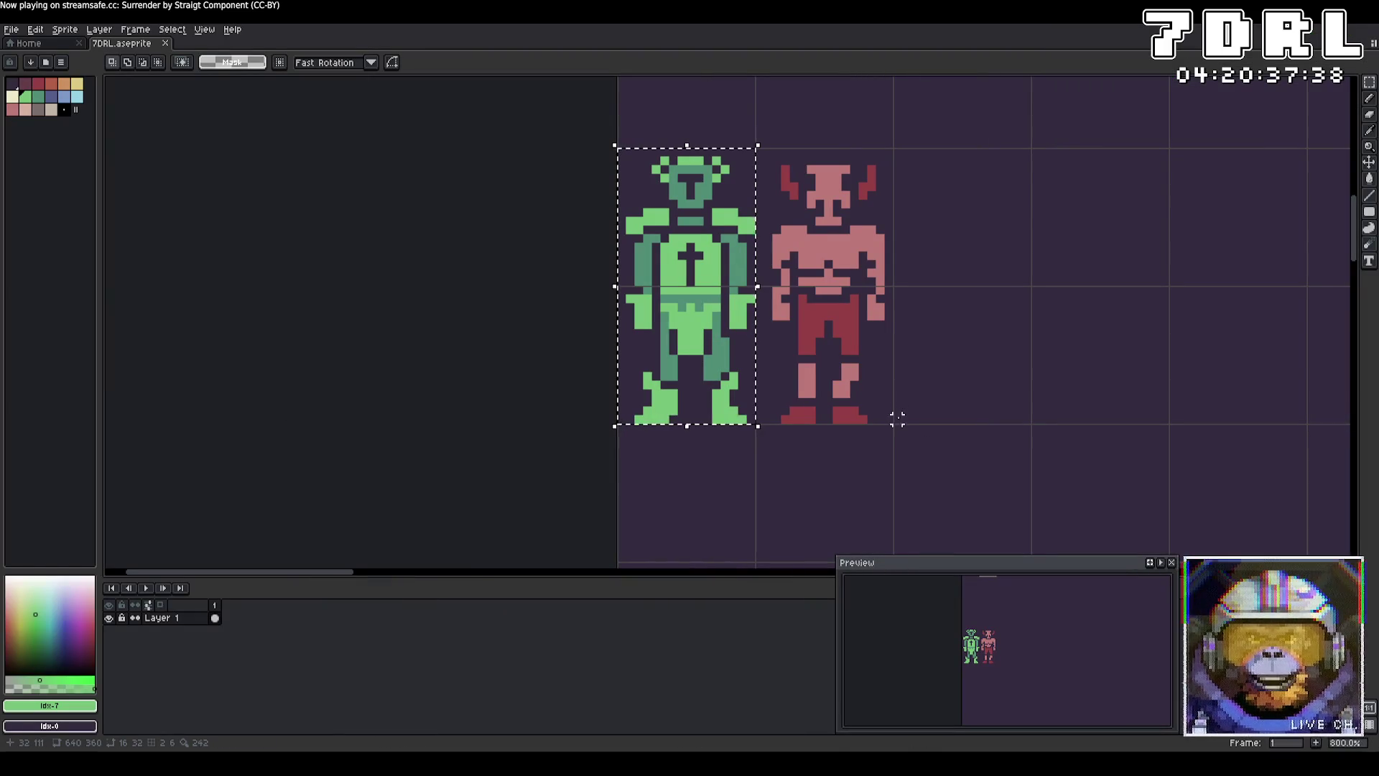
pyautogui.moveTo(891, 420); pyautogui.dragTo(753, 147)
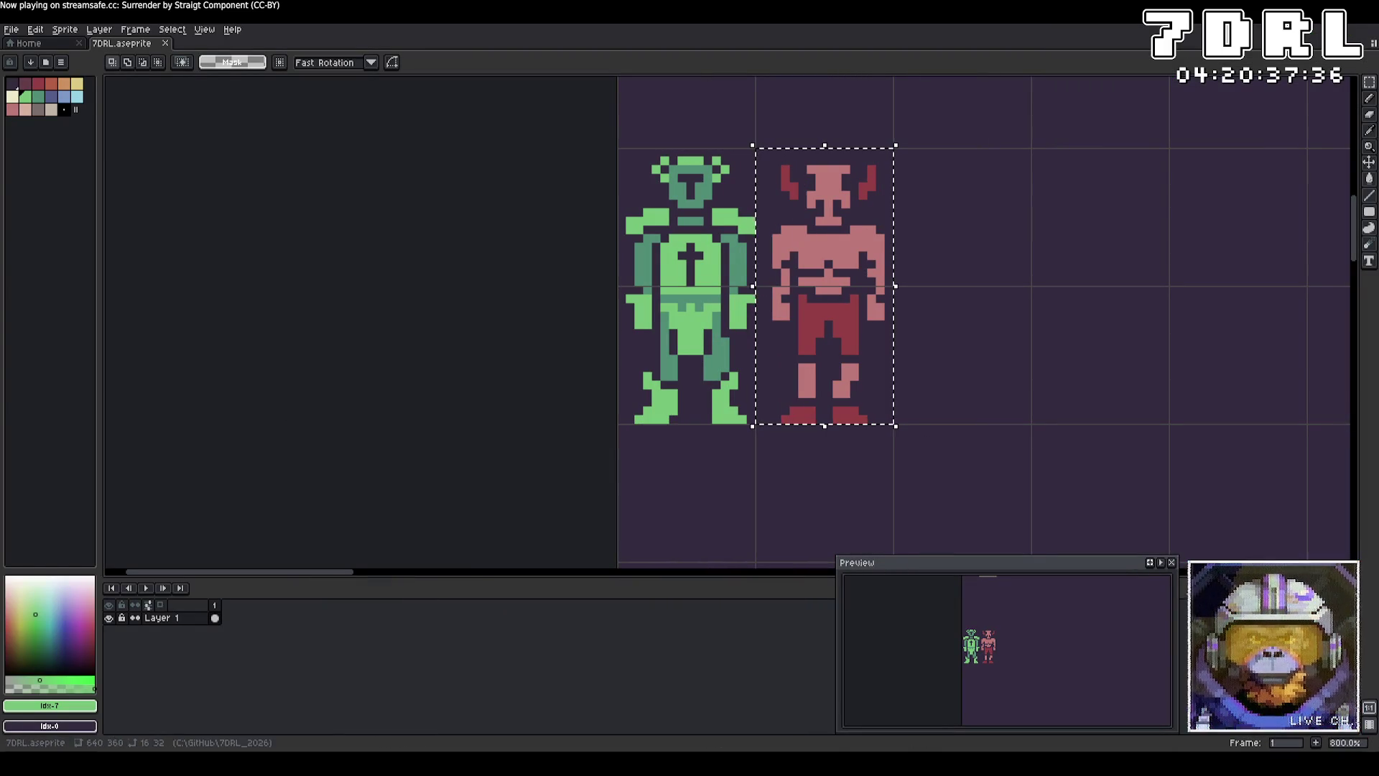
pyautogui.click(11, 29)
pyautogui.moveTo(115, 138)
pyautogui.click(161, 136)
pyautogui.click(682, 167)
pyautogui.write('Enemy.pg')
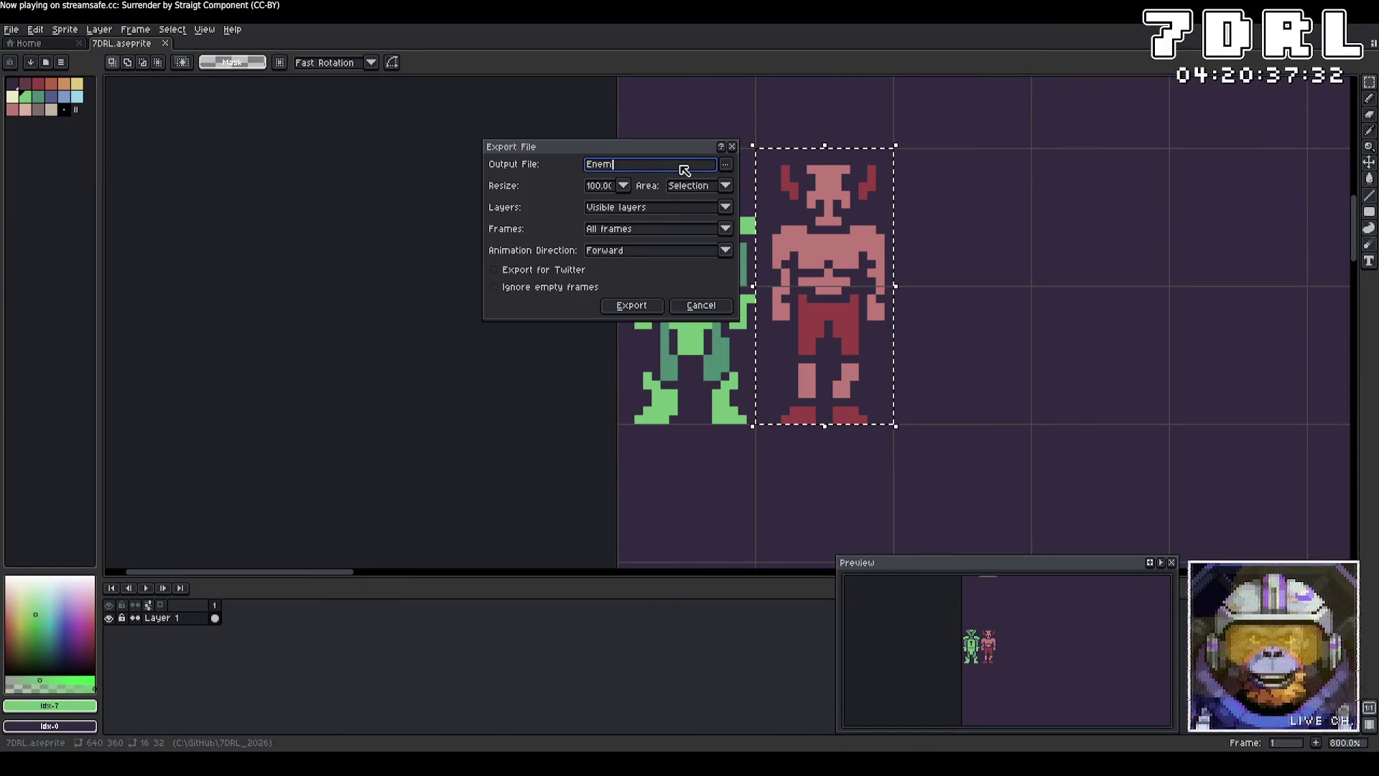
pyautogui.press('Return')
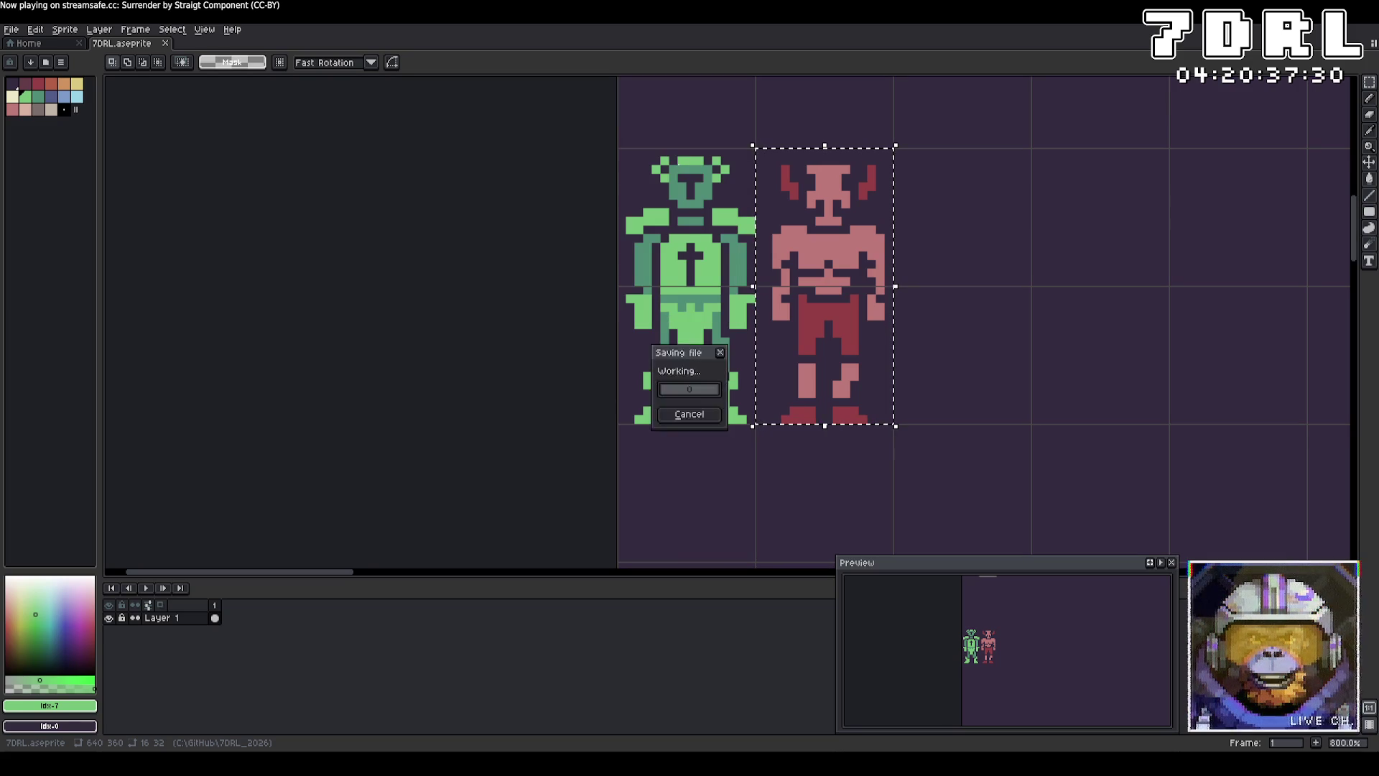
pyautogui.hotkey('alt', 'Tab')
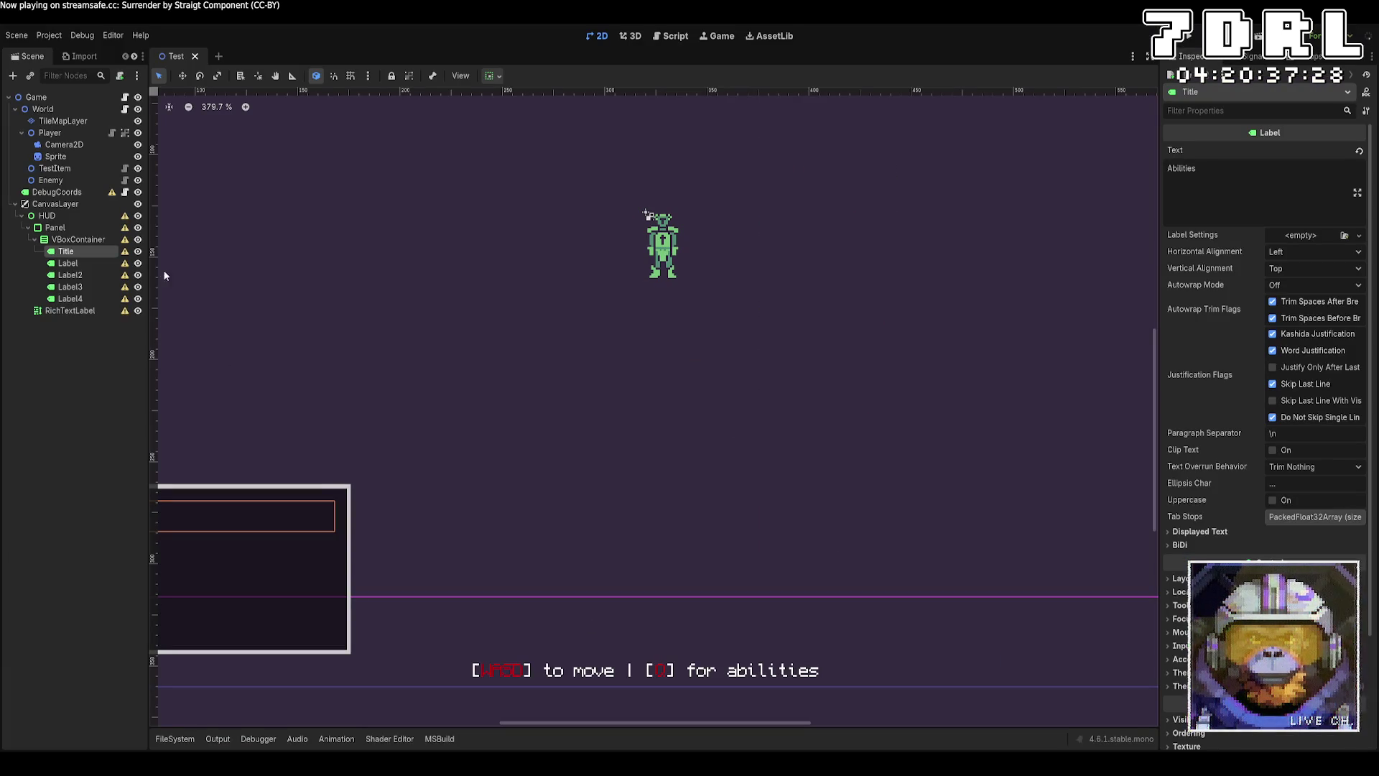
# Step: Paste a new sprite node under Enemy and collapse the HUD branch of the scene tree
pyautogui.click(51, 180)
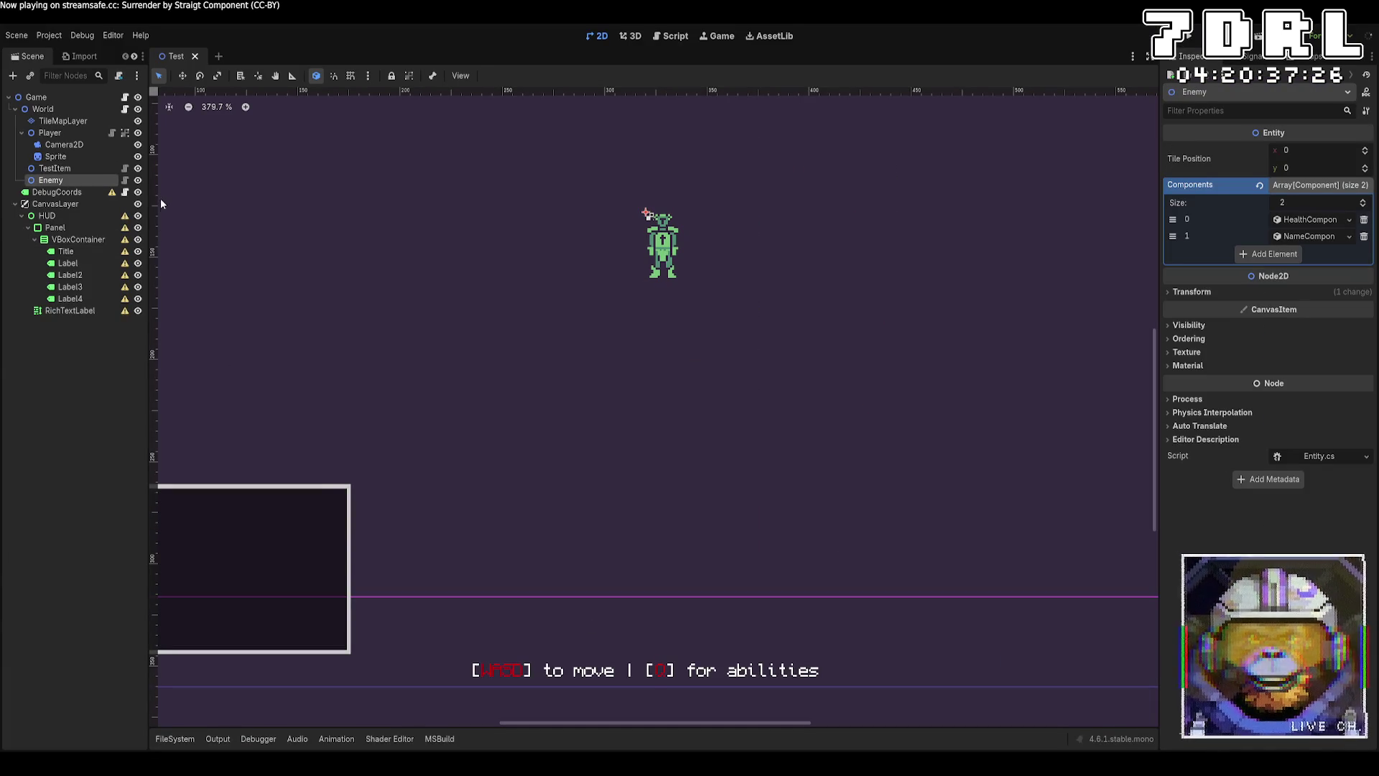
pyautogui.hotkey('ctrl', 'v')
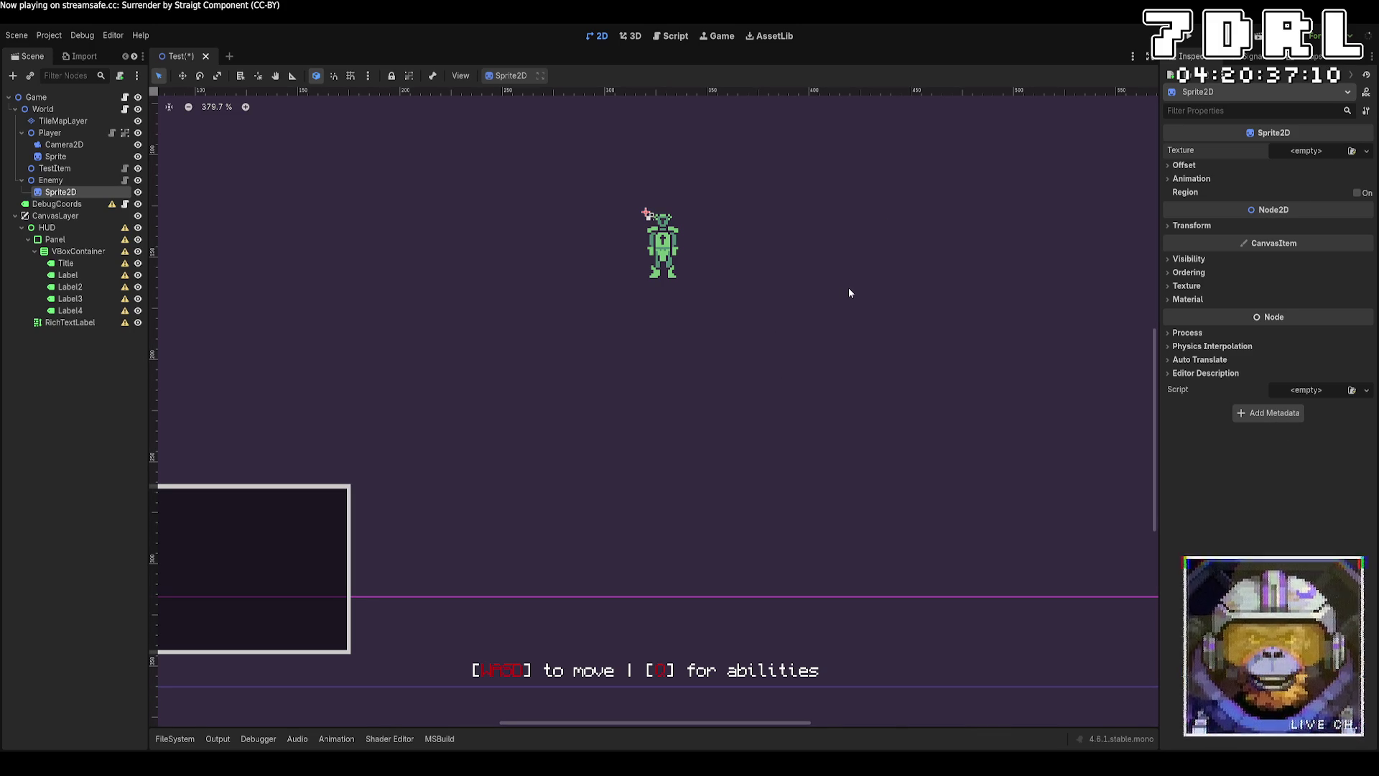
pyautogui.click(637, 235)
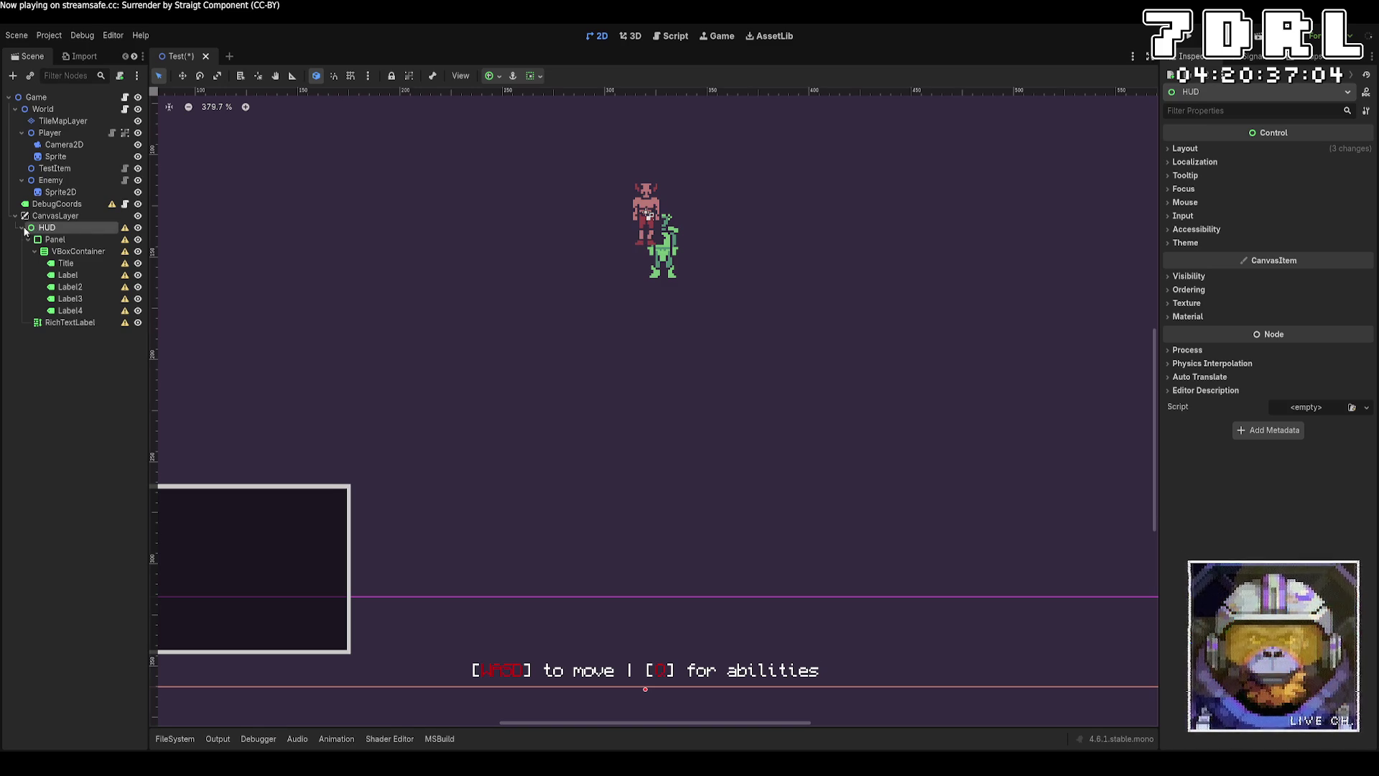
pyautogui.click(22, 228)
pyautogui.click(51, 180)
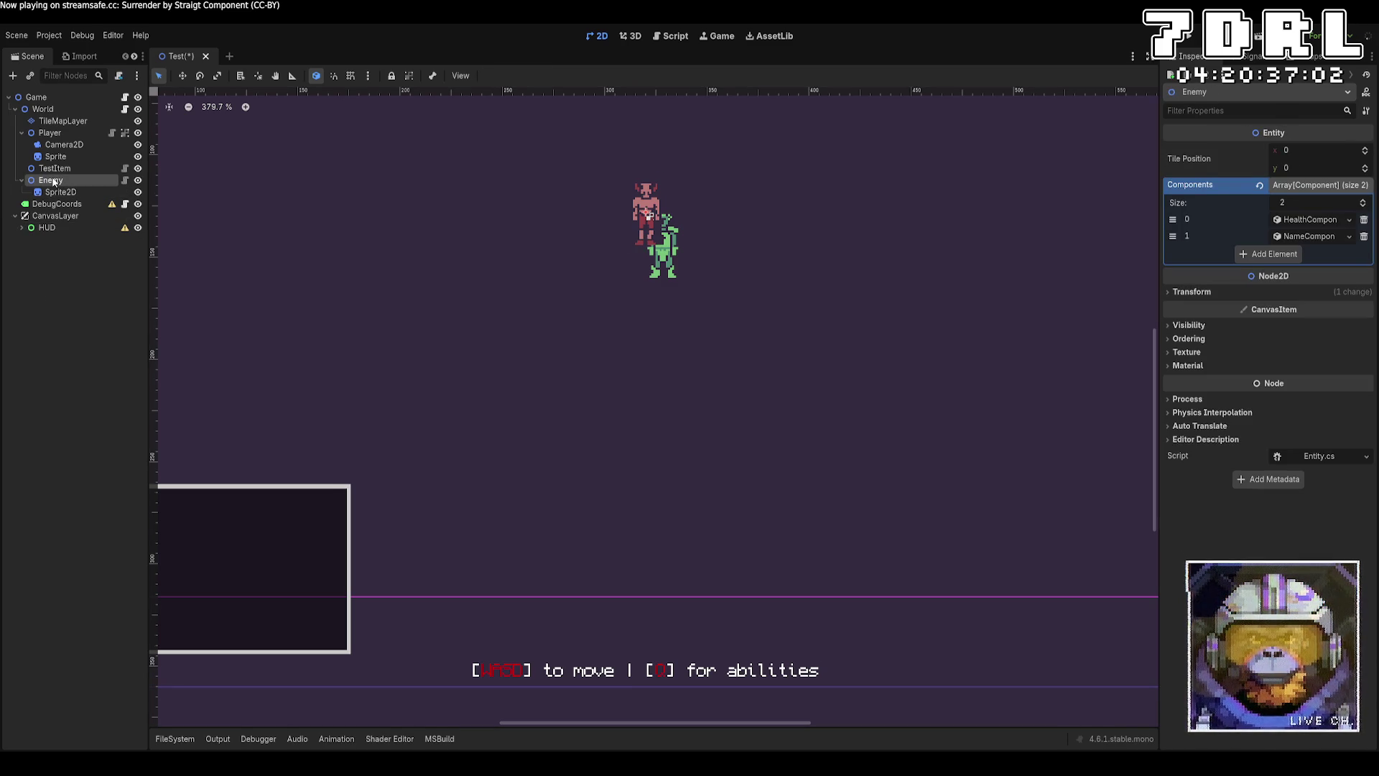
pyautogui.scroll(-4, 410, 231)
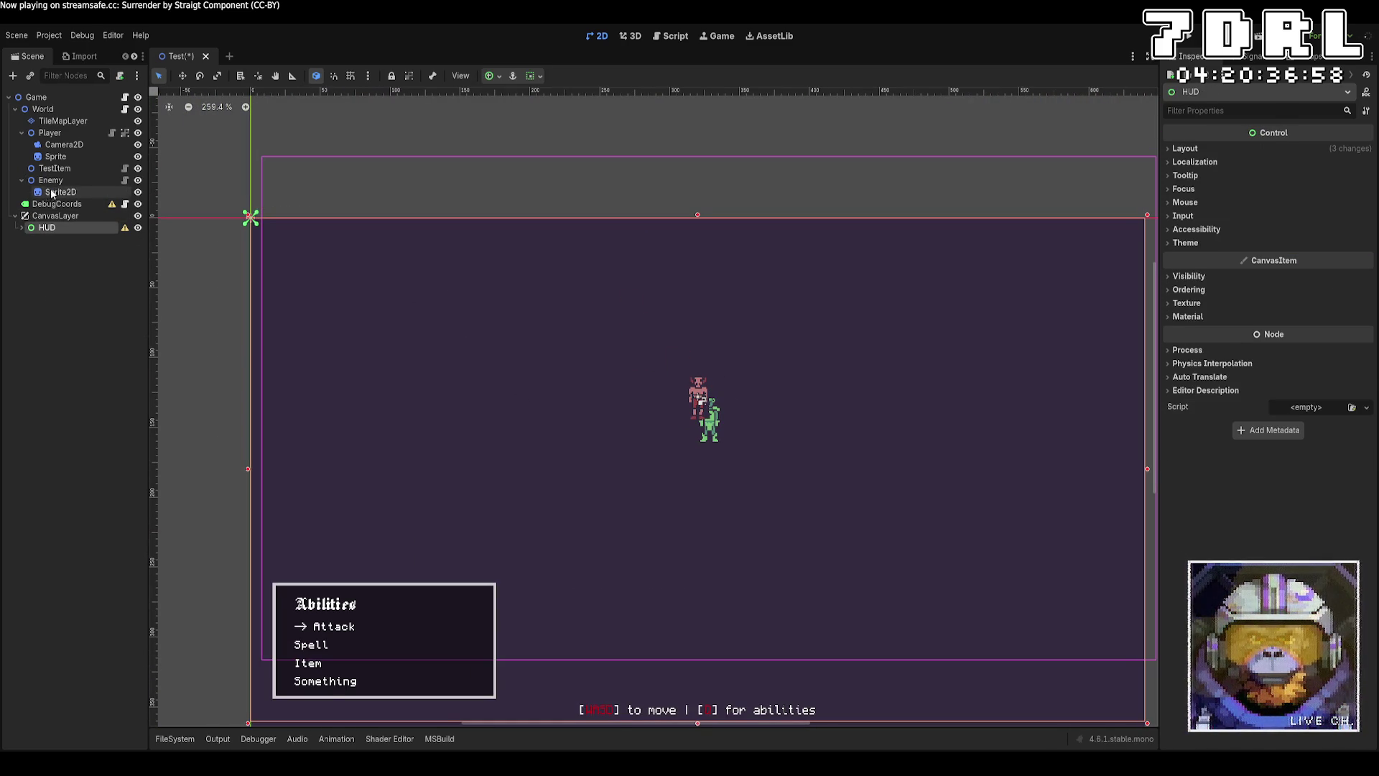
# Step: Enable grid snap, reset Enemy's position to the origin, and drag its Sprite2D beside the player
pyautogui.click(51, 180)
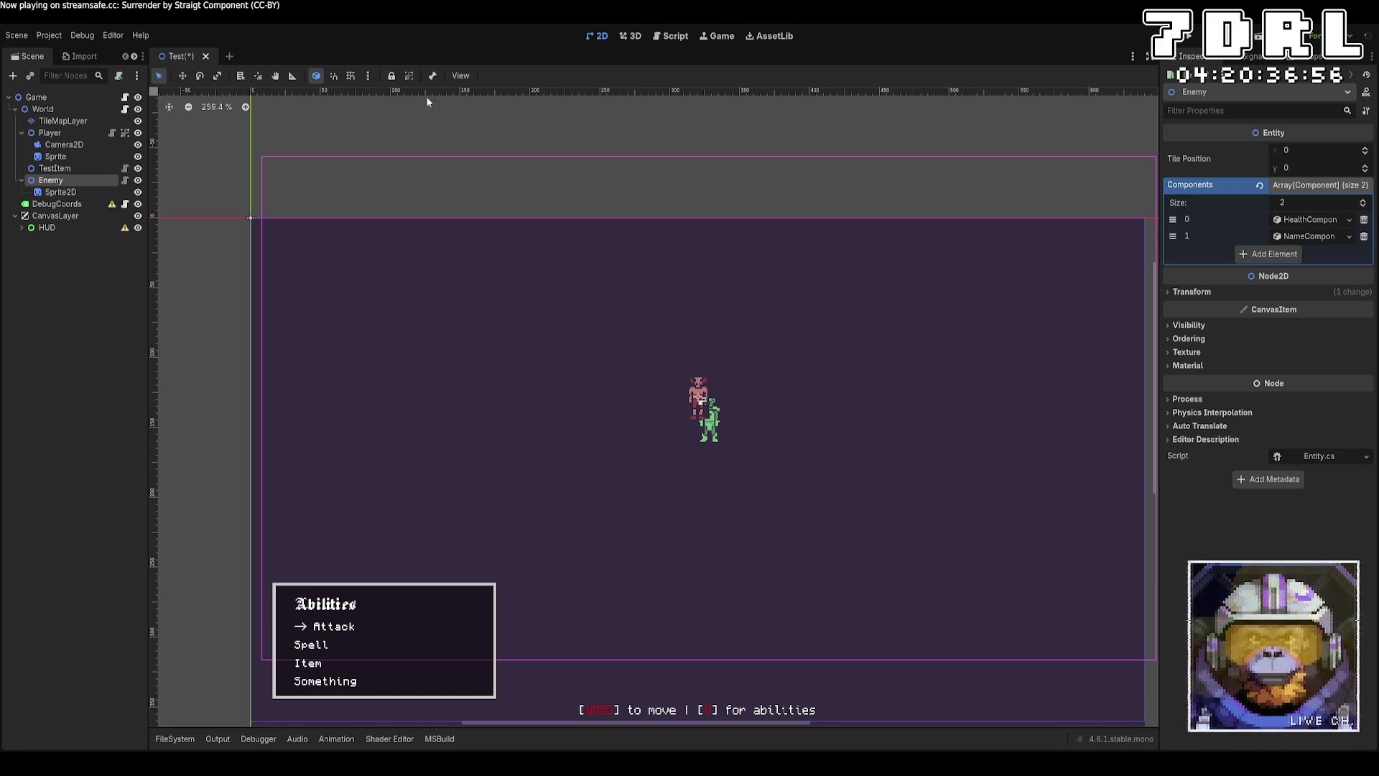
pyautogui.click(351, 77)
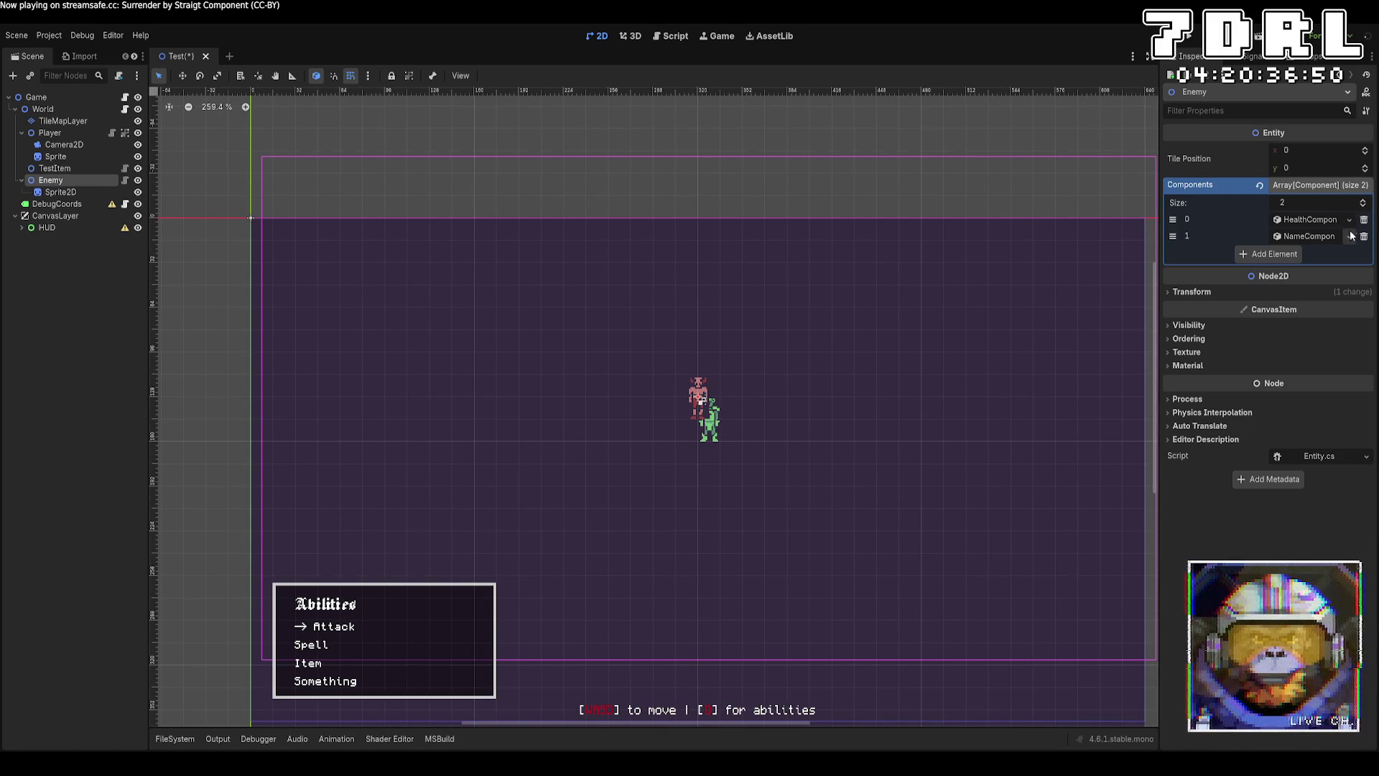
pyautogui.click(1193, 292)
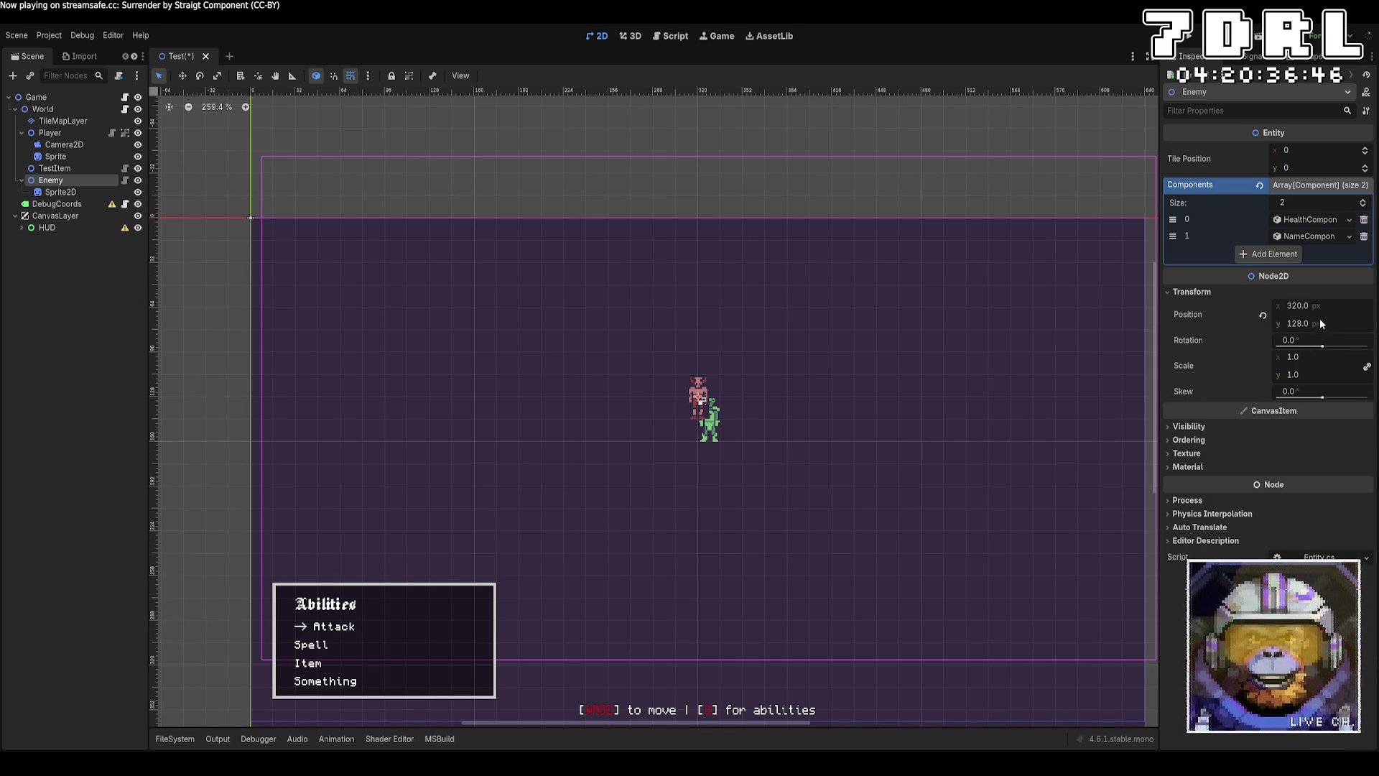
pyautogui.moveTo(1328, 309); pyautogui.dragTo(1315, 309)
pyautogui.click(1262, 316)
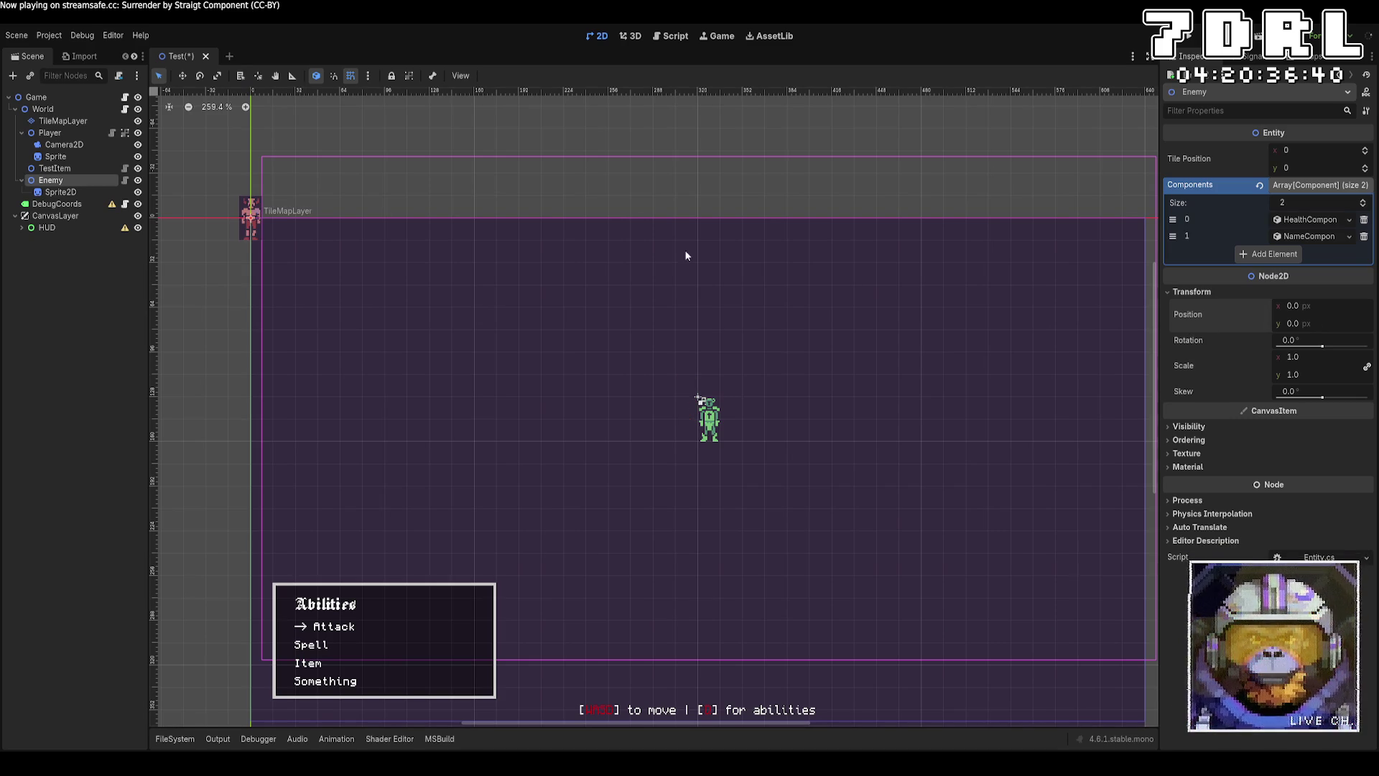
pyautogui.click(61, 192)
pyautogui.moveTo(245, 206)
pyautogui.mouseDown()
pyautogui.moveTo(579, 381)
pyautogui.moveTo(697, 399)
pyautogui.moveTo(623, 405)
pyautogui.mouseUp()
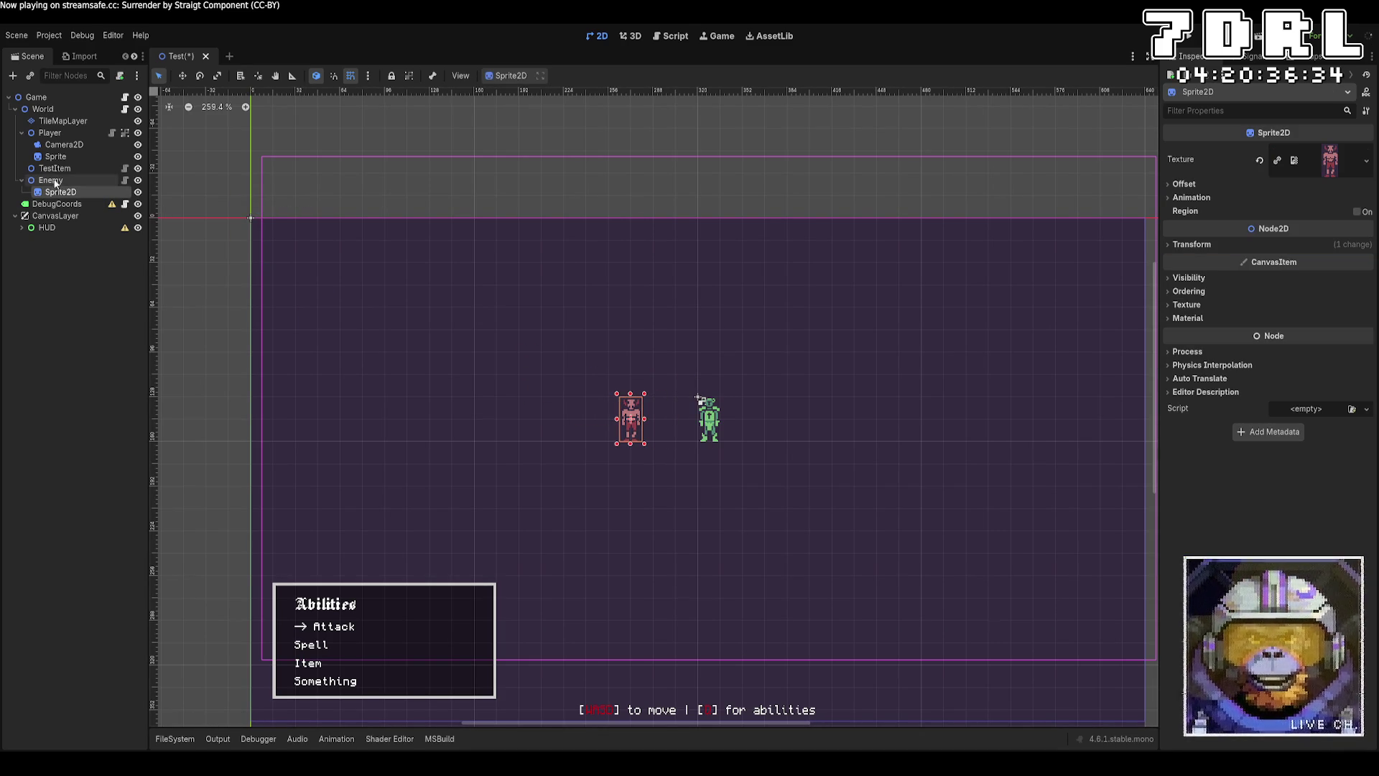
# Step: Set the enemy Sprite2D's position to 0, 0 and uncheck Offset > Centered
pyautogui.click(55, 180)
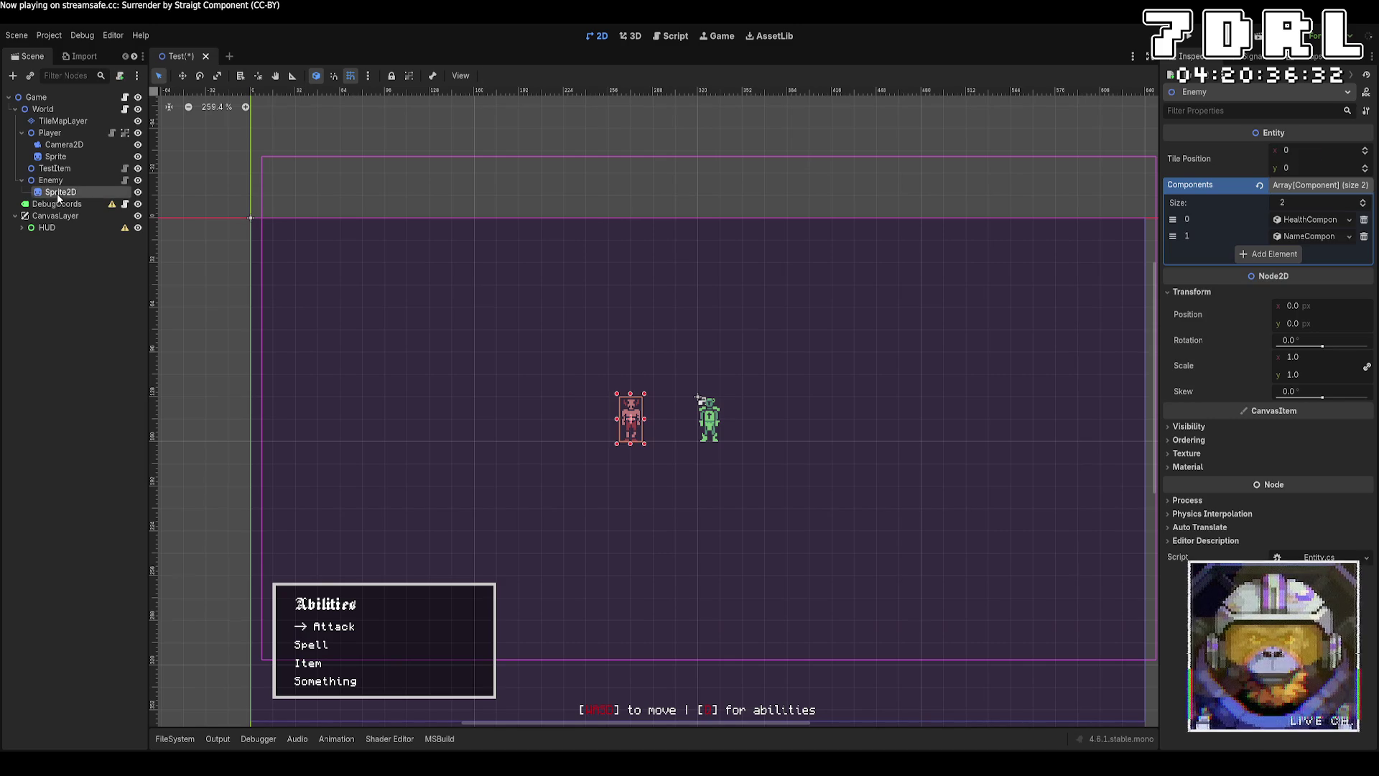
pyautogui.click(59, 195)
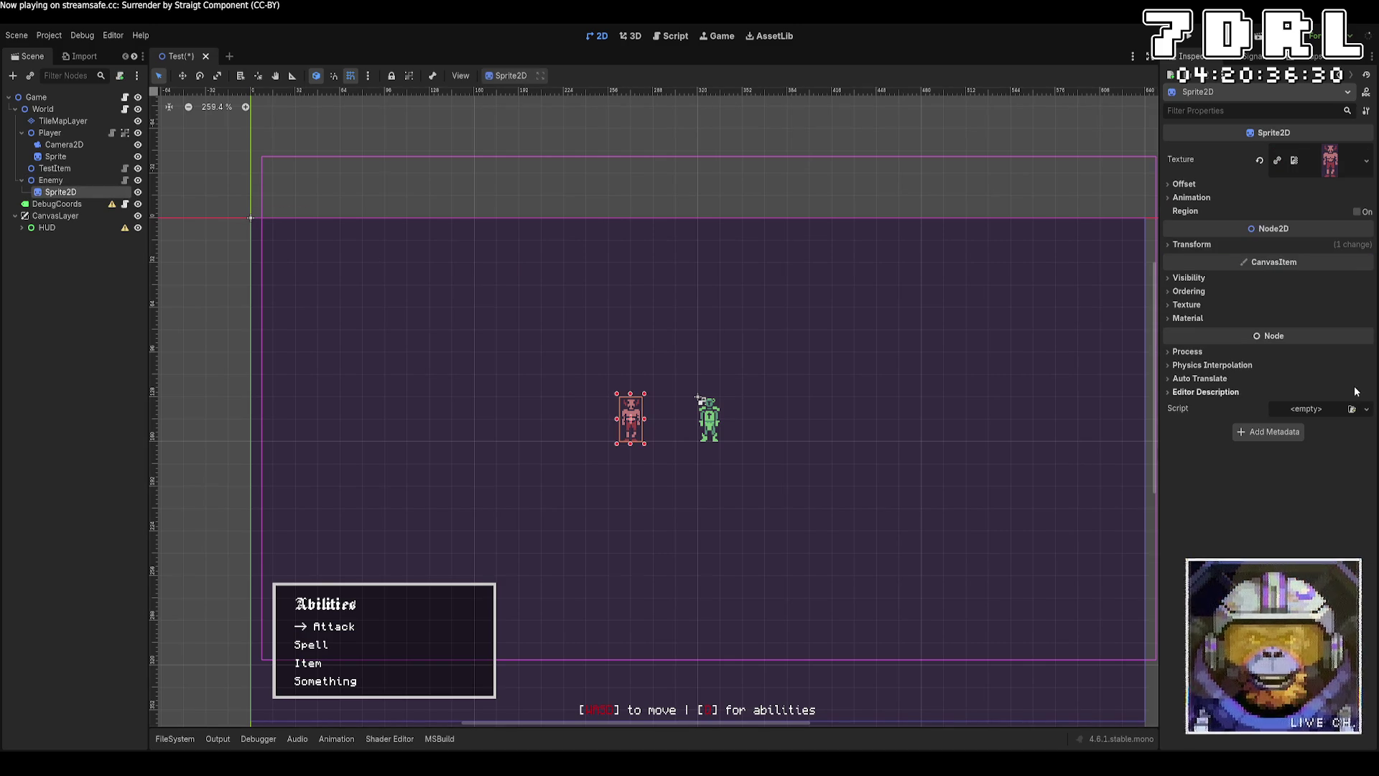
pyautogui.click(1221, 244)
pyautogui.click(1298, 258)
pyautogui.write('0')
pyautogui.press('Tab')
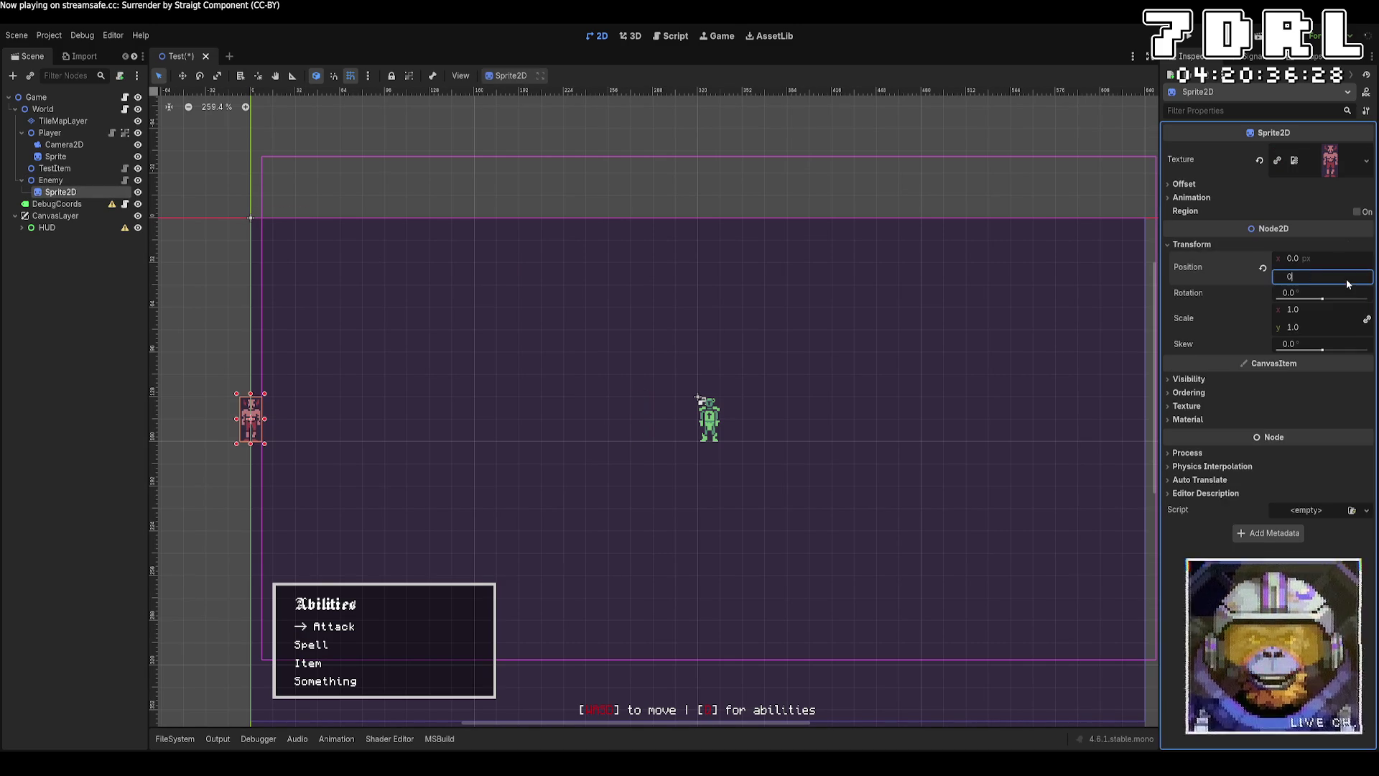
pyautogui.write('0')
pyautogui.press('Return')
pyautogui.click(1346, 260)
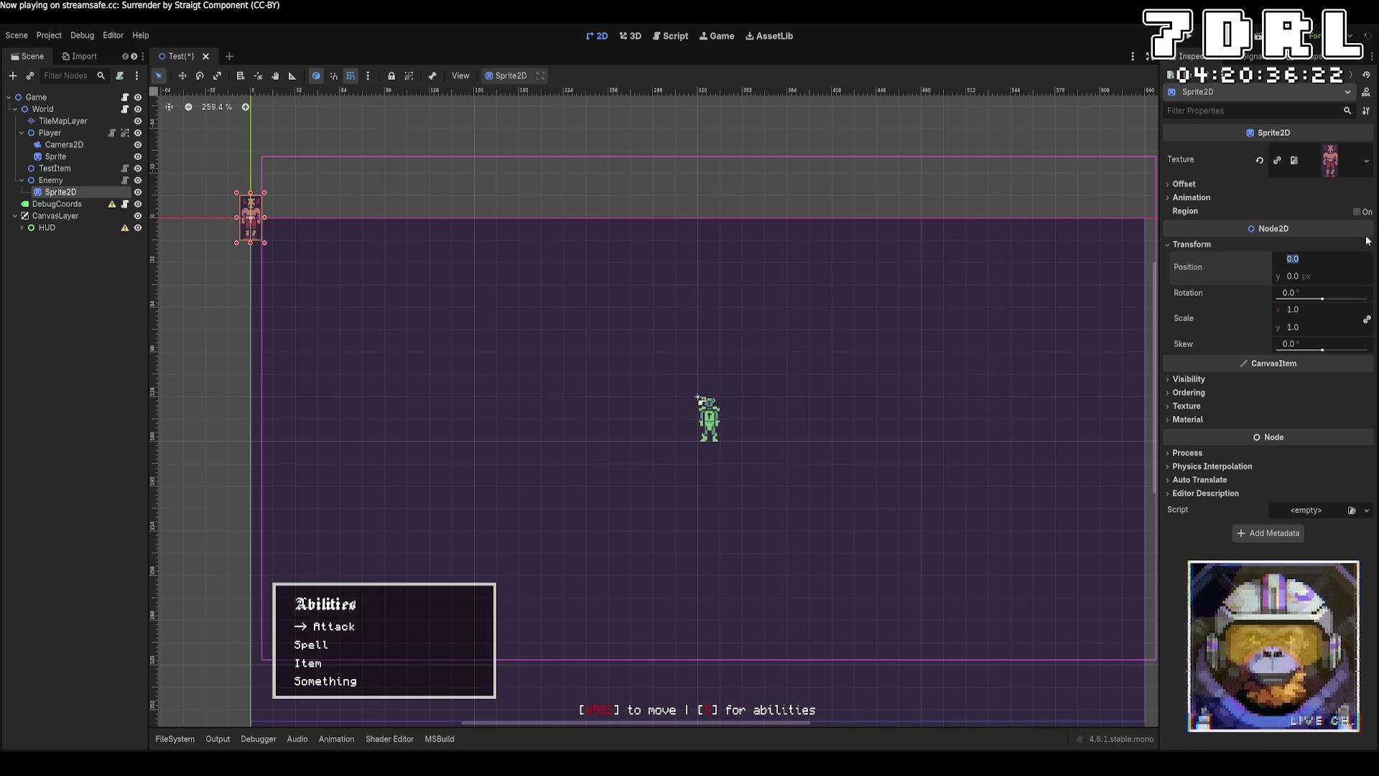
pyautogui.click(1184, 183)
pyautogui.click(1329, 216)
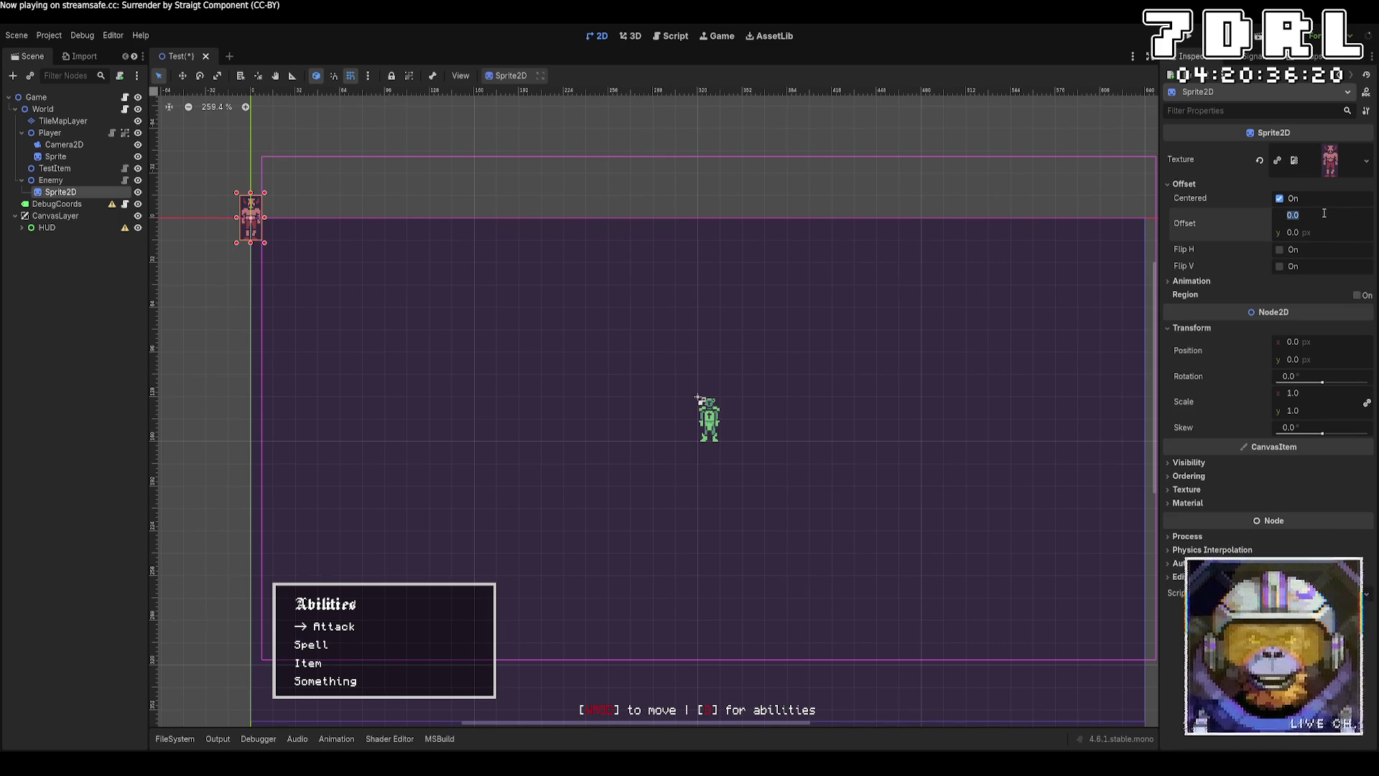
pyautogui.click(1281, 199)
# Step: Select the HUD and drag its panel right and down on the canvas
pyautogui.click(50, 180)
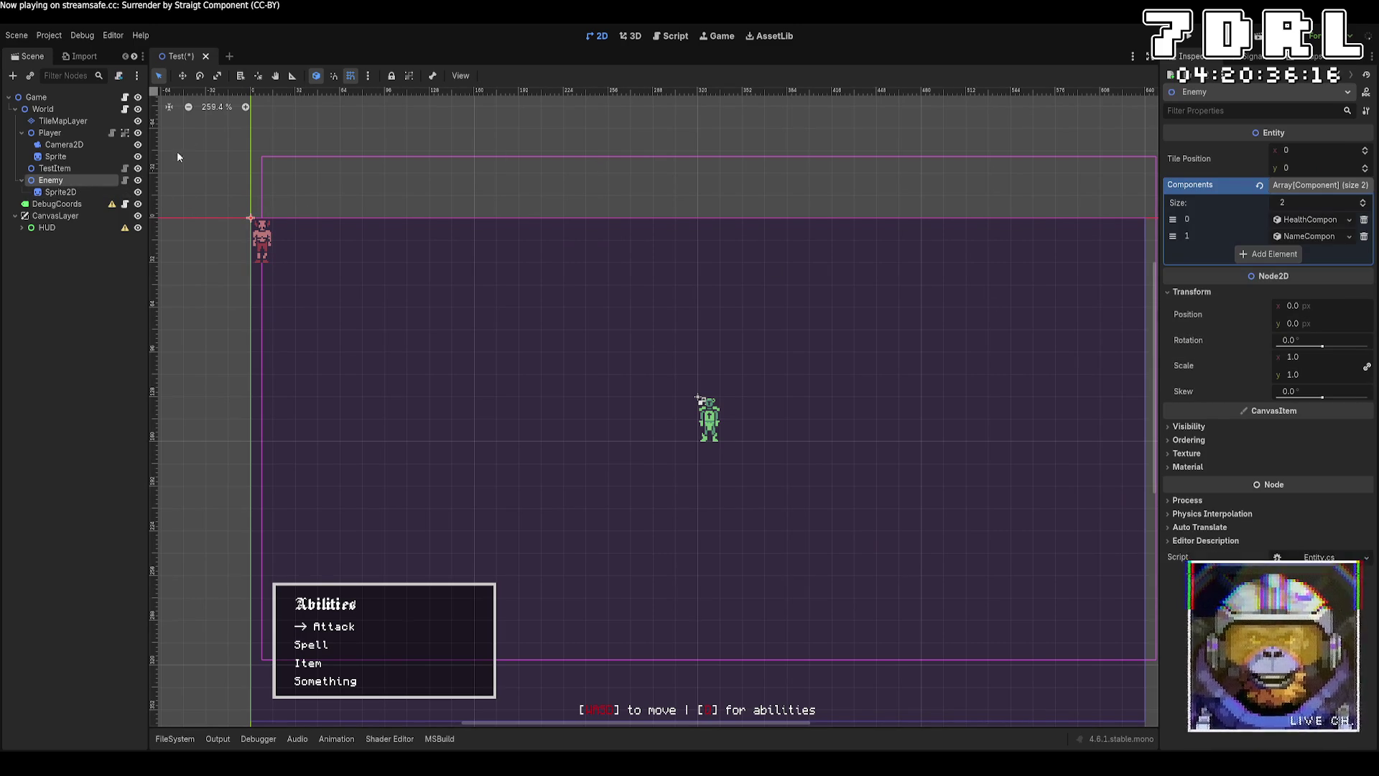
pyautogui.click(258, 241)
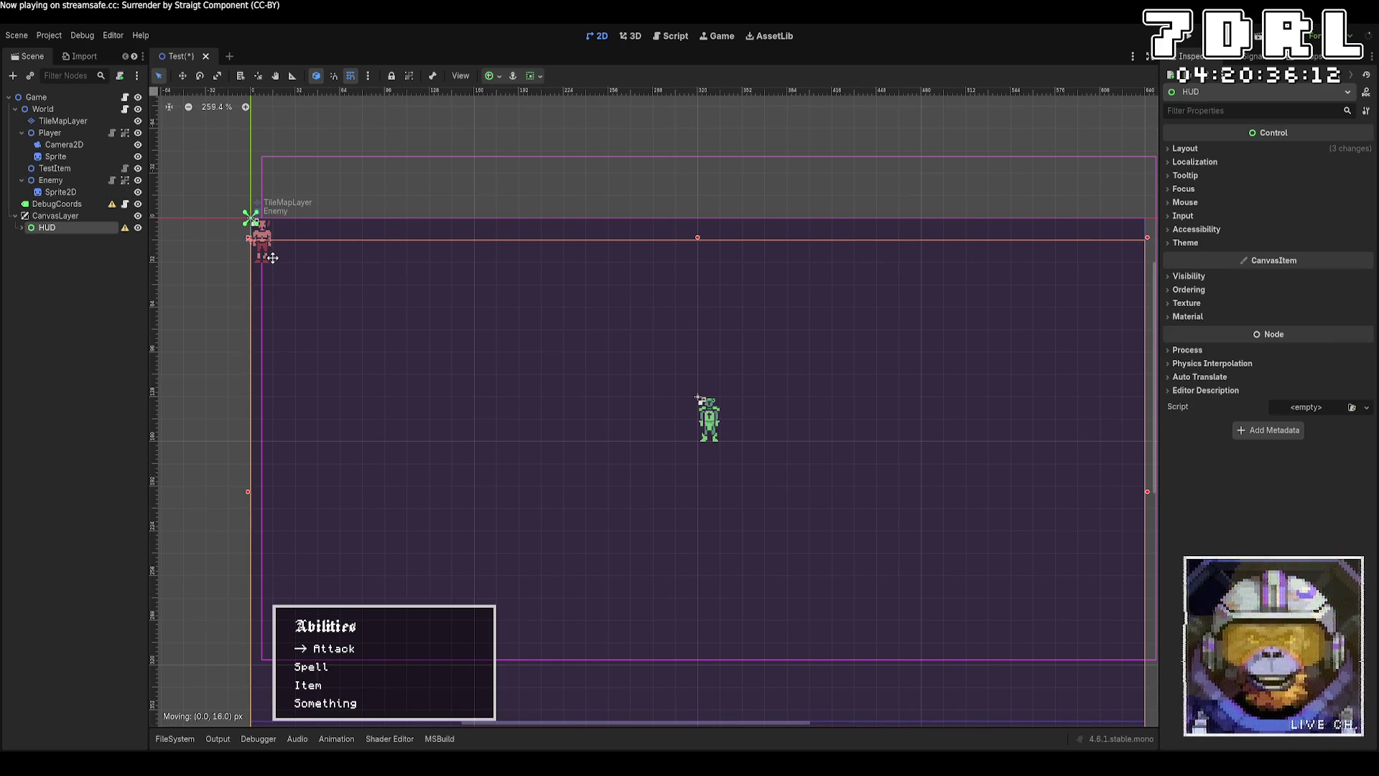
pyautogui.click(256, 229)
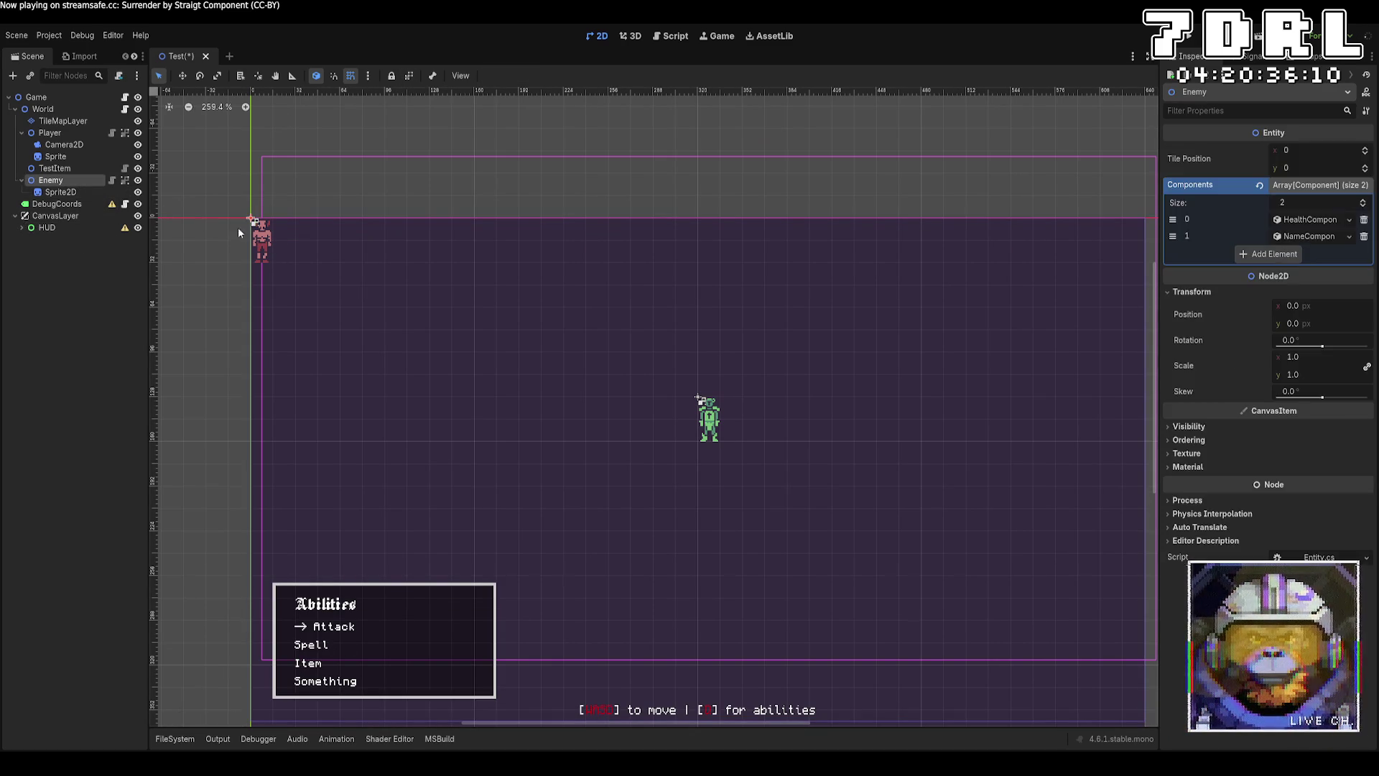
pyautogui.moveTo(251, 247); pyautogui.dragTo(341, 270)
# Step: Undo the accidental HUD move and lock the HUD node against canvas edits
pyautogui.hotkey('ctrl', 'z')
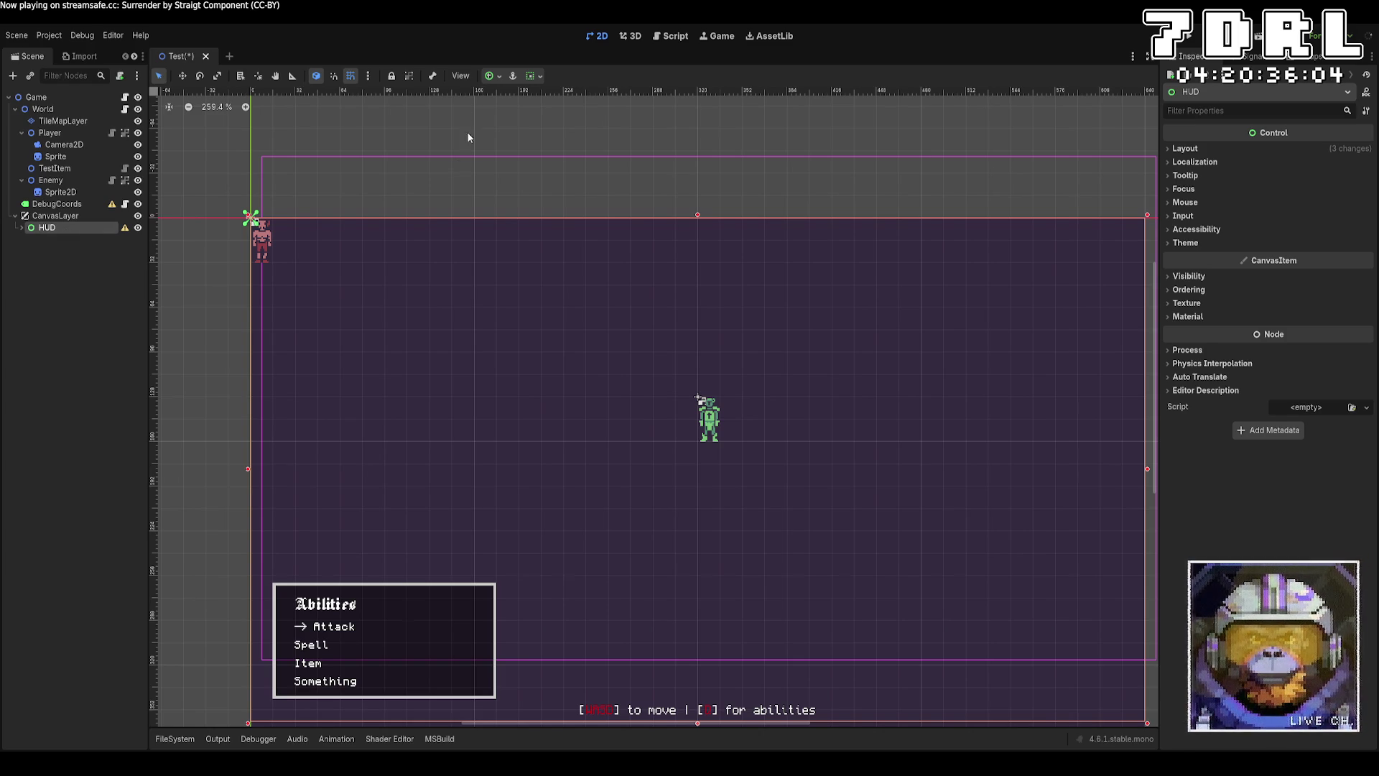
pyautogui.click(72, 181)
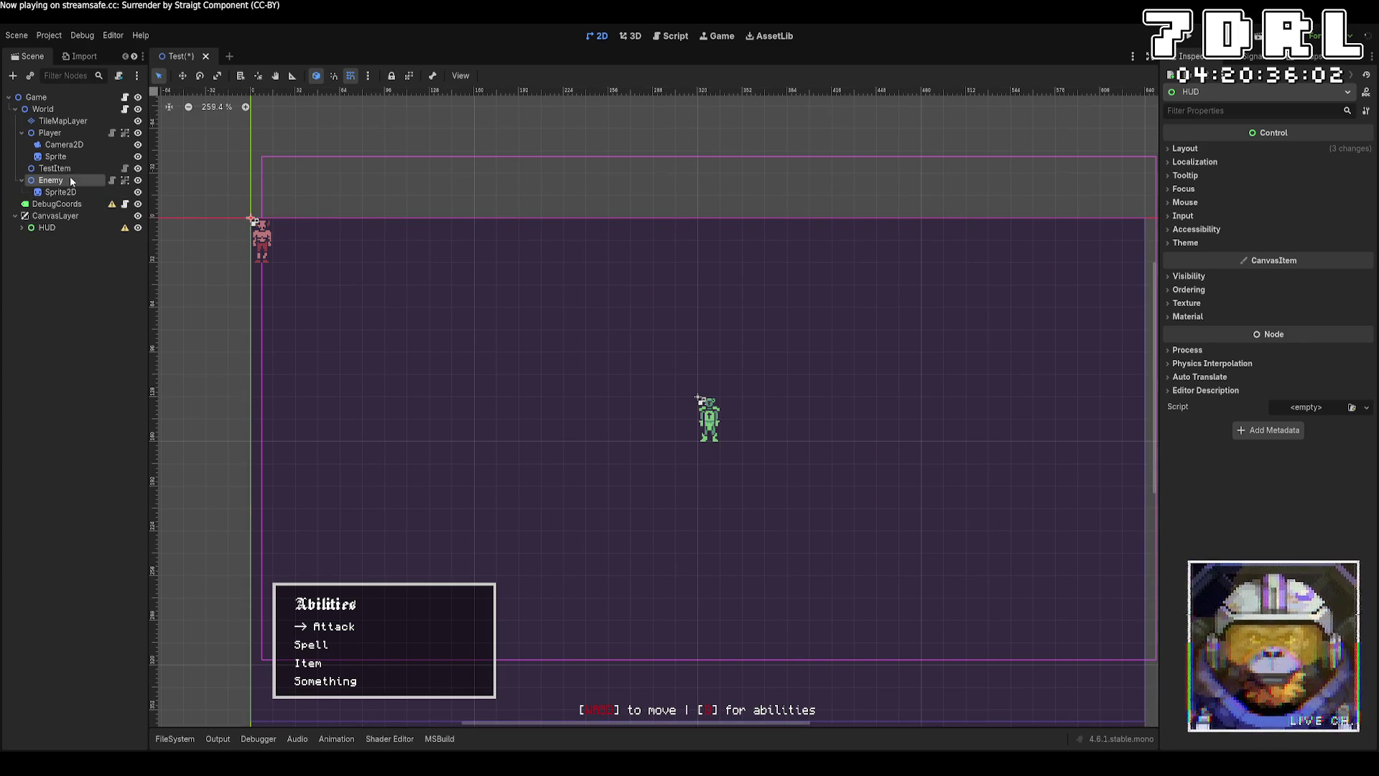
pyautogui.click(296, 263)
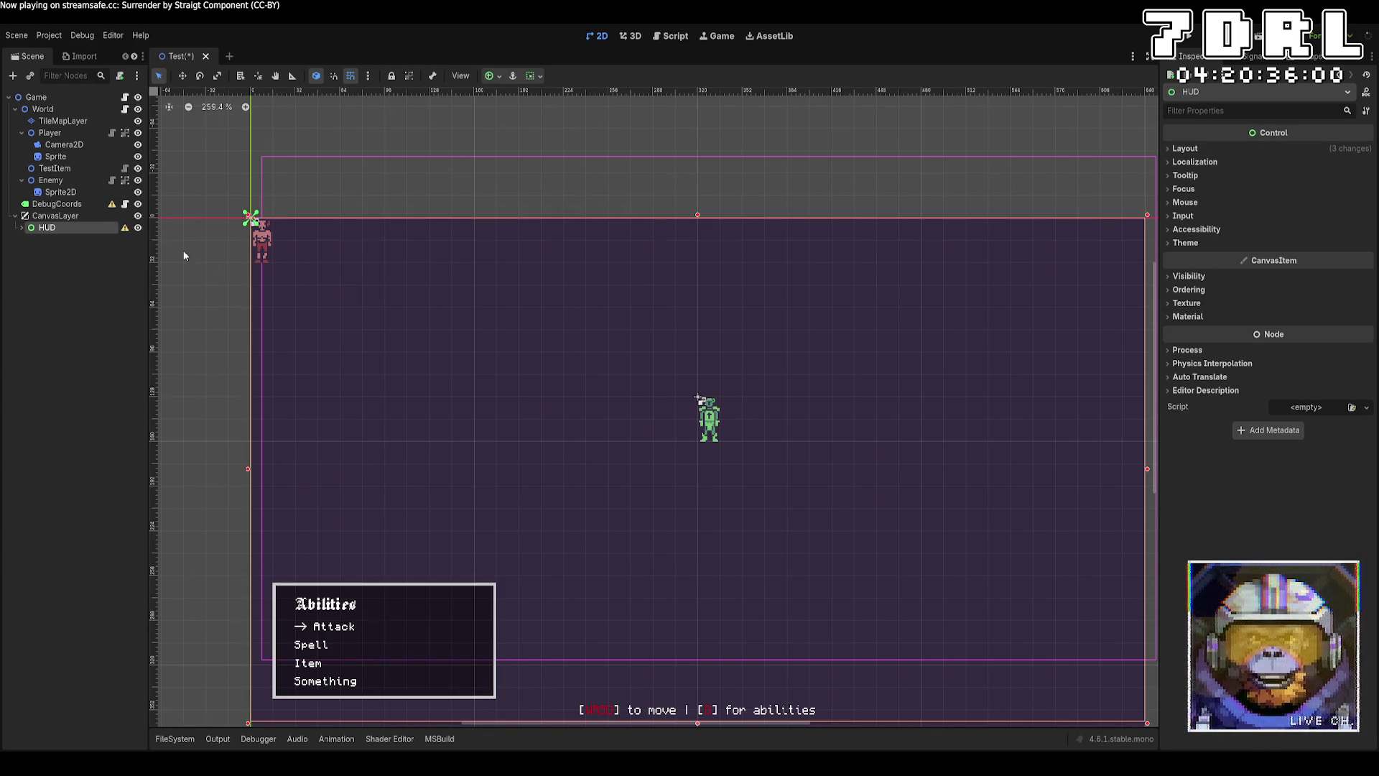
pyautogui.click(79, 216)
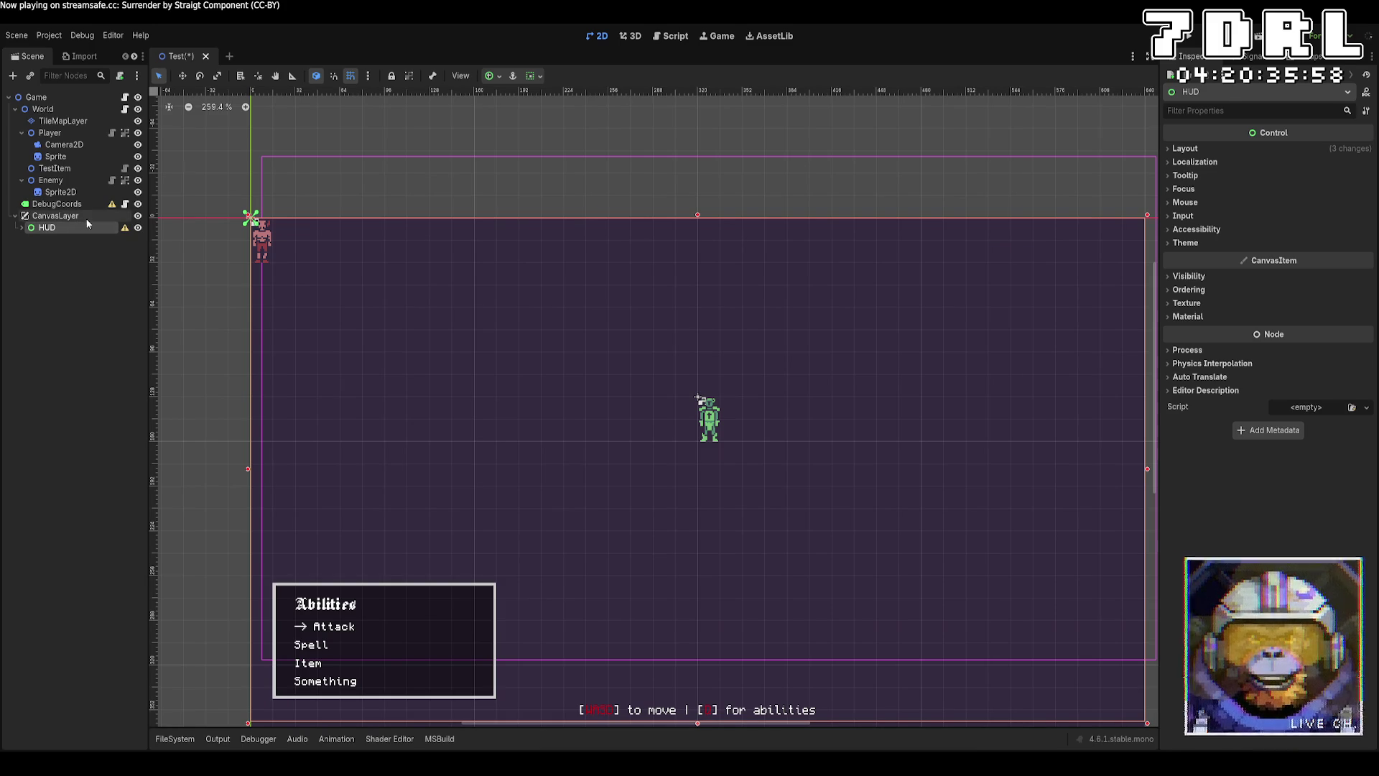
pyautogui.click(72, 228)
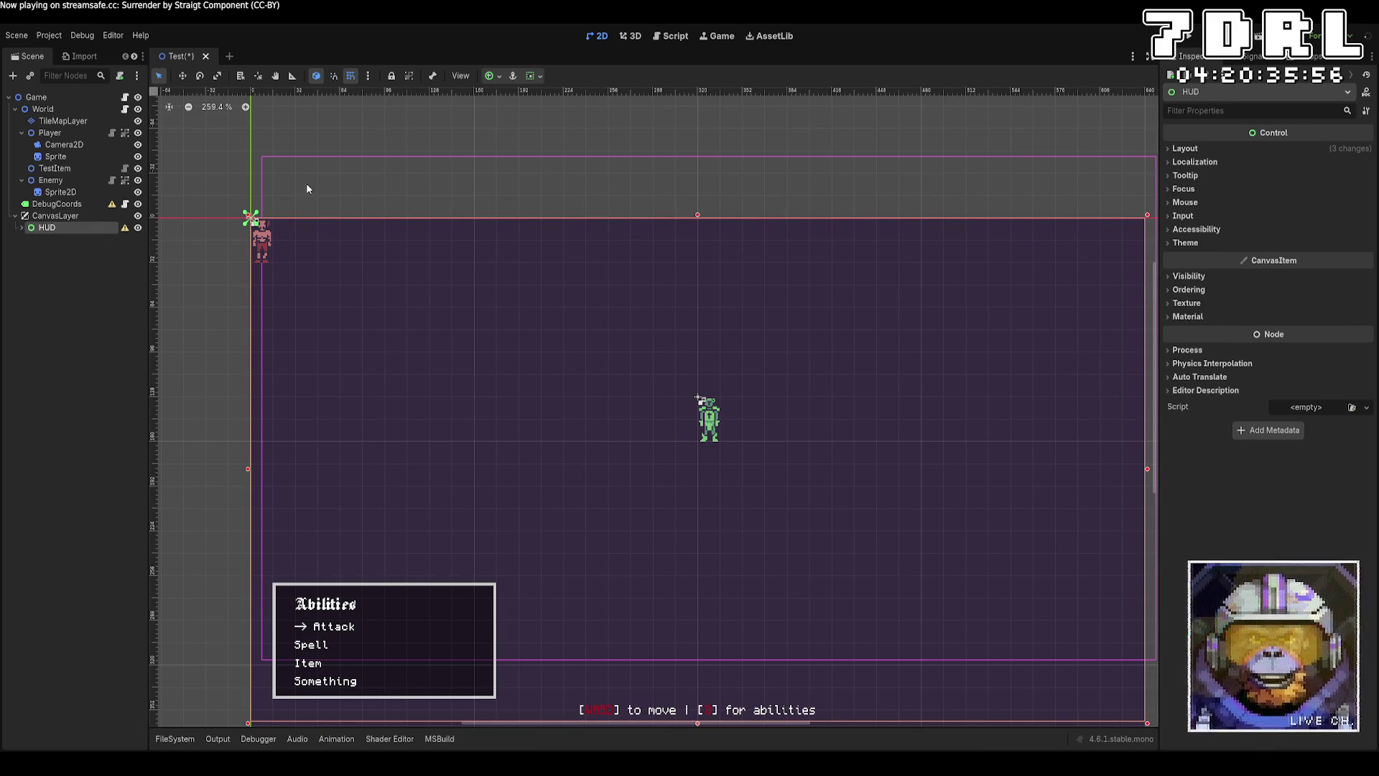
pyautogui.click(392, 79)
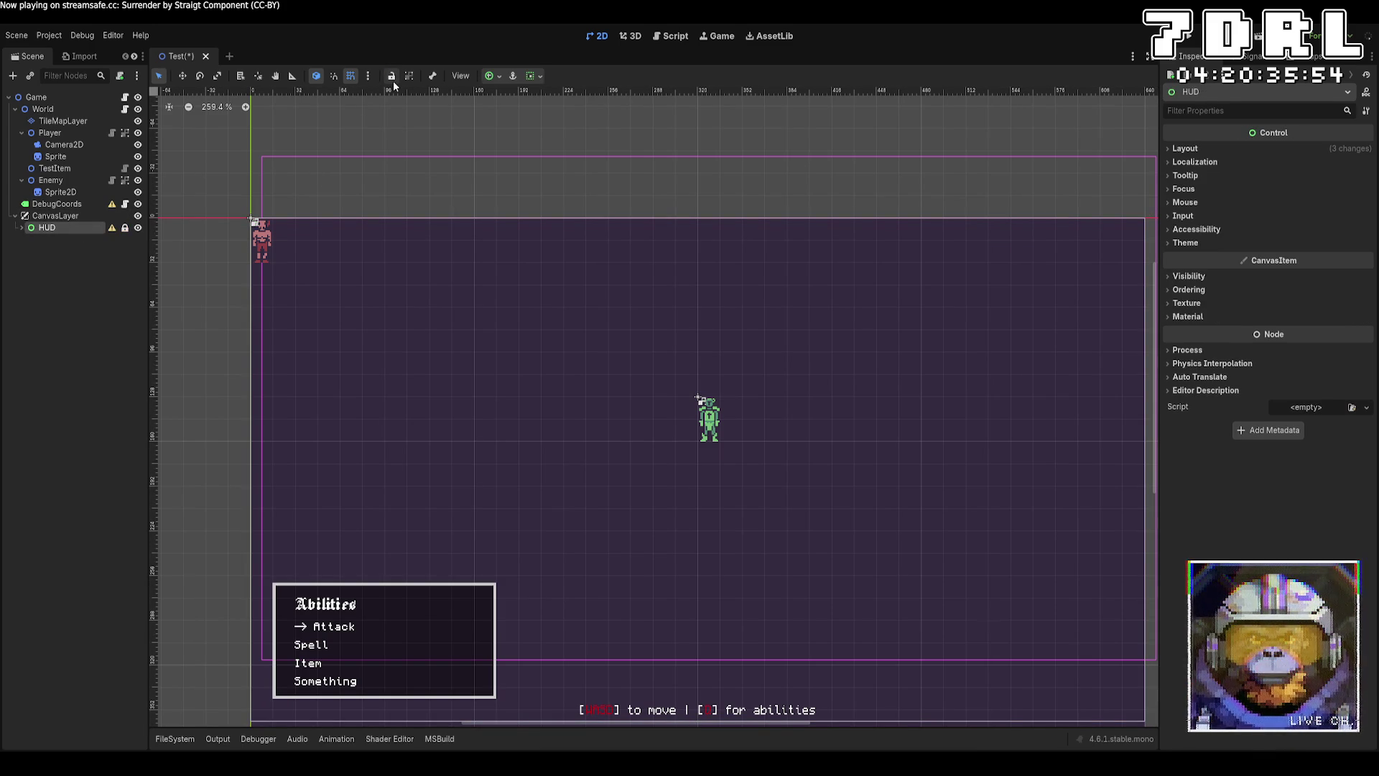
# Step: Nudge the DebugCoords label right, then put it back over the enemy
pyautogui.click(264, 242)
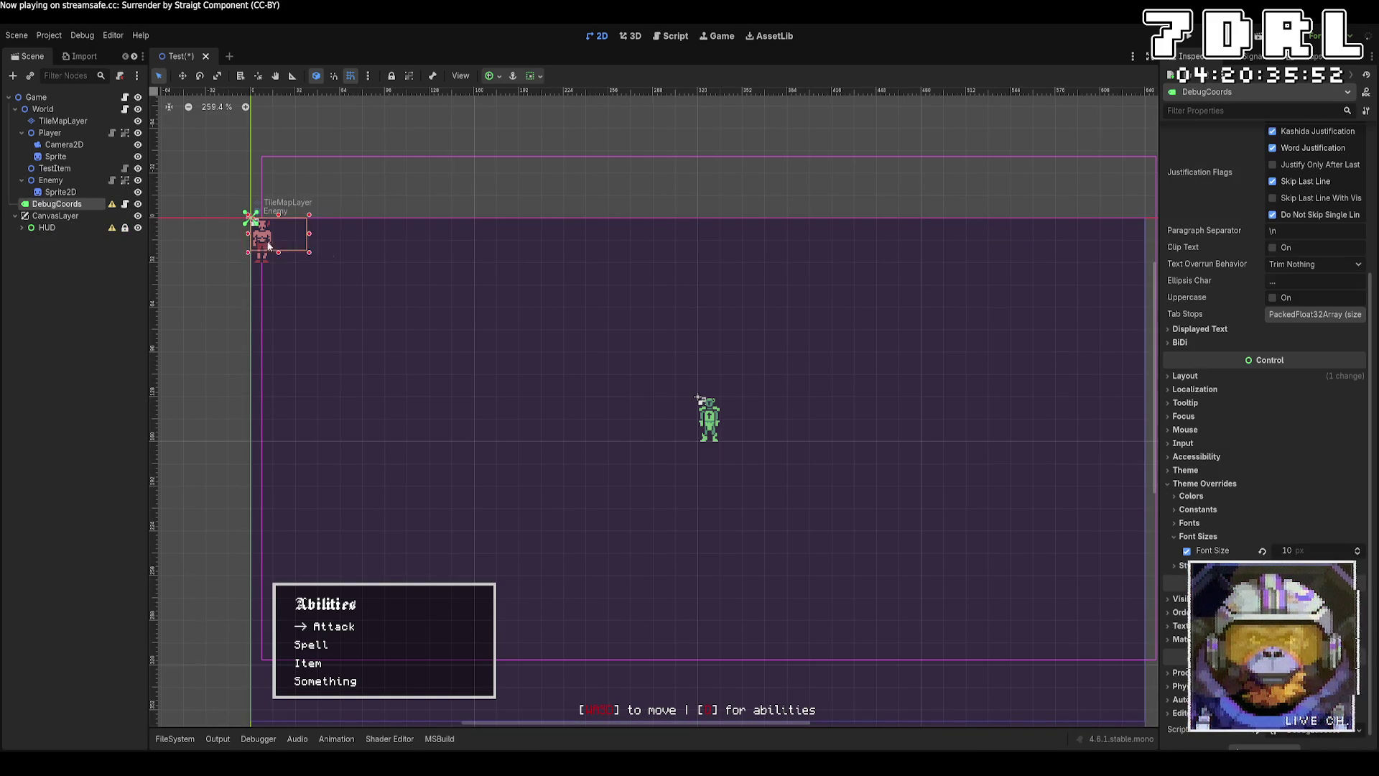
pyautogui.click(263, 257)
pyautogui.click(263, 257)
pyautogui.click(50, 184)
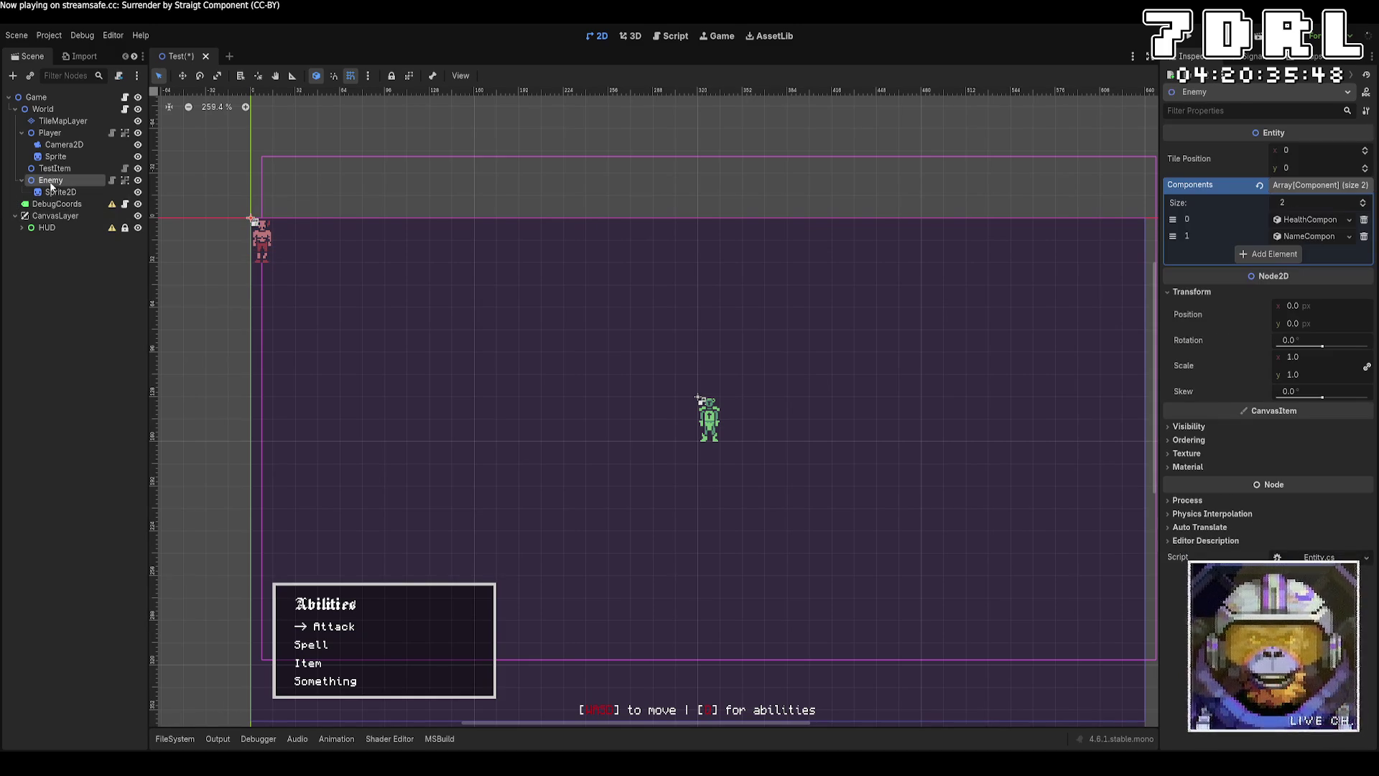
pyautogui.moveTo(257, 244)
pyautogui.mouseDown()
pyautogui.moveTo(310, 243)
pyautogui.moveTo(276, 188)
pyautogui.moveTo(292, 188)
pyautogui.mouseUp()
pyautogui.click(260, 244)
pyautogui.click(85, 207)
pyautogui.click(260, 253)
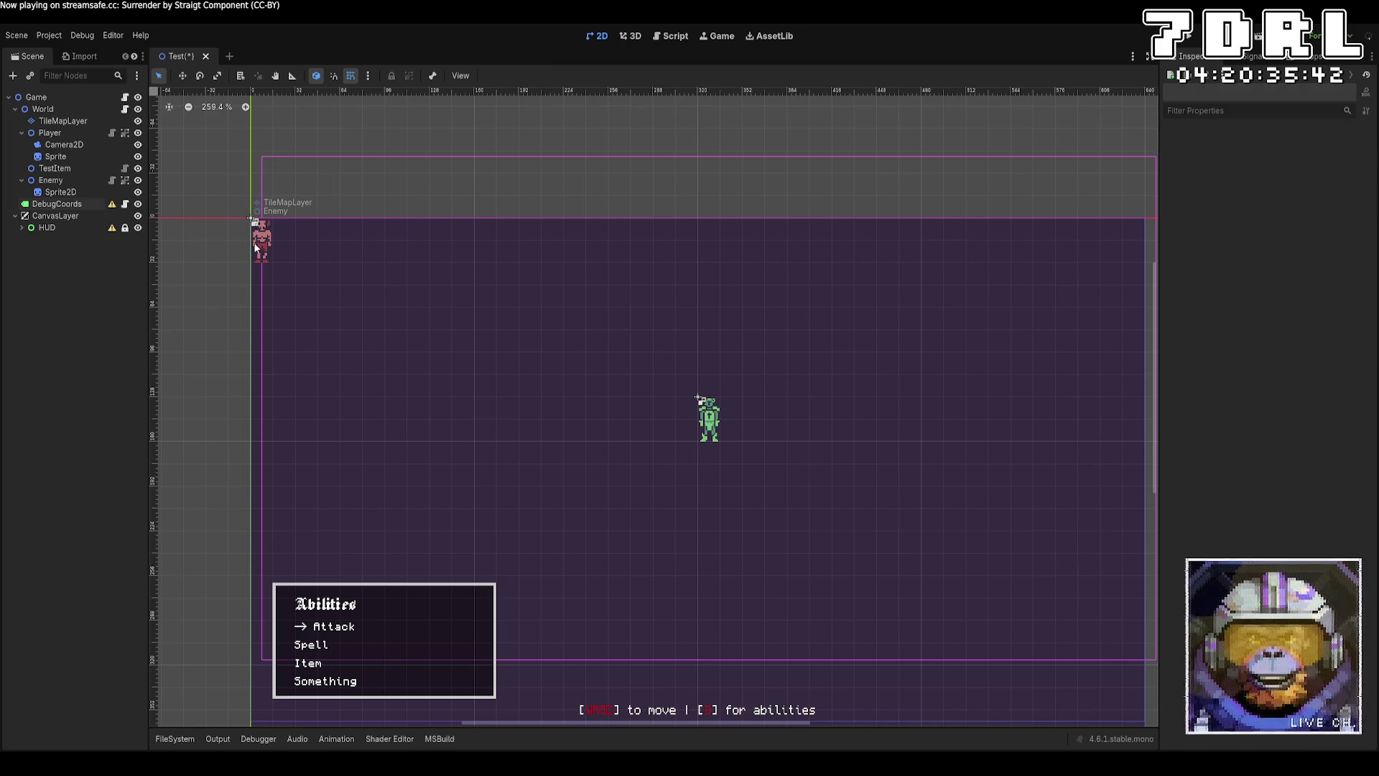
pyautogui.click(260, 252)
# Step: Drag the enemy beside the player to 368, 80, run the game, walk around, and stop
pyautogui.moveTo(252, 237)
pyautogui.mouseDown()
pyautogui.moveTo(734, 407)
pyautogui.moveTo(672, 407)
pyautogui.moveTo(740, 410)
pyautogui.moveTo(764, 343)
pyautogui.mouseUp()
pyautogui.click(1198, 36)
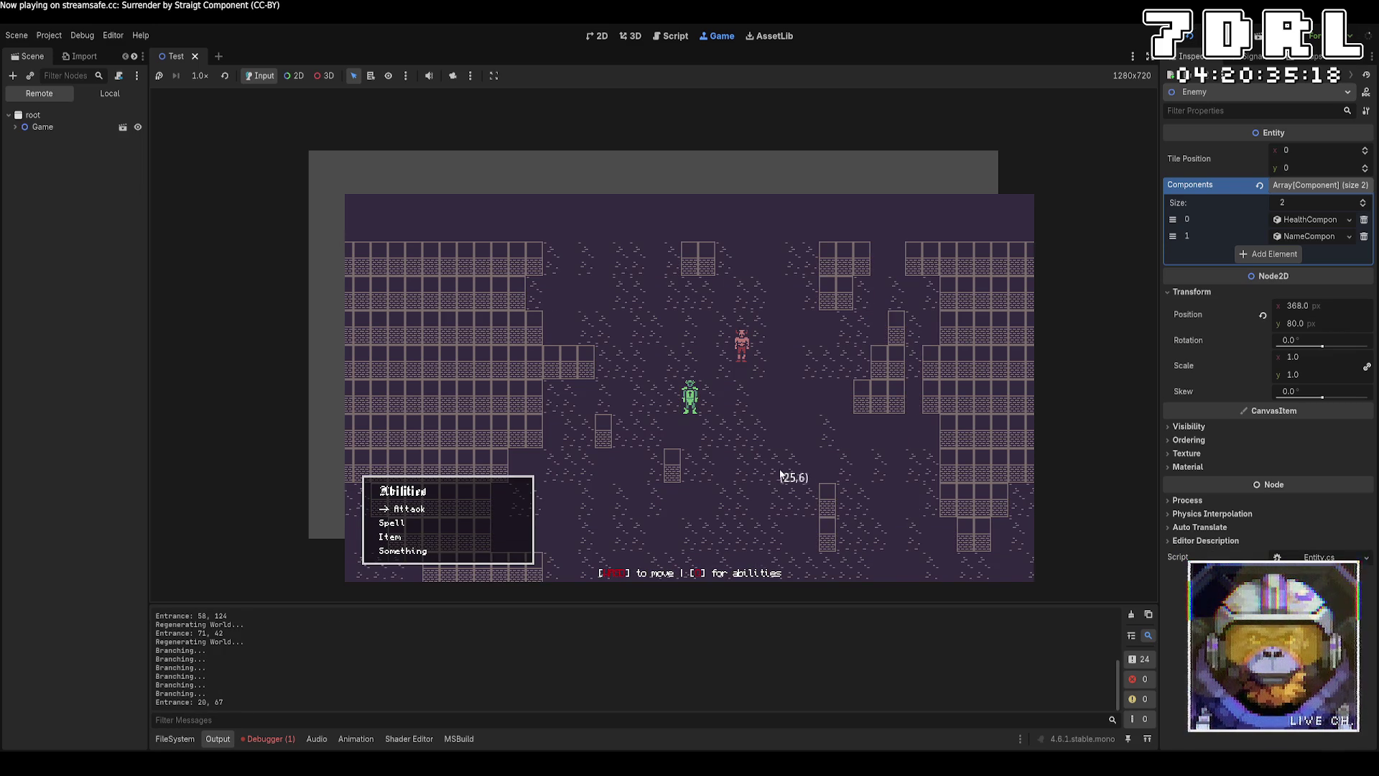
pyautogui.press('w')
pyautogui.press('w')
pyautogui.press('d')
pyautogui.press('d')
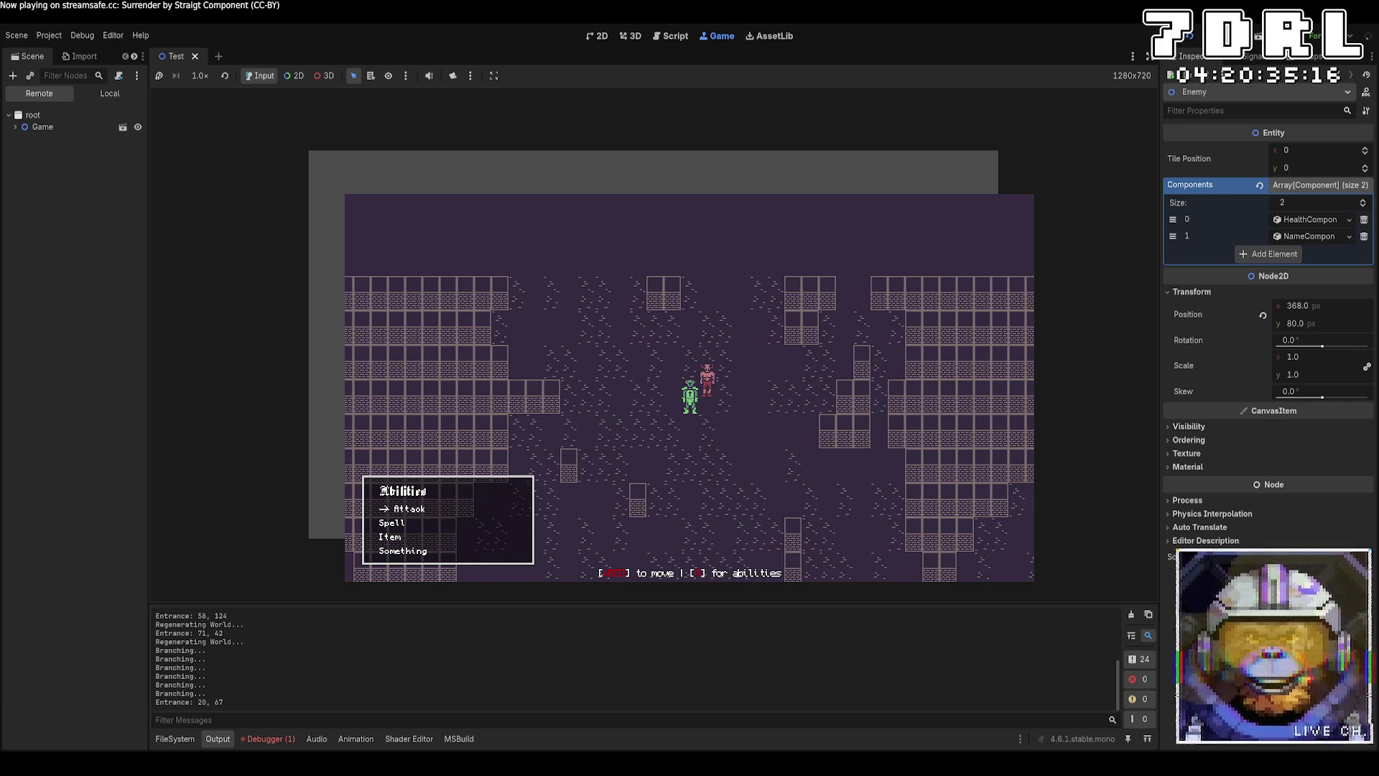
pyautogui.press('w')
pyautogui.press('w')
pyautogui.press('w')
pyautogui.press('F8')
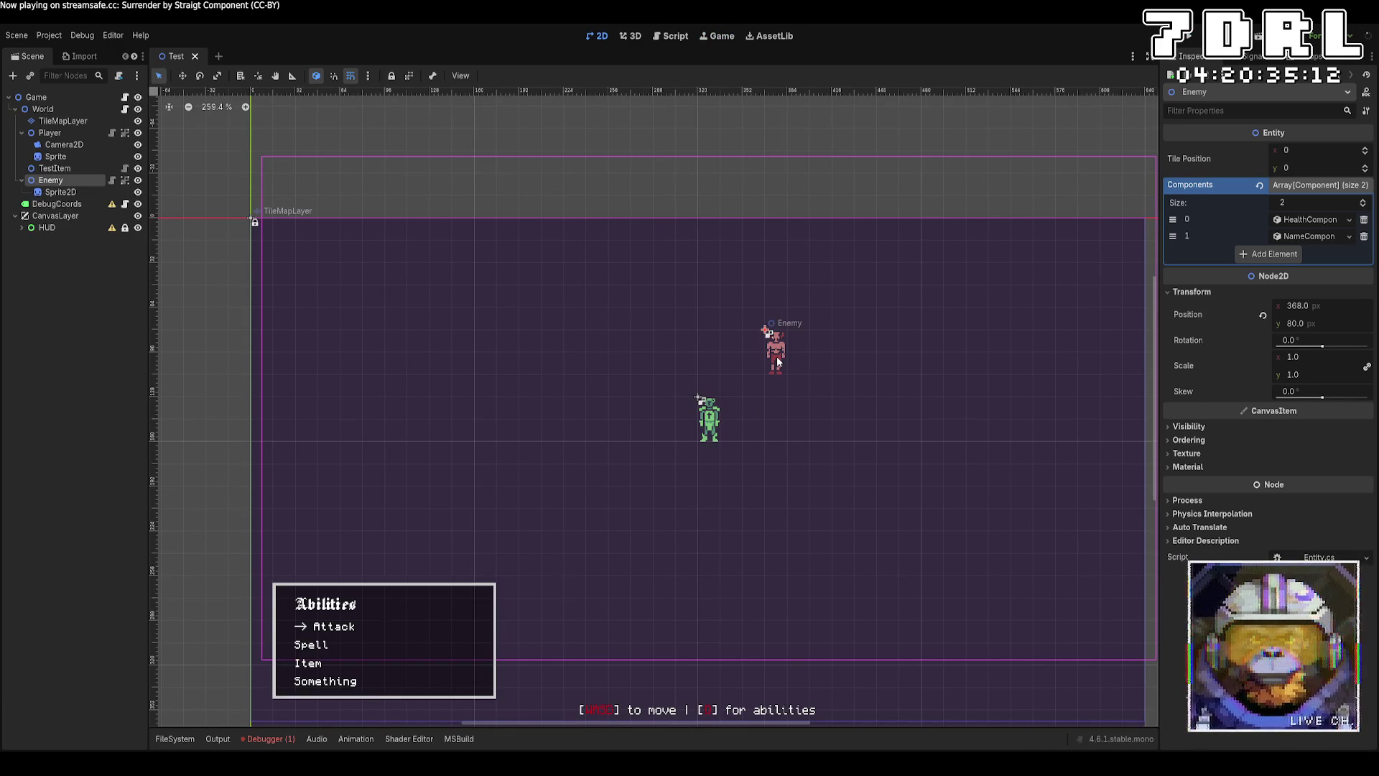
# Step: Move the enemy one tile down to y=96, rerun with F5, and walk toward it
pyautogui.moveTo(781, 361); pyautogui.dragTo(781, 390)
pyautogui.press('F5')
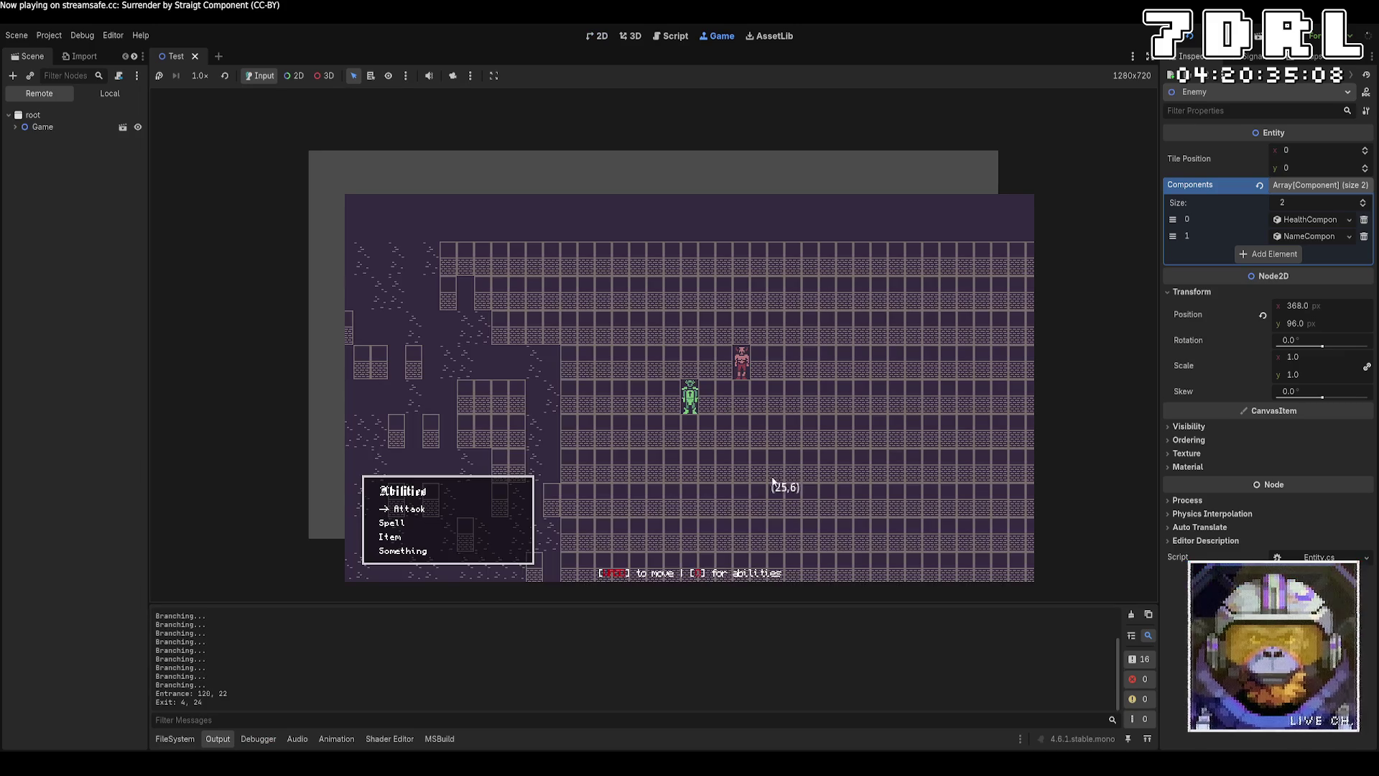
pyautogui.press('d')
pyautogui.press('w')
pyautogui.press('d')
pyautogui.press('w')
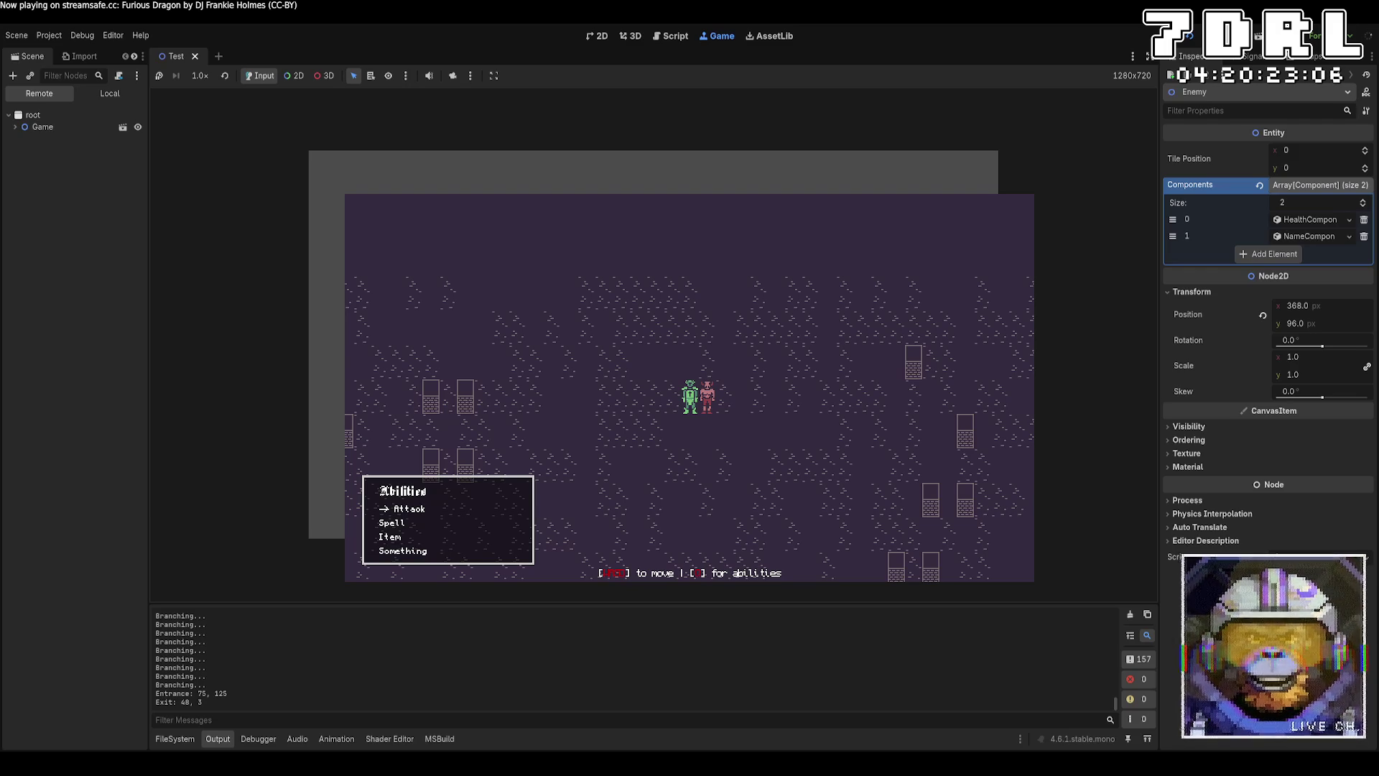
# Step: Switch from Godot to the 7DRL sprite sheet in Aseprite
pyautogui.hotkey('alt', 'Tab')
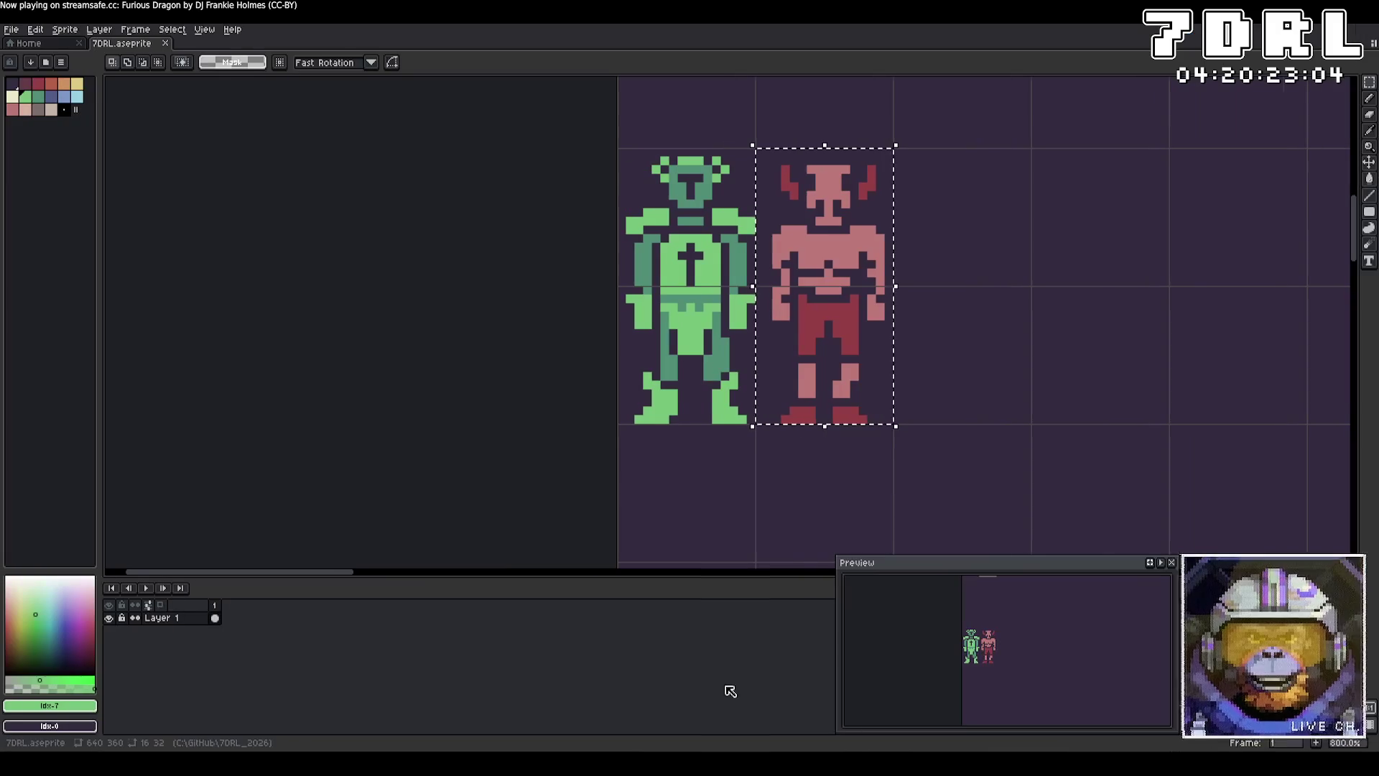
# Step: Mirror the red demon's horns by flipping the selected horns horizontally with Shift+H
pyautogui.moveTo(932, 195)
pyautogui.mouseDown()
pyautogui.moveTo(826, 231)
pyautogui.moveTo(769, 225)
pyautogui.moveTo(747, 188)
pyautogui.moveTo(686, 238)
pyautogui.mouseUp()
pyautogui.hotkey('shift', 'h')
pyautogui.click(883, 246)
pyautogui.hotkey('shift', 'h')
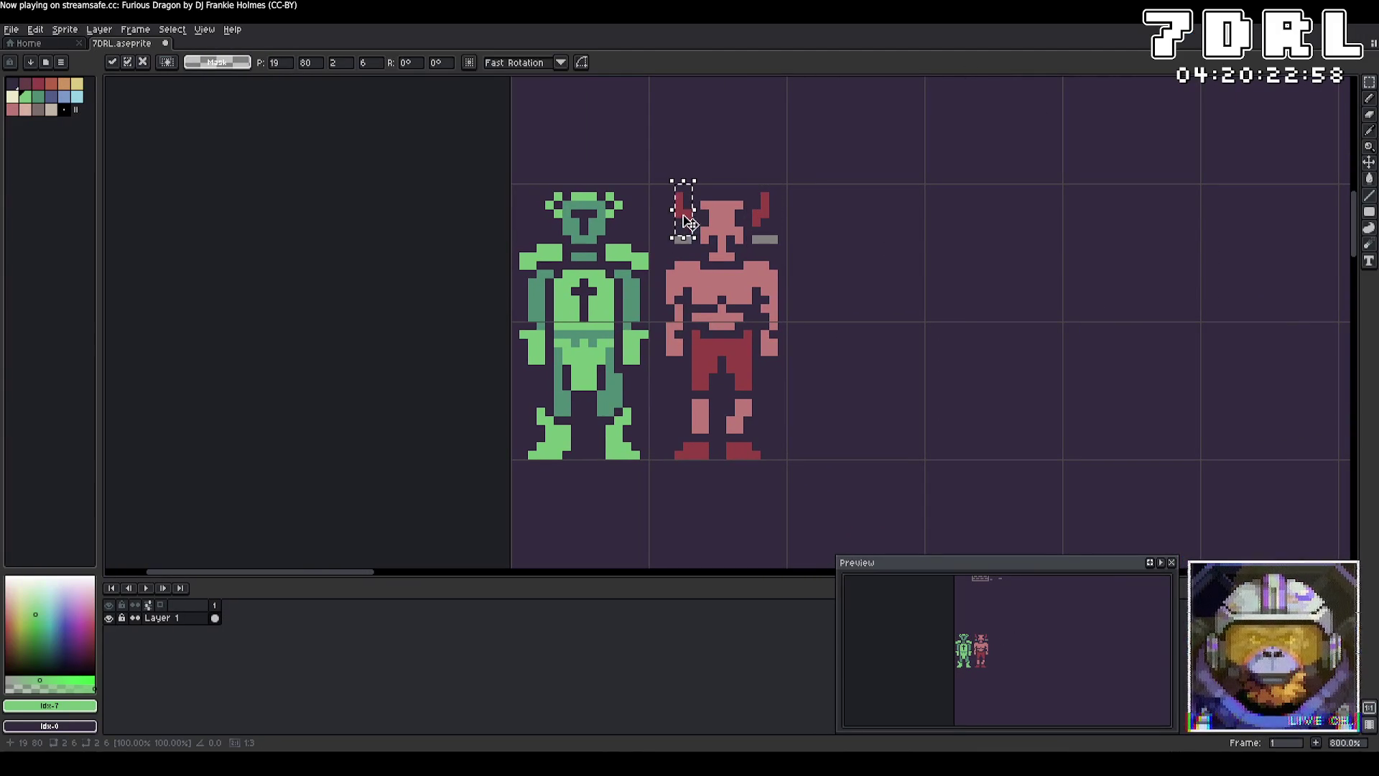
pyautogui.click(926, 231)
# Step: Erase the grey bars beside both horns with a transparent pencil, then return to Godot
pyautogui.click(1369, 98)
pyautogui.keyDown('alt'); pyautogui.click(893, 293); pyautogui.keyUp('alt')
pyautogui.moveTo(754, 240); pyautogui.dragTo(775, 241)
pyautogui.moveTo(691, 240); pyautogui.dragTo(674, 240)
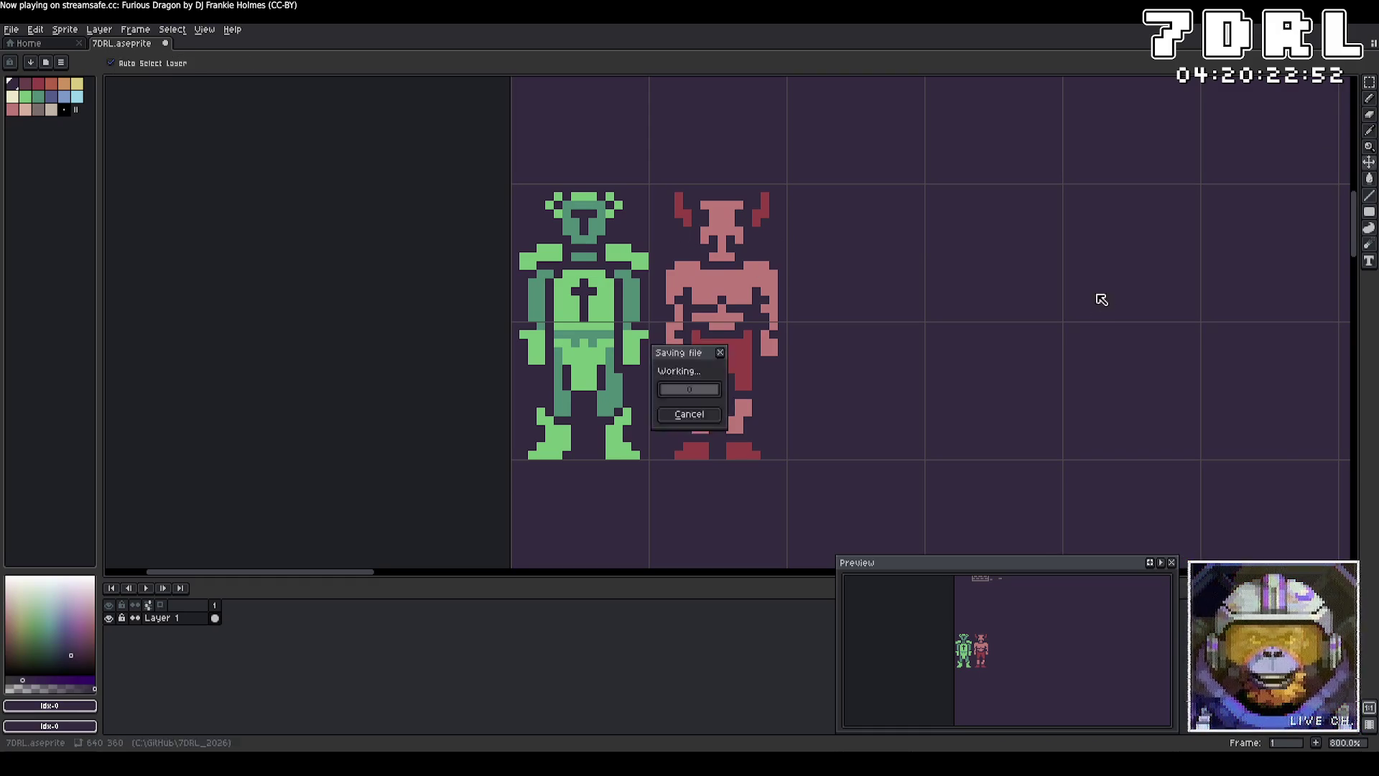
pyautogui.hotkey('alt', 'Tab')
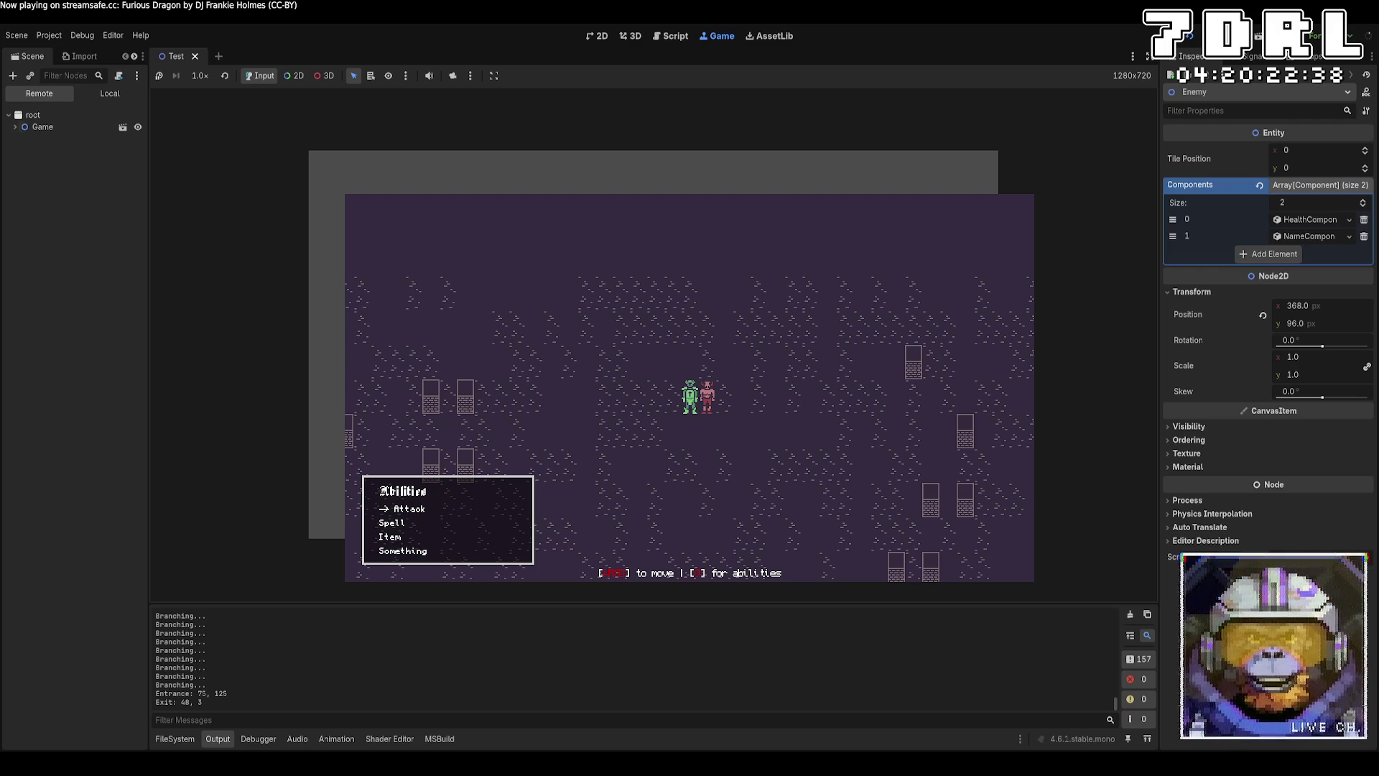
# Step: In the Remote tree, drill into Game > CanvasLayer > HUD > Panel and select the Abilities title label
pyautogui.click(21, 128)
pyautogui.click(21, 162)
pyautogui.click(28, 174)
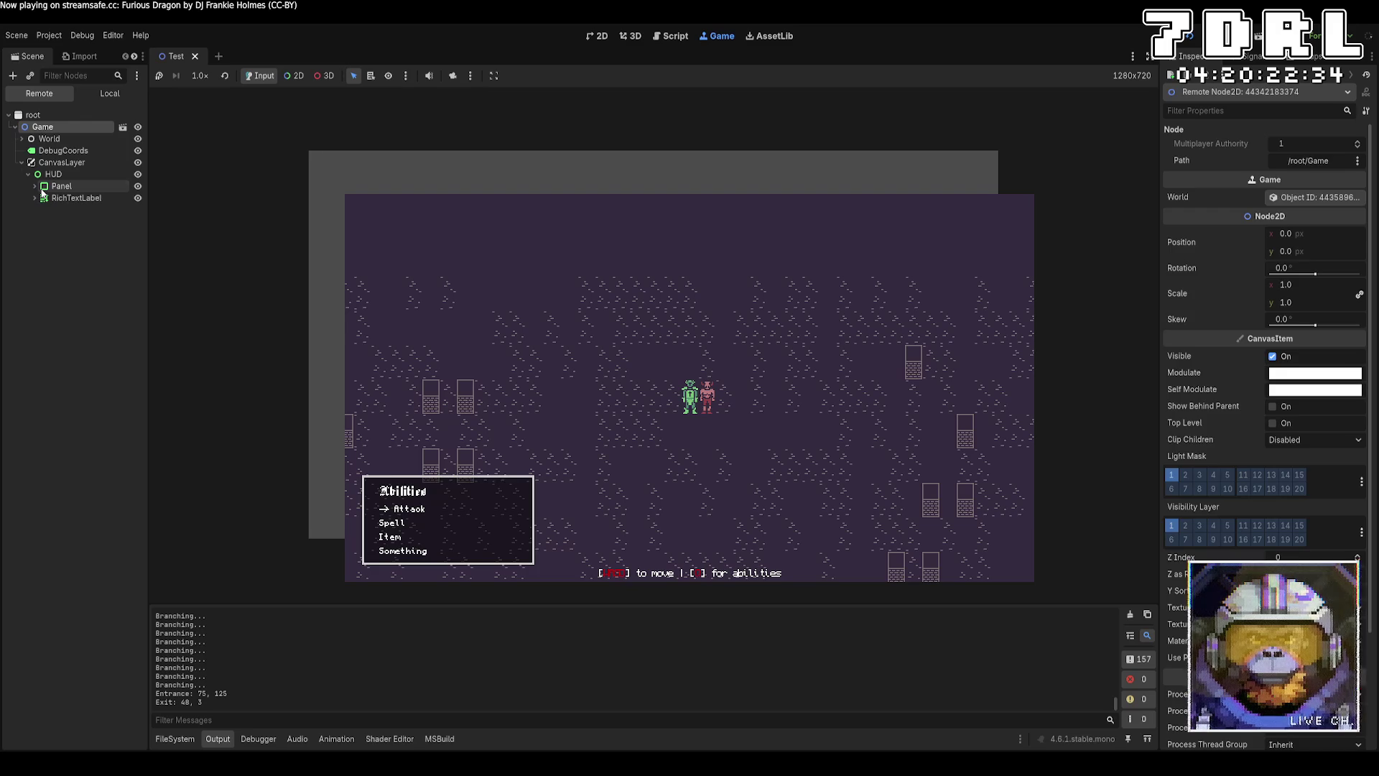
pyautogui.click(44, 188)
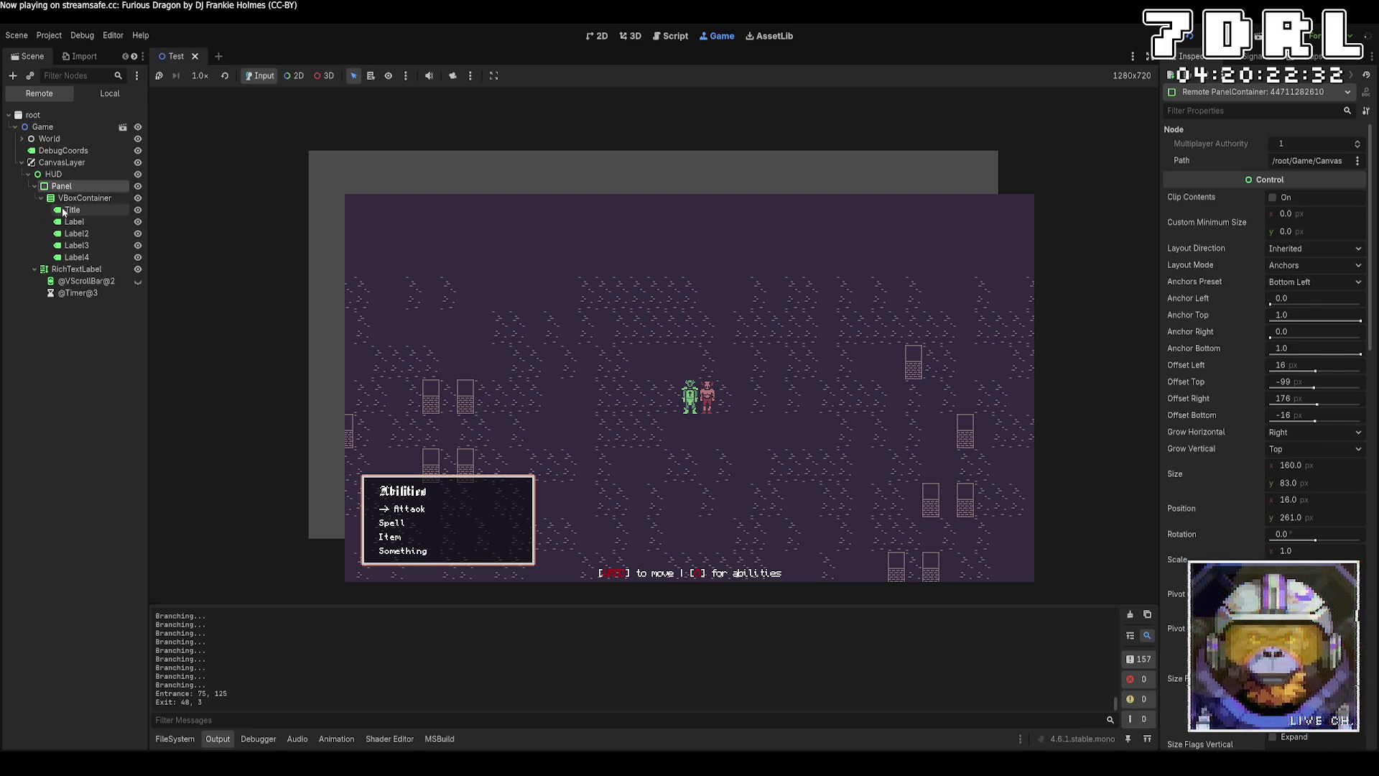
pyautogui.click(65, 210)
pyautogui.scroll(-15, 1265, 323)
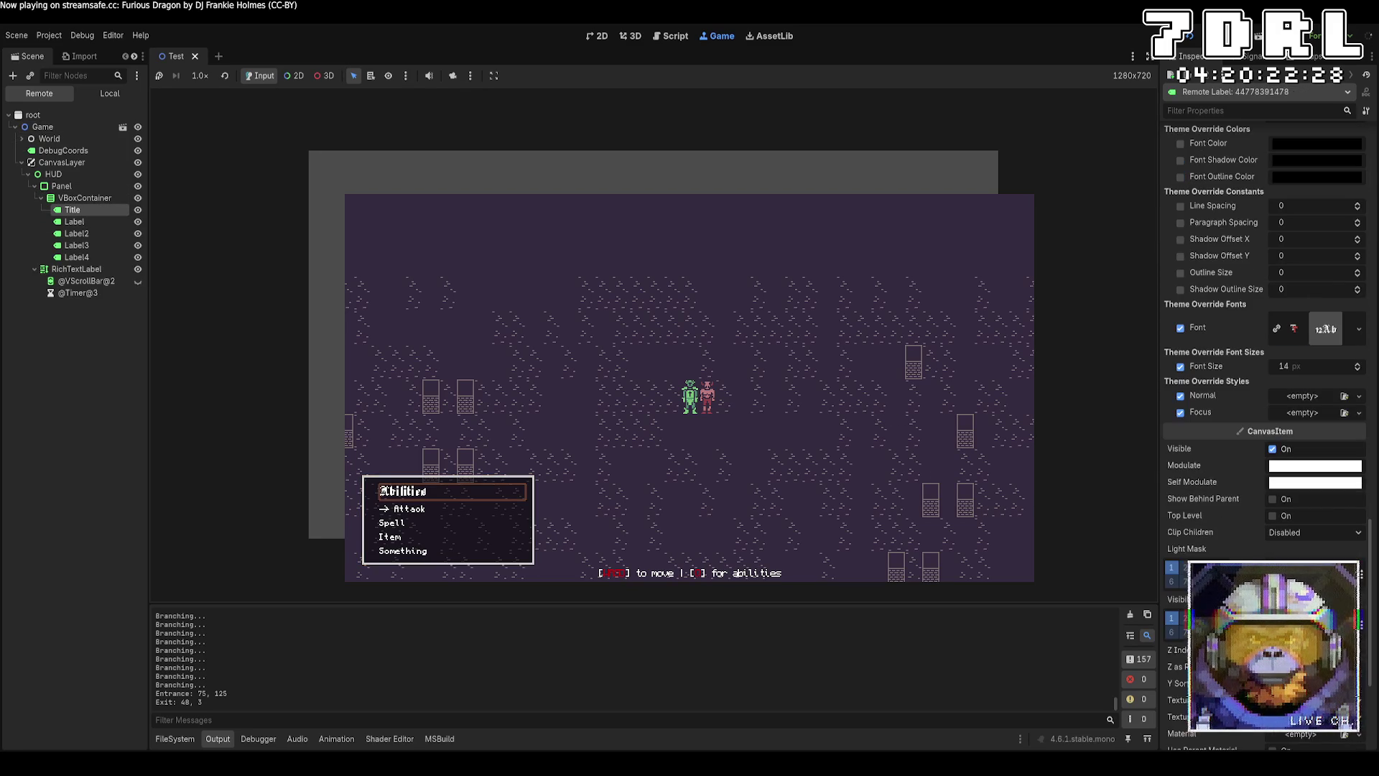
# Step: Try the title's font size at 17, then set it back to 14
pyautogui.click(1358, 365)
pyautogui.click(1358, 364)
pyautogui.click(1357, 364)
pyautogui.click(1357, 370)
pyautogui.click(1357, 369)
pyautogui.click(1358, 370)
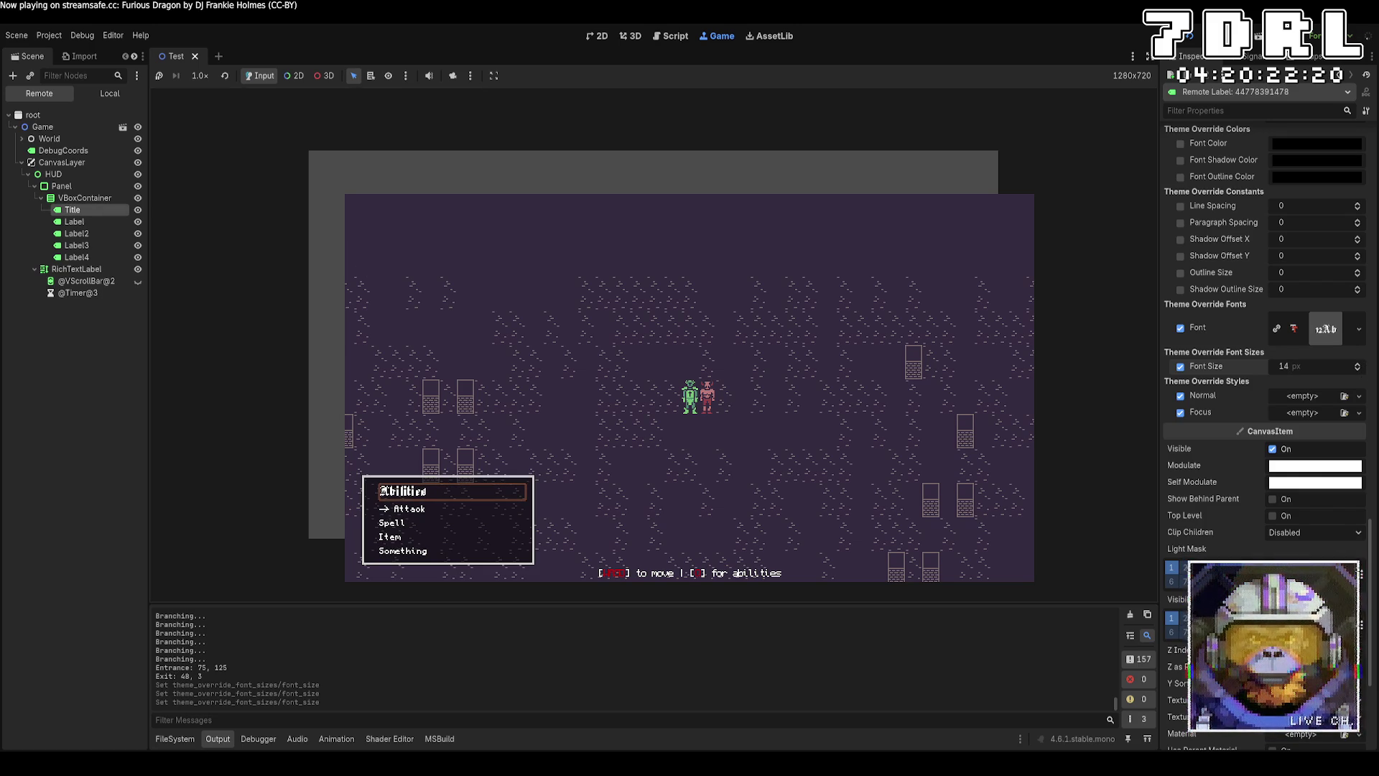
# Step: Select the Attack entry and Label2 through Label4, and raise their font size to 8
pyautogui.click(99, 222)
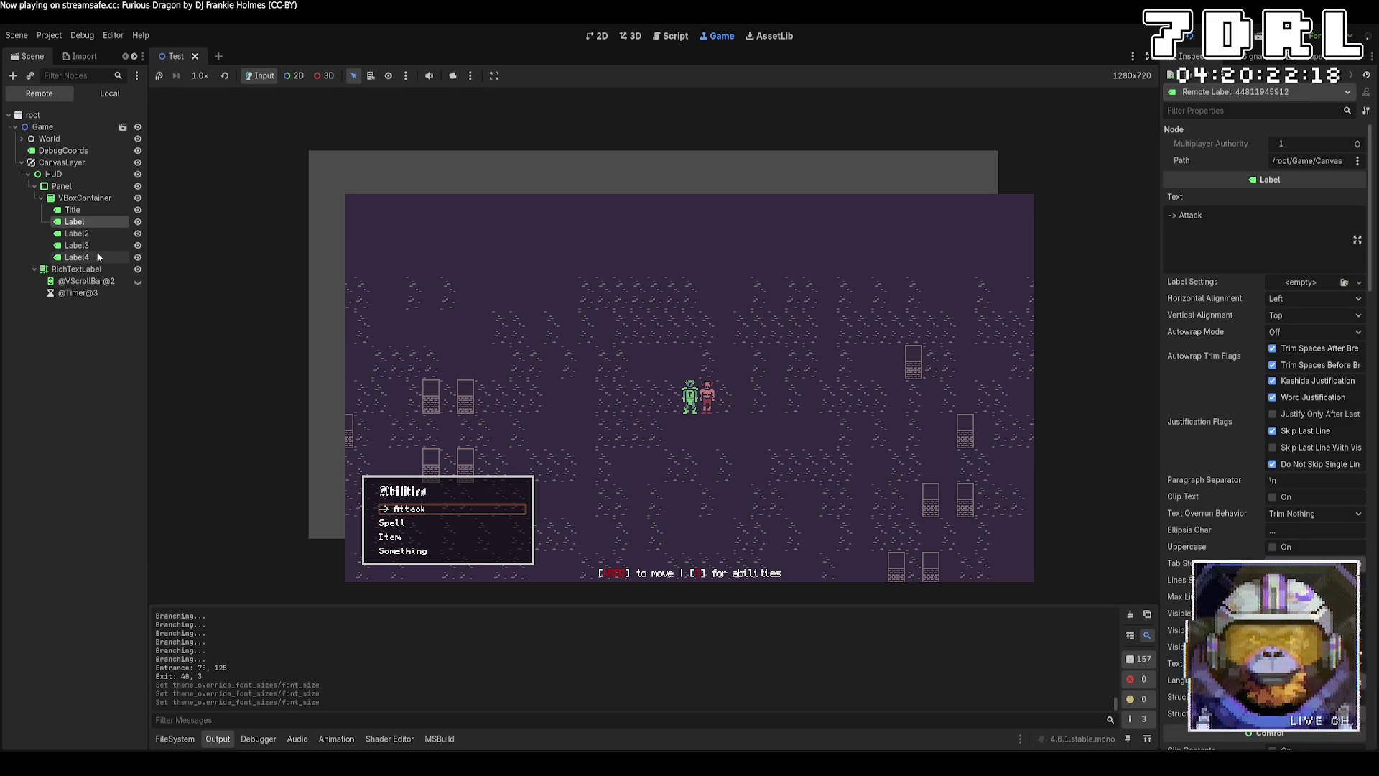
pyautogui.keyDown('shift'); pyautogui.click(99, 257); pyautogui.keyUp('shift')
pyautogui.scroll(-5, 1248, 494)
pyautogui.scroll(-10, 1248, 495)
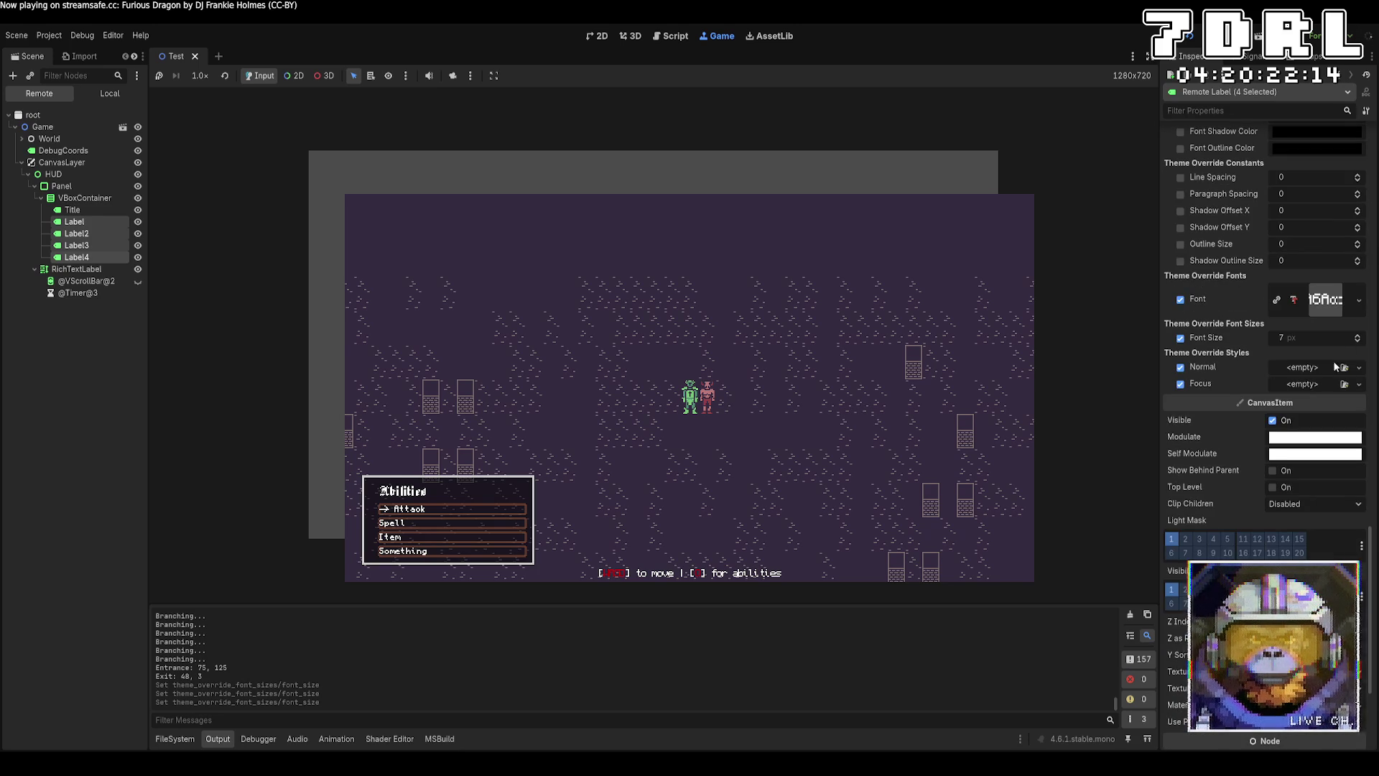
pyautogui.click(1360, 336)
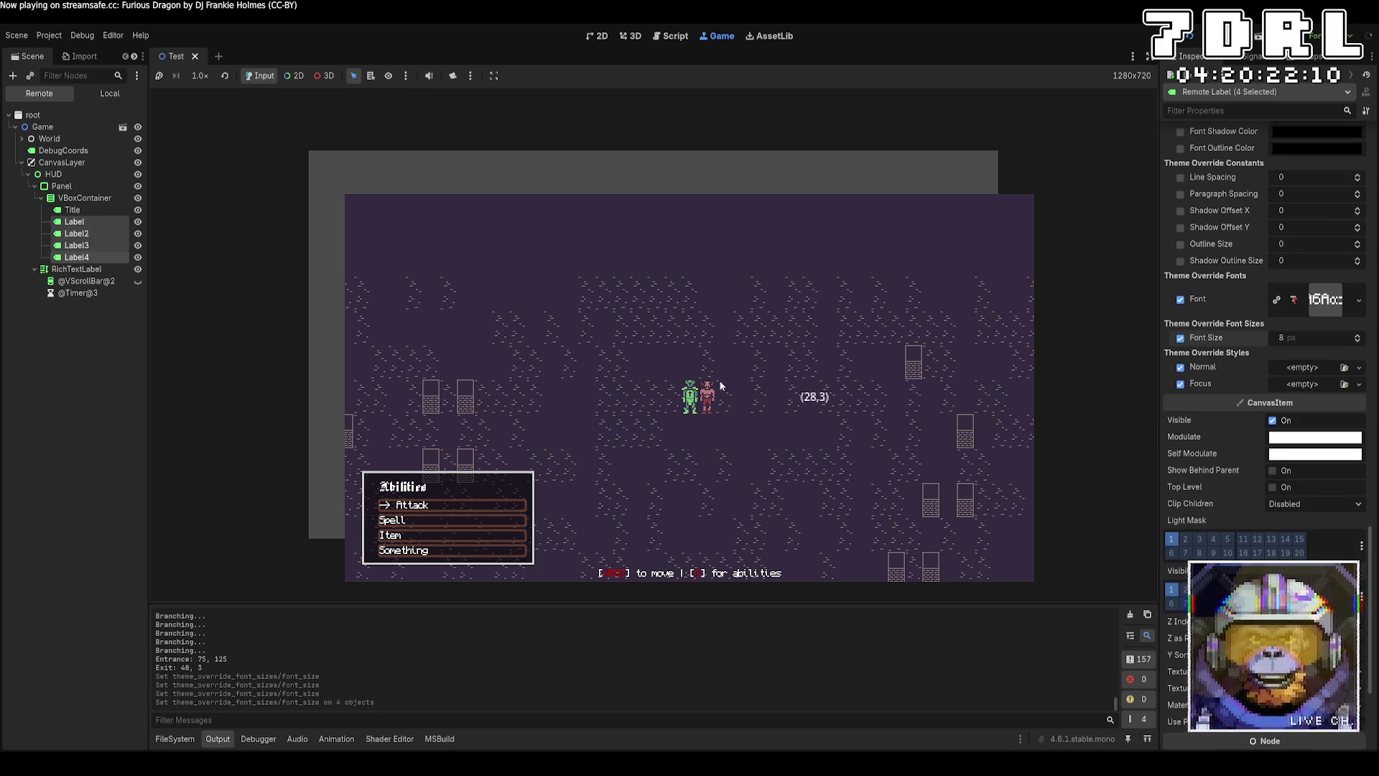
# Step: Rebuild and restart the game to check the menu, then stop it with F8
pyautogui.click(1192, 36)
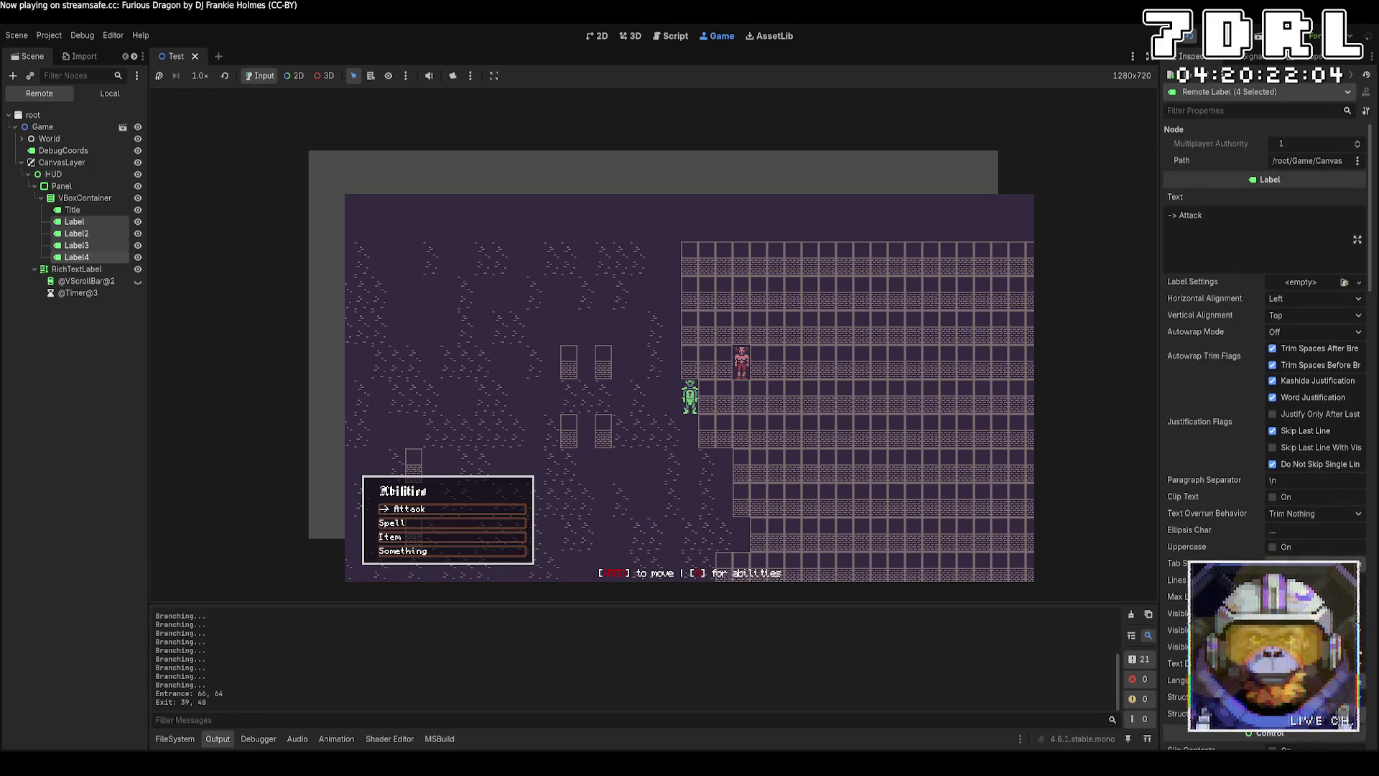
pyautogui.scroll(-5, 1264, 431)
pyautogui.scroll(-15, 1264, 431)
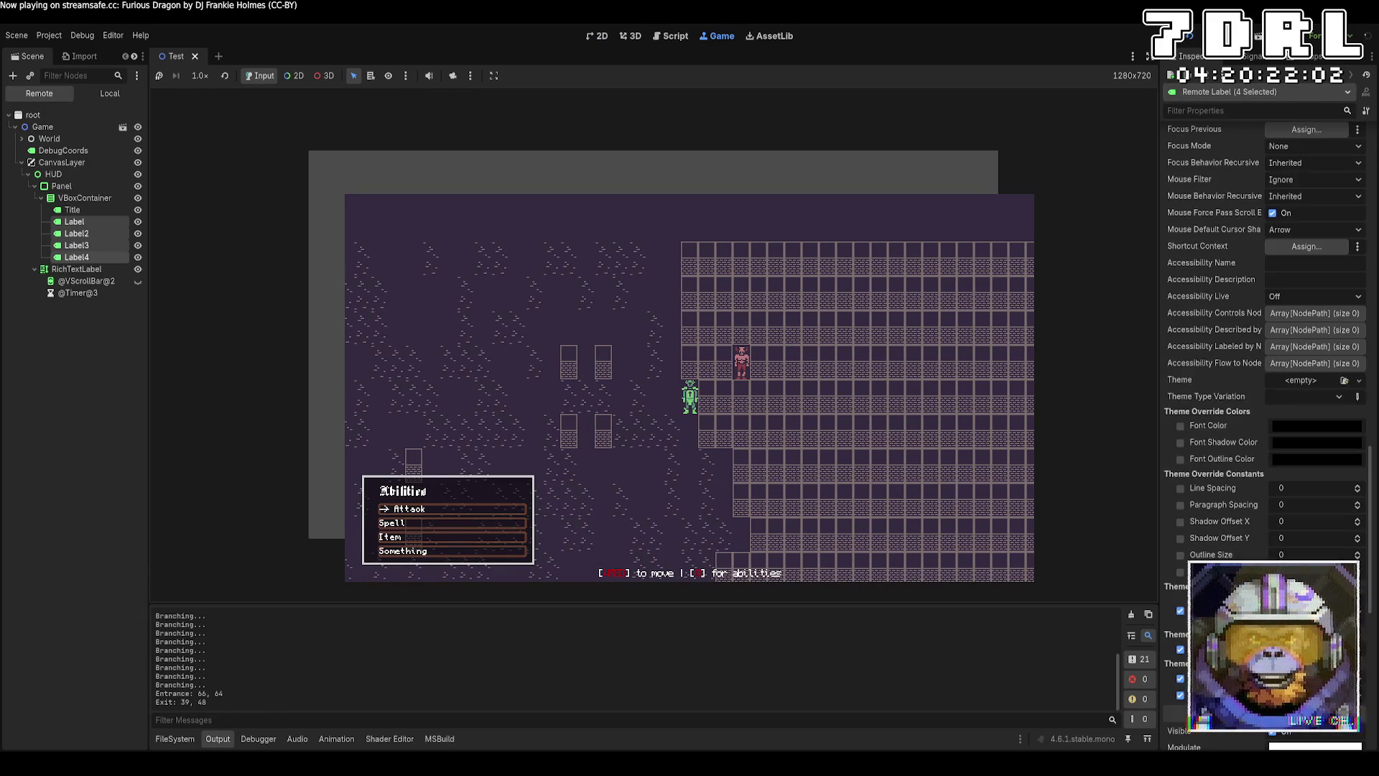
pyautogui.press('F8')
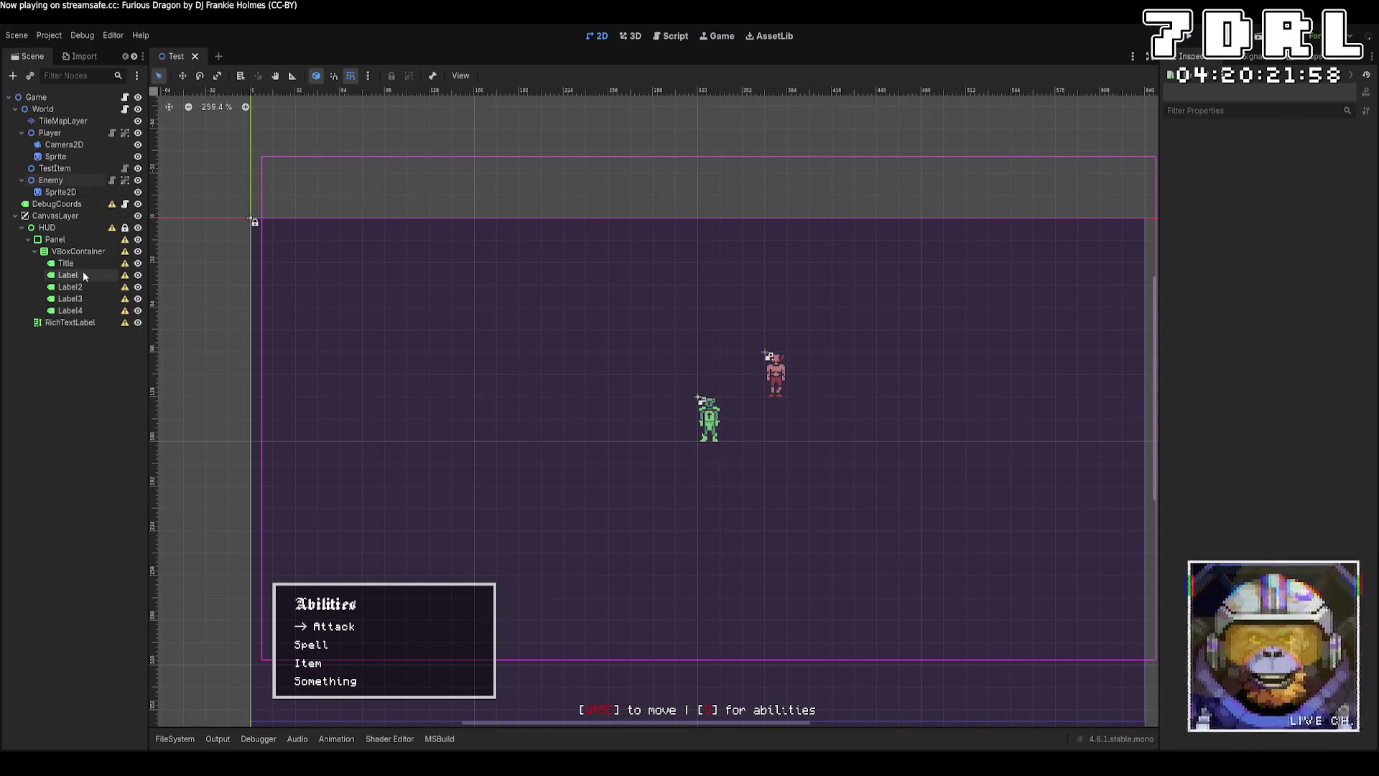
# Step: Increase the font size of all four menu entry labels, then deselect them
pyautogui.click(68, 275)
pyautogui.keyDown('shift'); pyautogui.click(69, 310); pyautogui.keyUp('shift')
pyautogui.scroll(-3, 1264, 324)
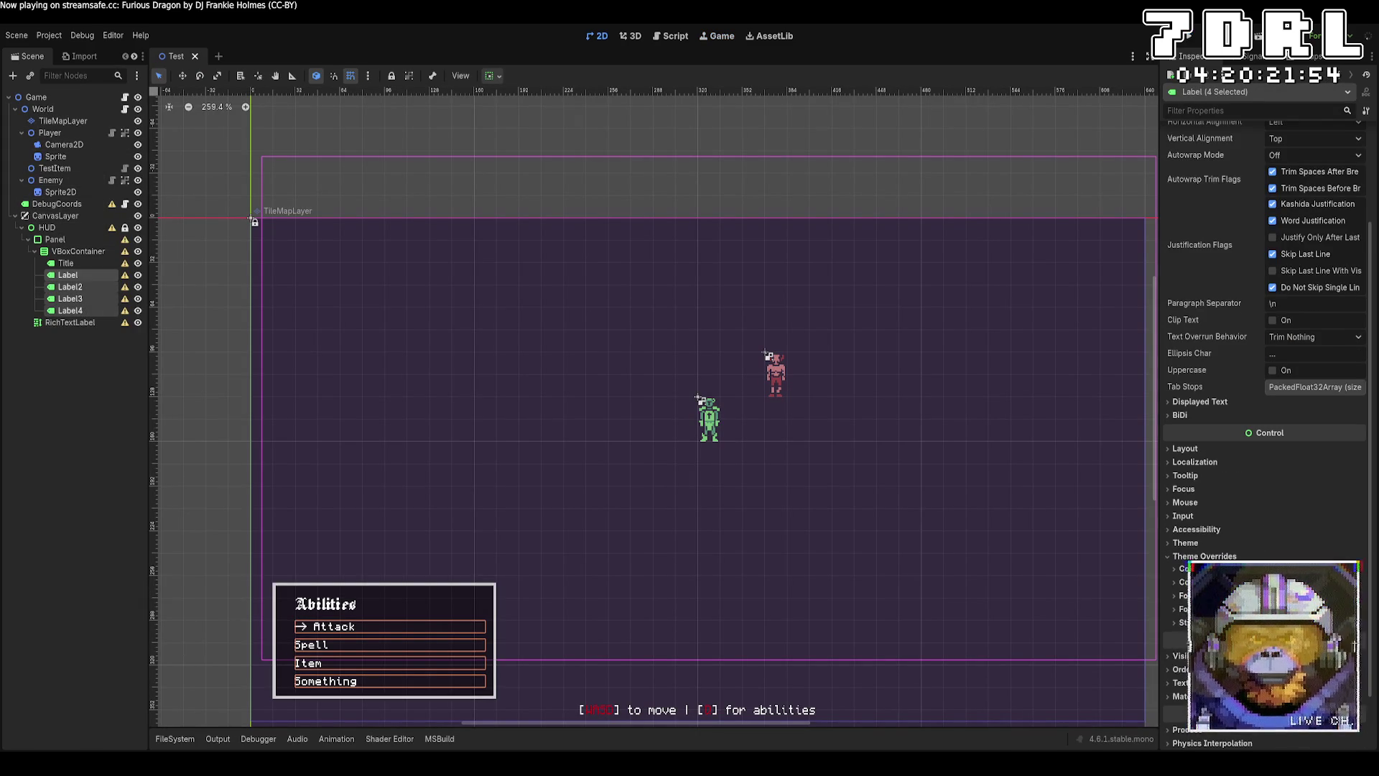
pyautogui.click(1360, 623)
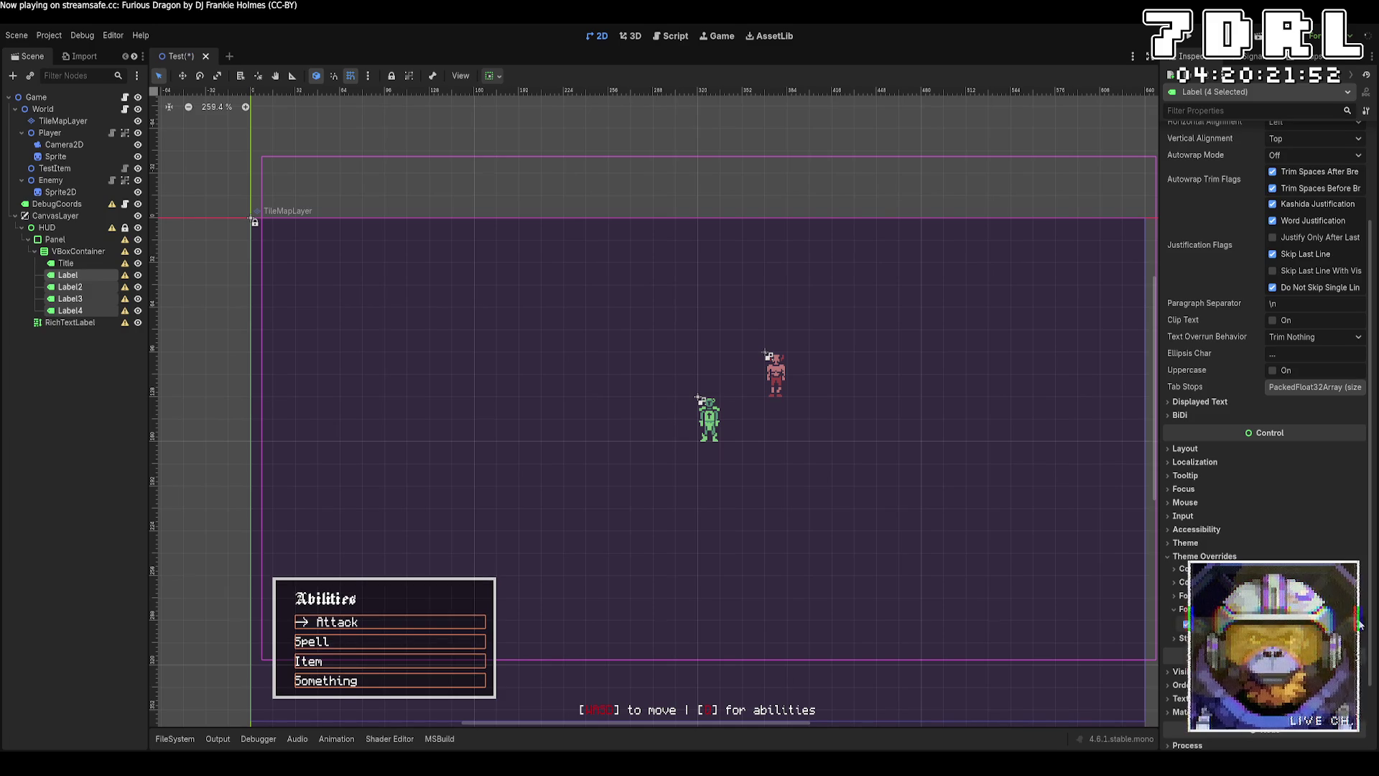
pyautogui.click(795, 116)
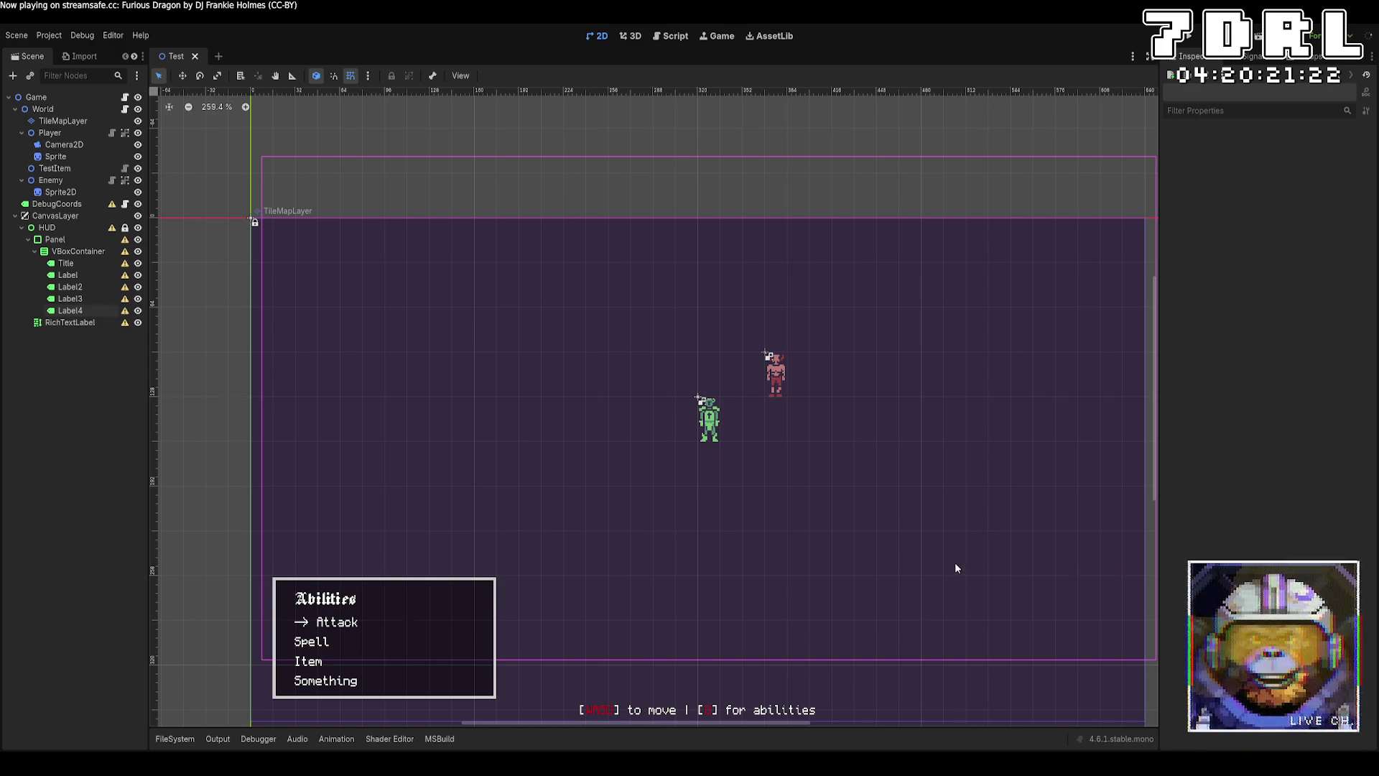
# Step: Pan around the scene view, then bring up the project's FileSystem dock
pyautogui.scroll(-5, 957, 563)
pyautogui.scroll(3, 747, 355)
pyautogui.hscroll(-5, 747, 355)
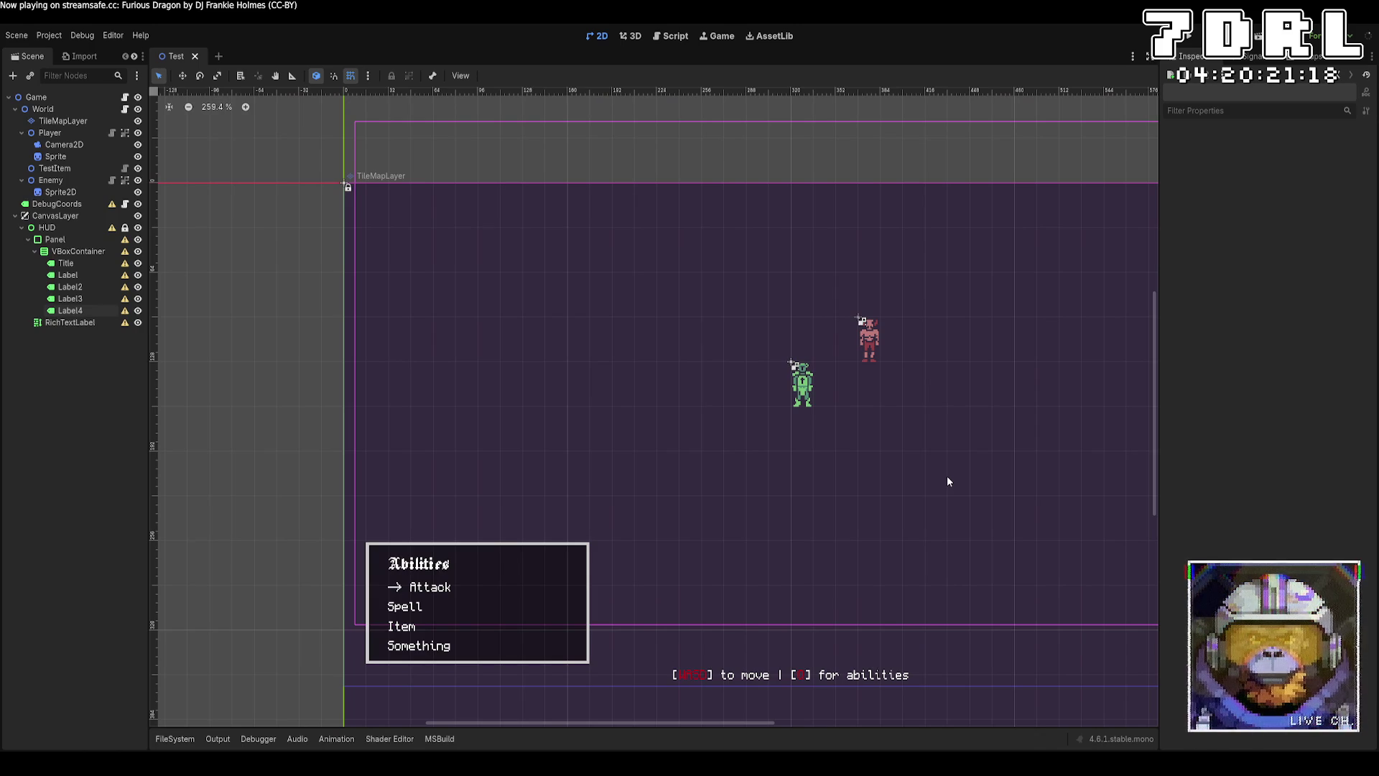
pyautogui.moveTo(947, 481); pyautogui.dragTo(798, 404)
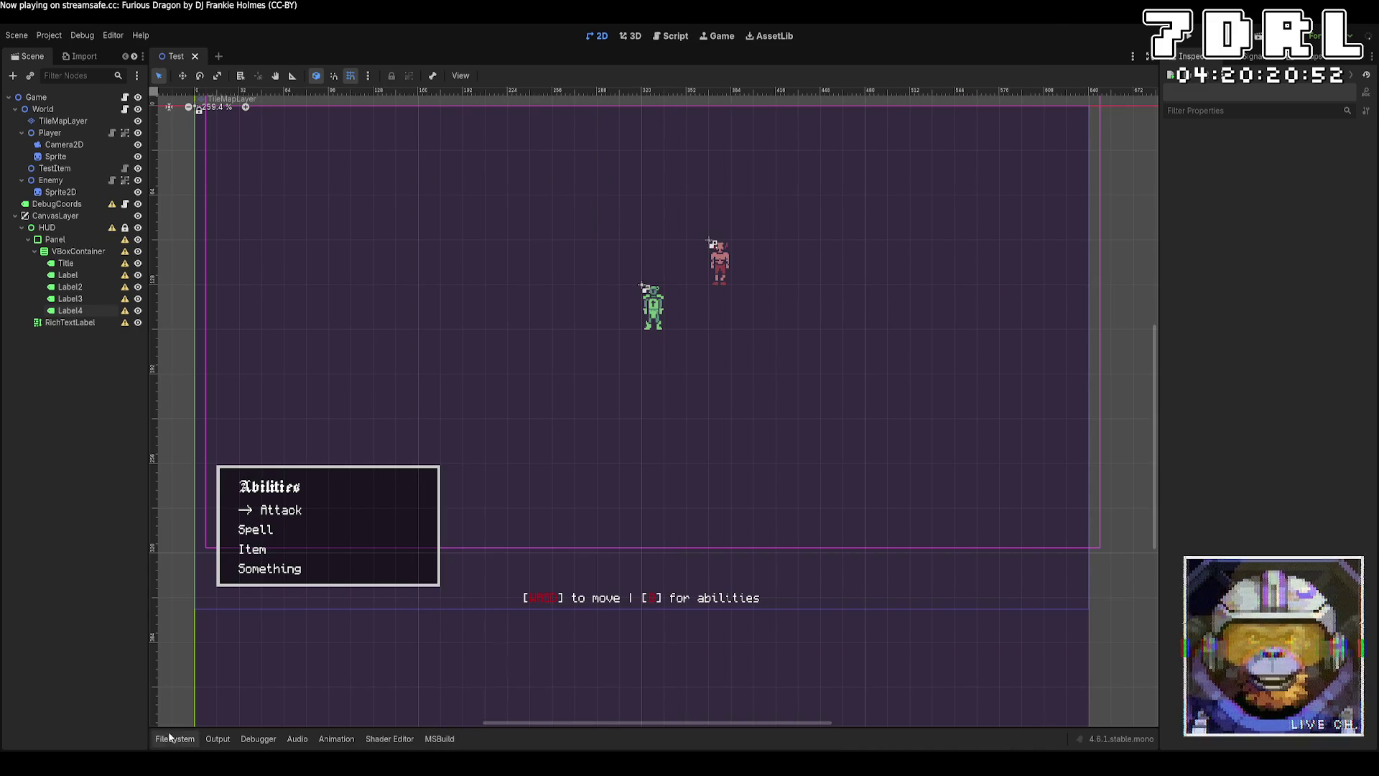
pyautogui.click(162, 740)
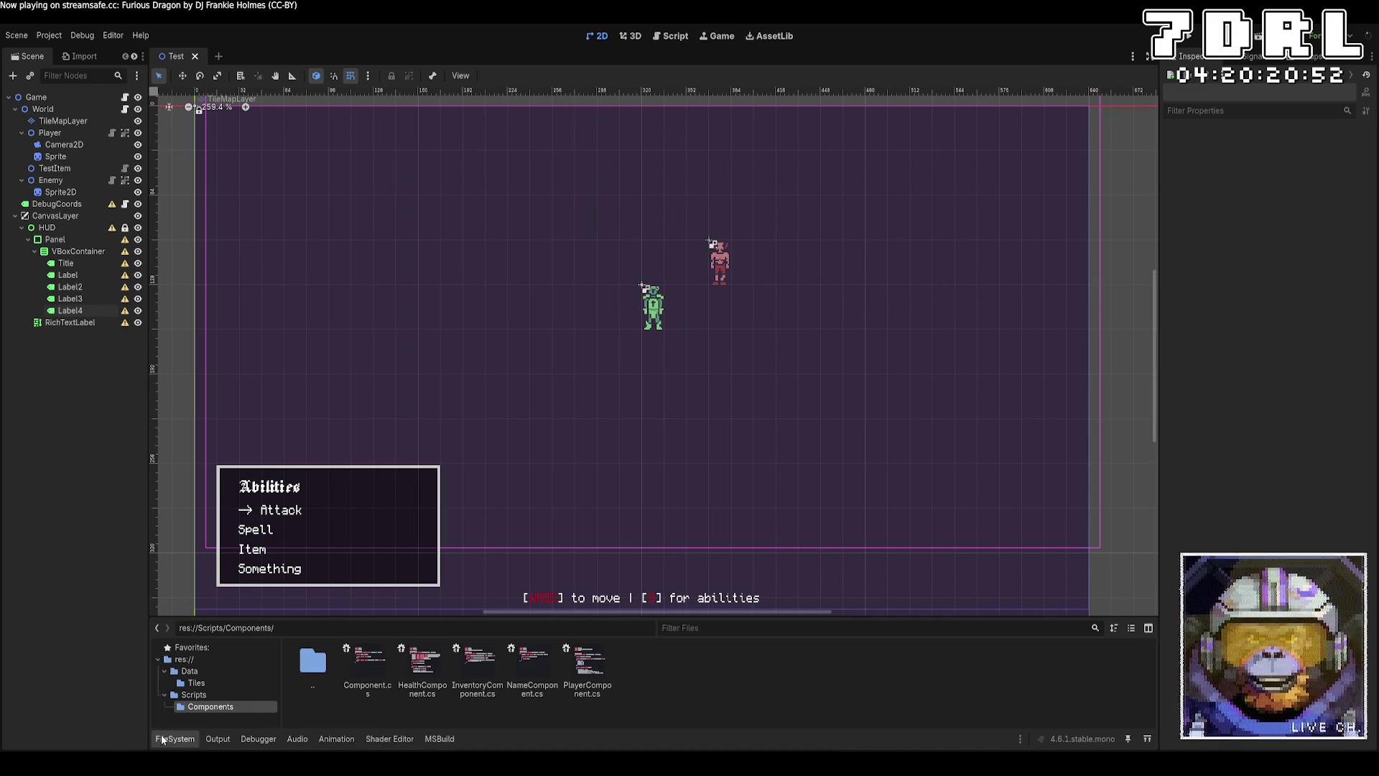
# Step: Go up to res://Scripts/, open AbilityDefinition.cs, and select its Node base class name
pyautogui.doubleClick(305, 664)
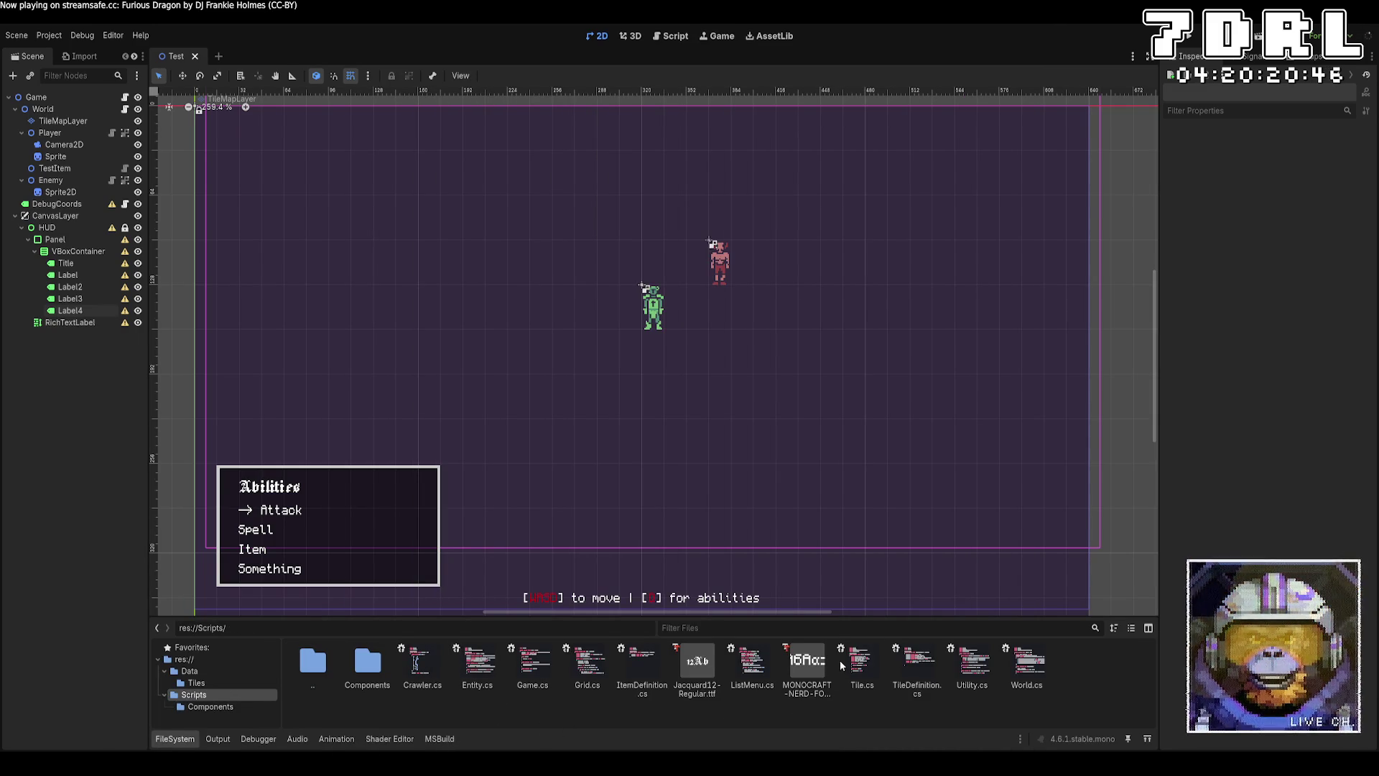
pyautogui.doubleClick(826, 696)
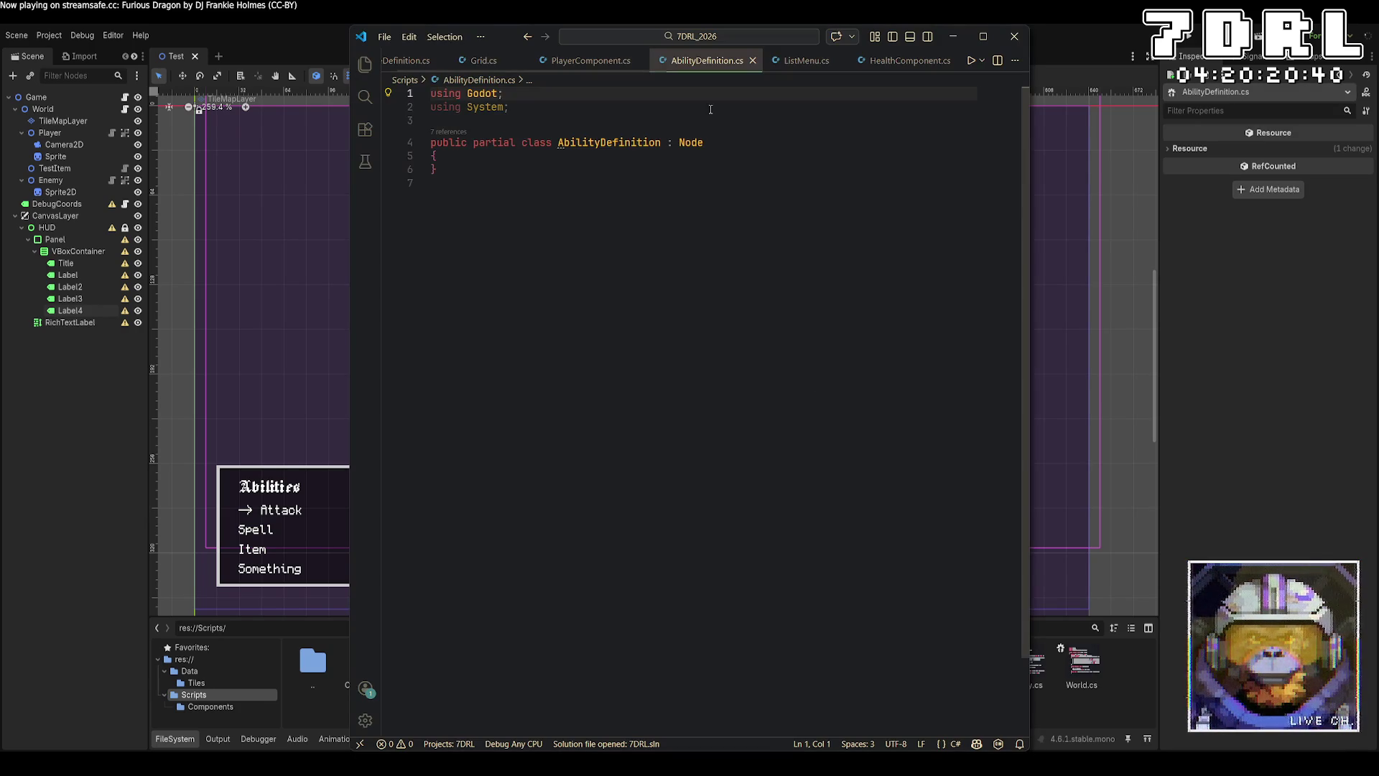
pyautogui.doubleClick(691, 143)
# Step: Change AbilityDefinition's base class from Node to Resource and save
pyautogui.write('Resour')
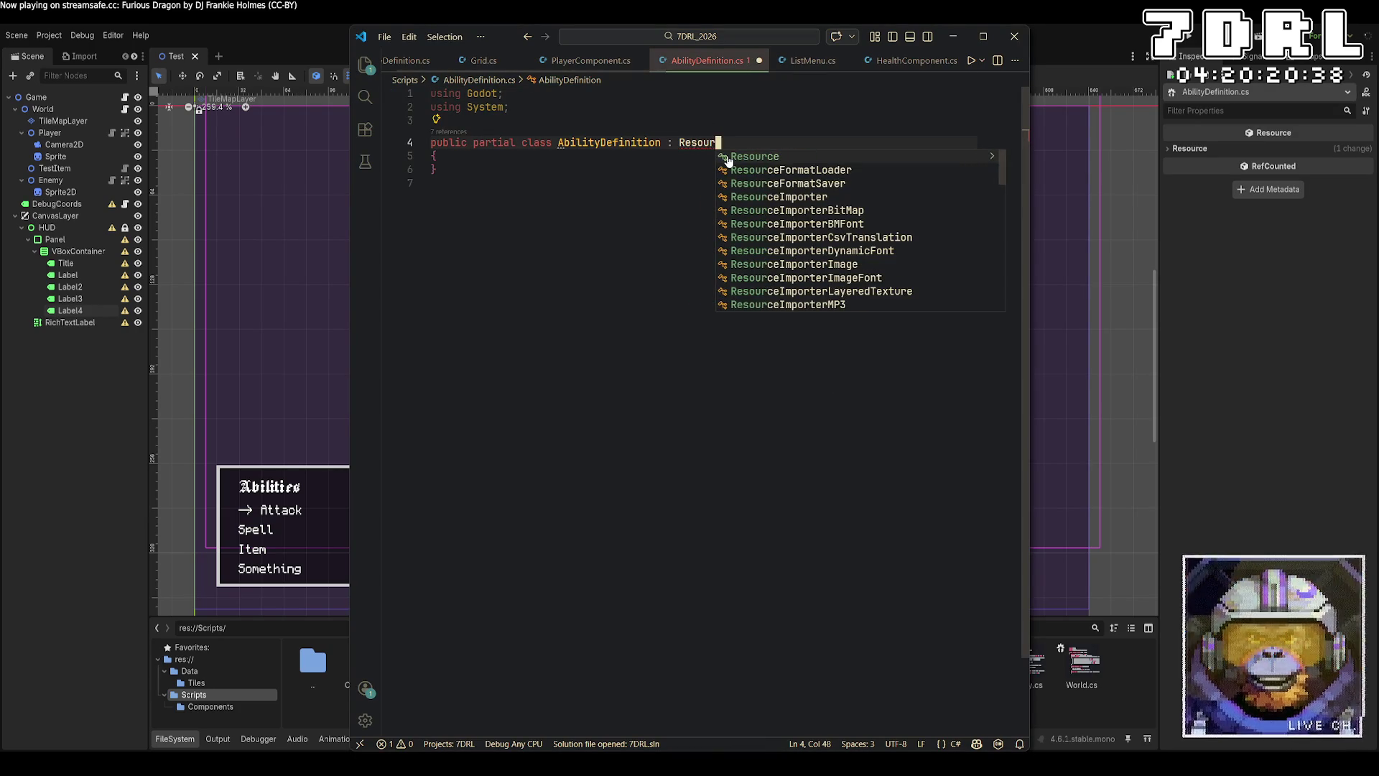
pyautogui.press('Tab')
pyautogui.hotkey('ctrl', 's')
# Step: Add exported string fields Name = "[NEW ABILITY]" and Description = "[Use this ability to do a thing to a guy]", then save
pyautogui.click(616, 166)
pyautogui.press('Return')
pyautogui.write('publ')
pyautogui.press('BackSpace')
pyautogui.press('BackSpace')
pyautogui.press('BackSpace')
pyautogui.write('[Export] public string Name')
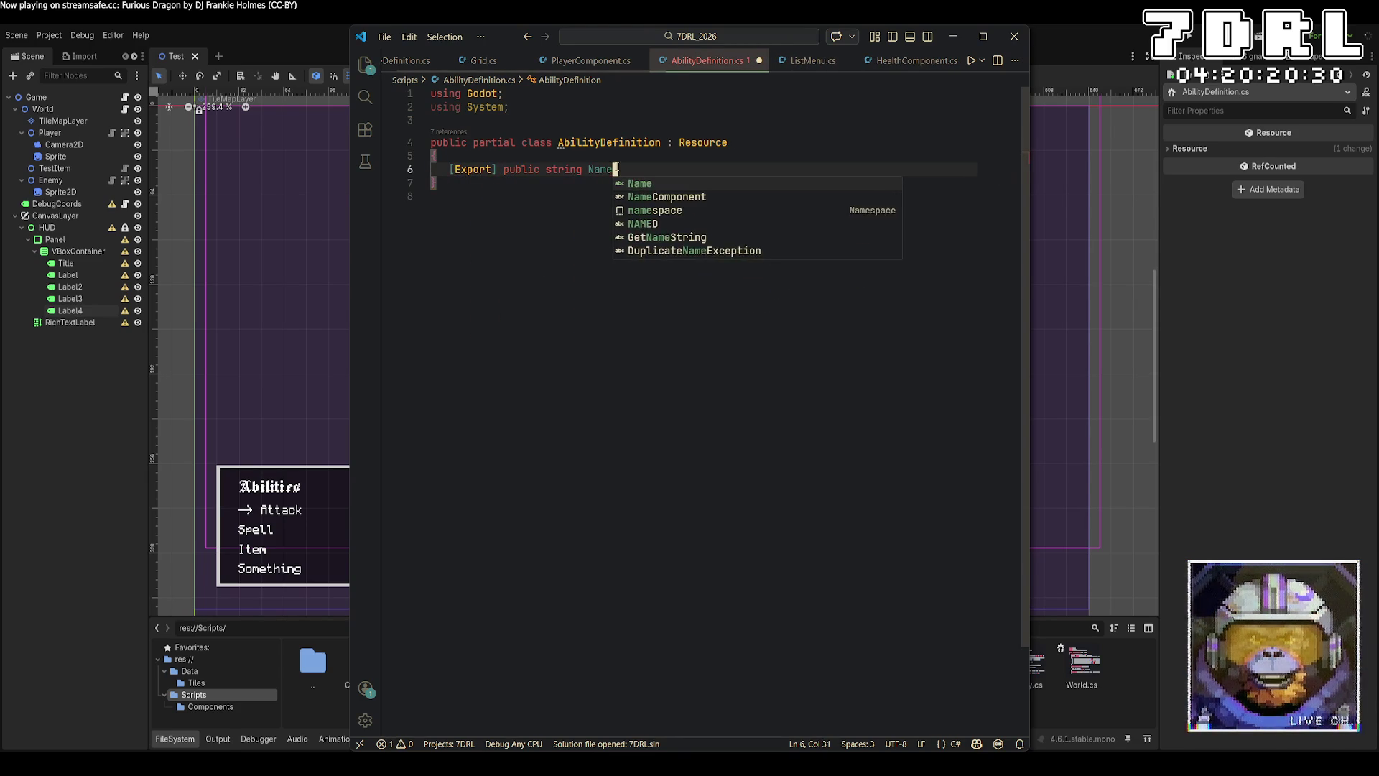
pyautogui.write(' = ')
pyautogui.write('"[')
pyautogui.write('NEW ABILITY]";')
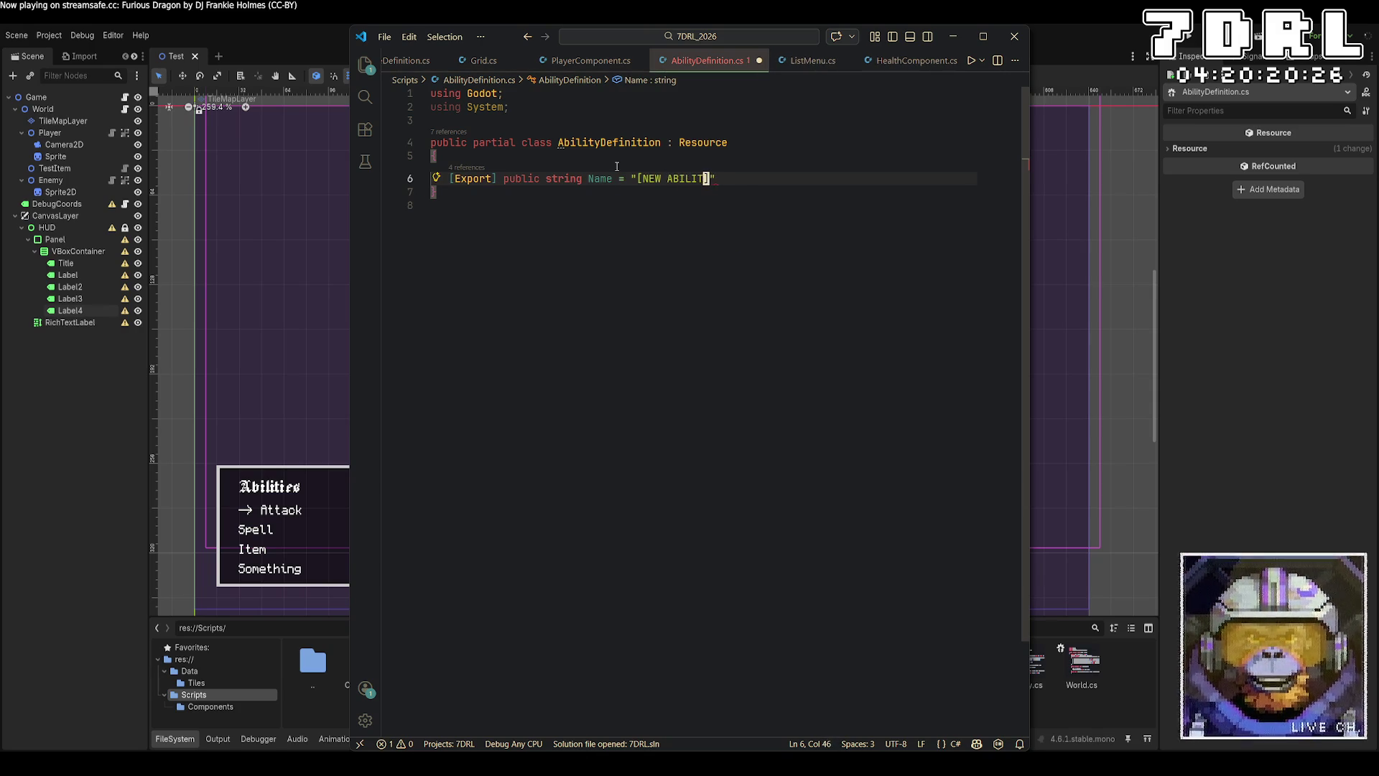
pyautogui.press('Return')
pyautogui.write('[E')
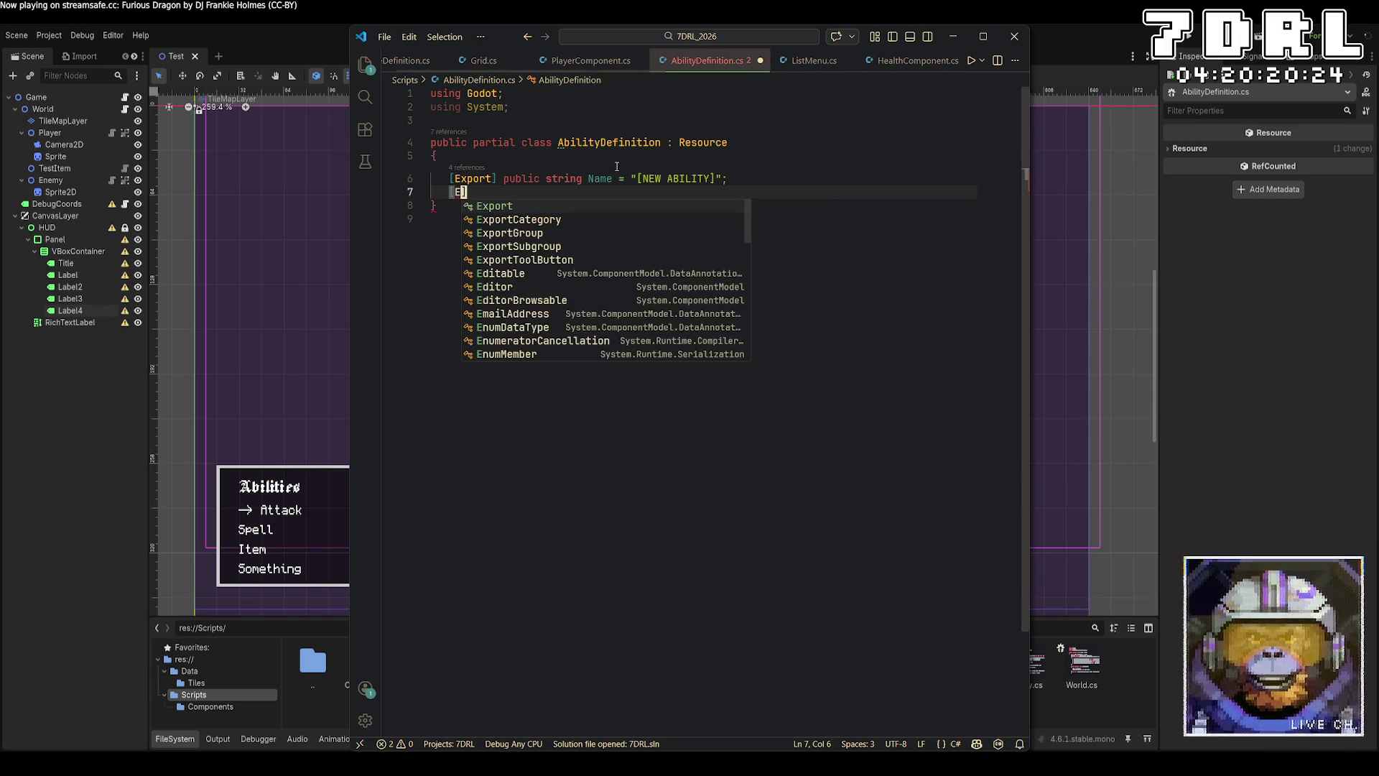
pyautogui.write('xport] public')
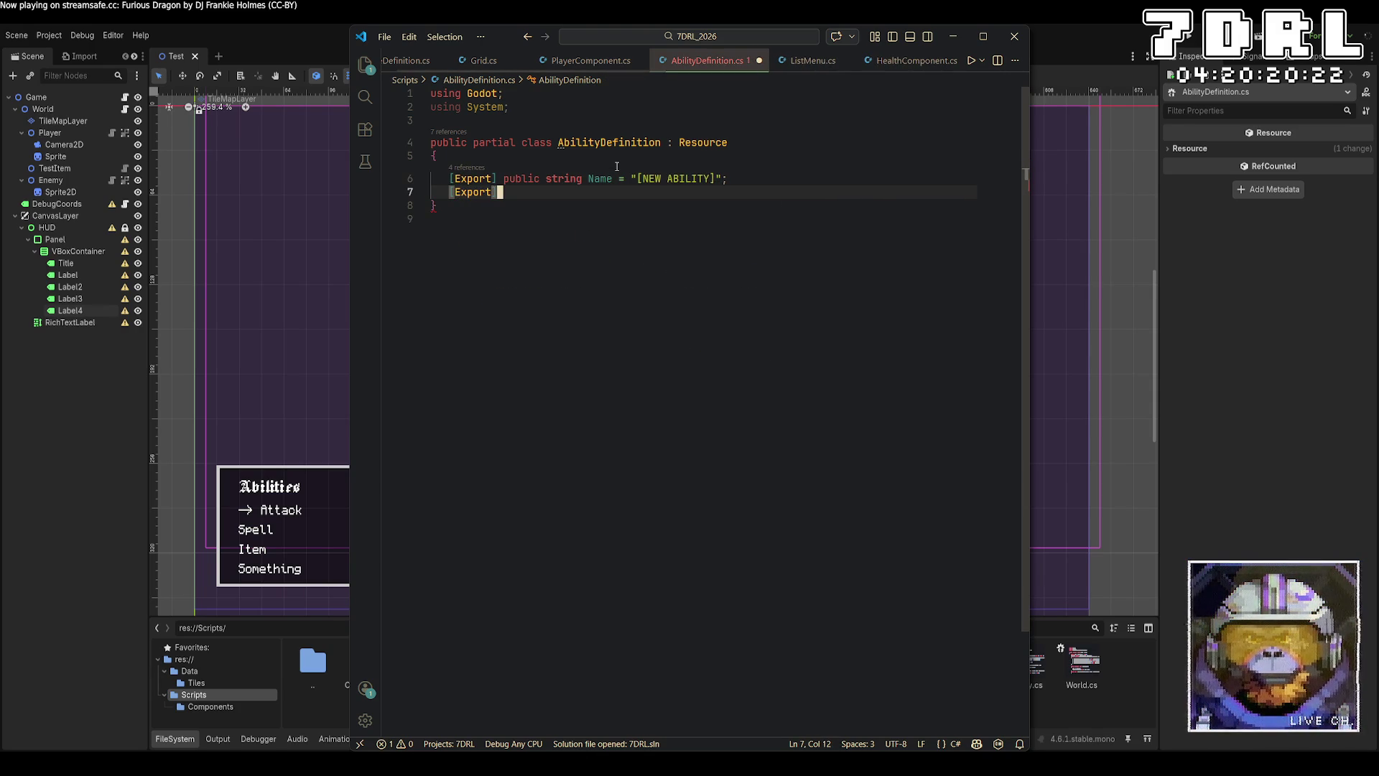
pyautogui.write(' string De')
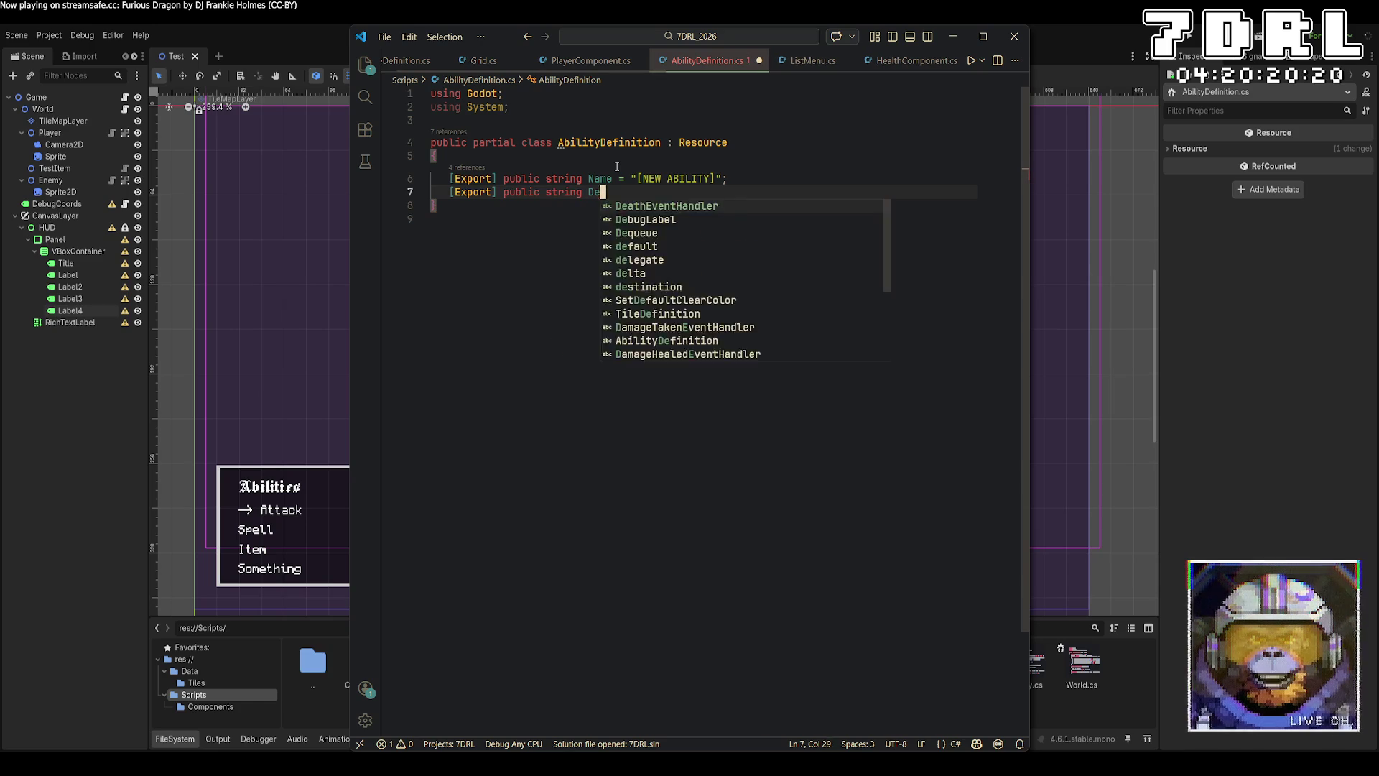
pyautogui.write('scription = "[Us')
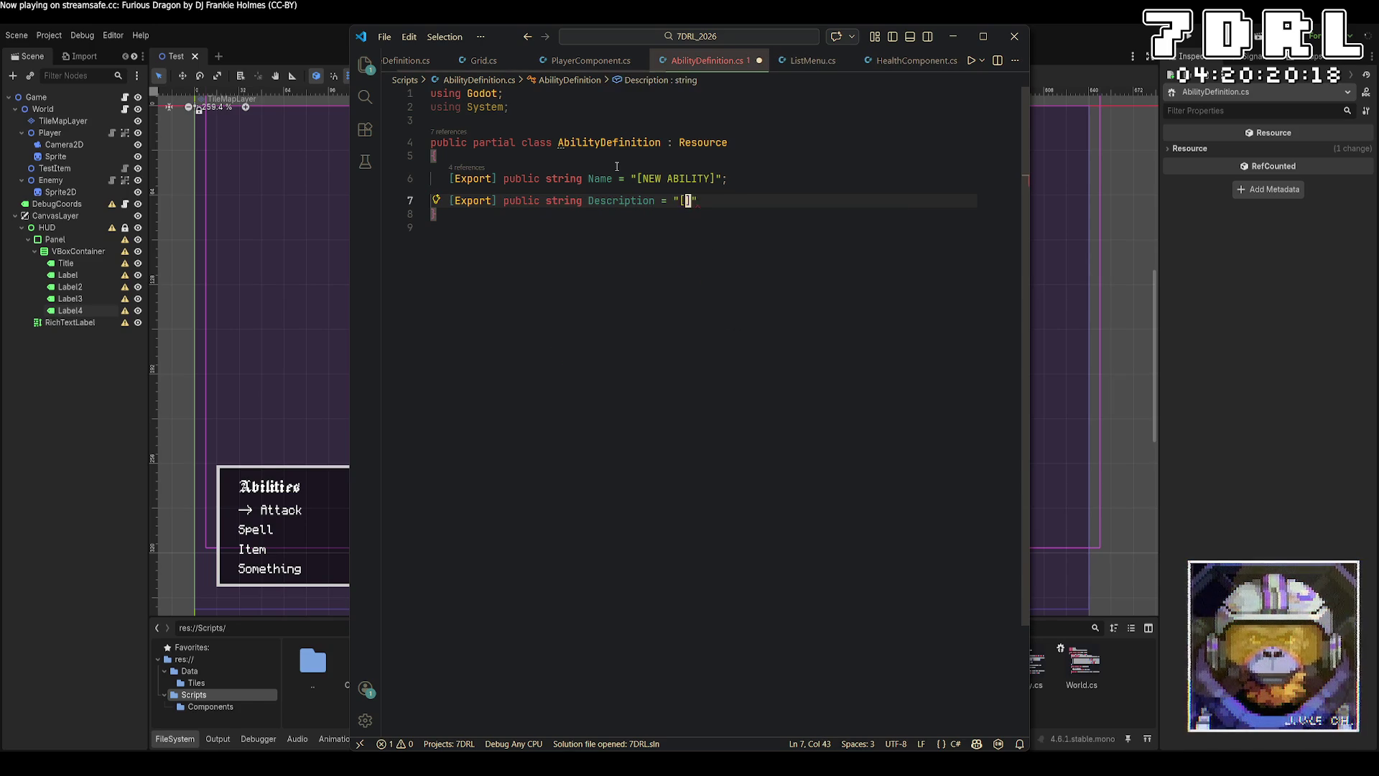
pyautogui.write('e this ability ')
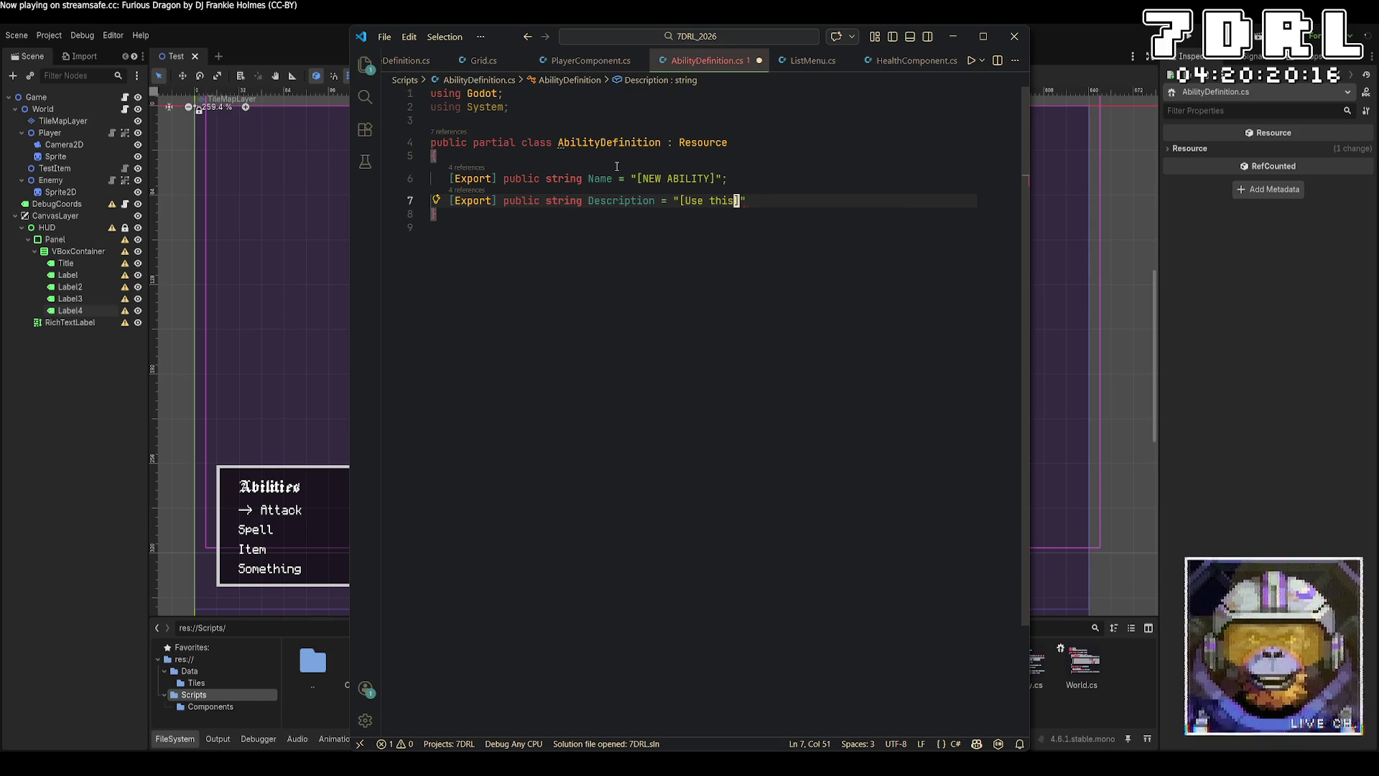
pyautogui.write('to do a thing to a guy')
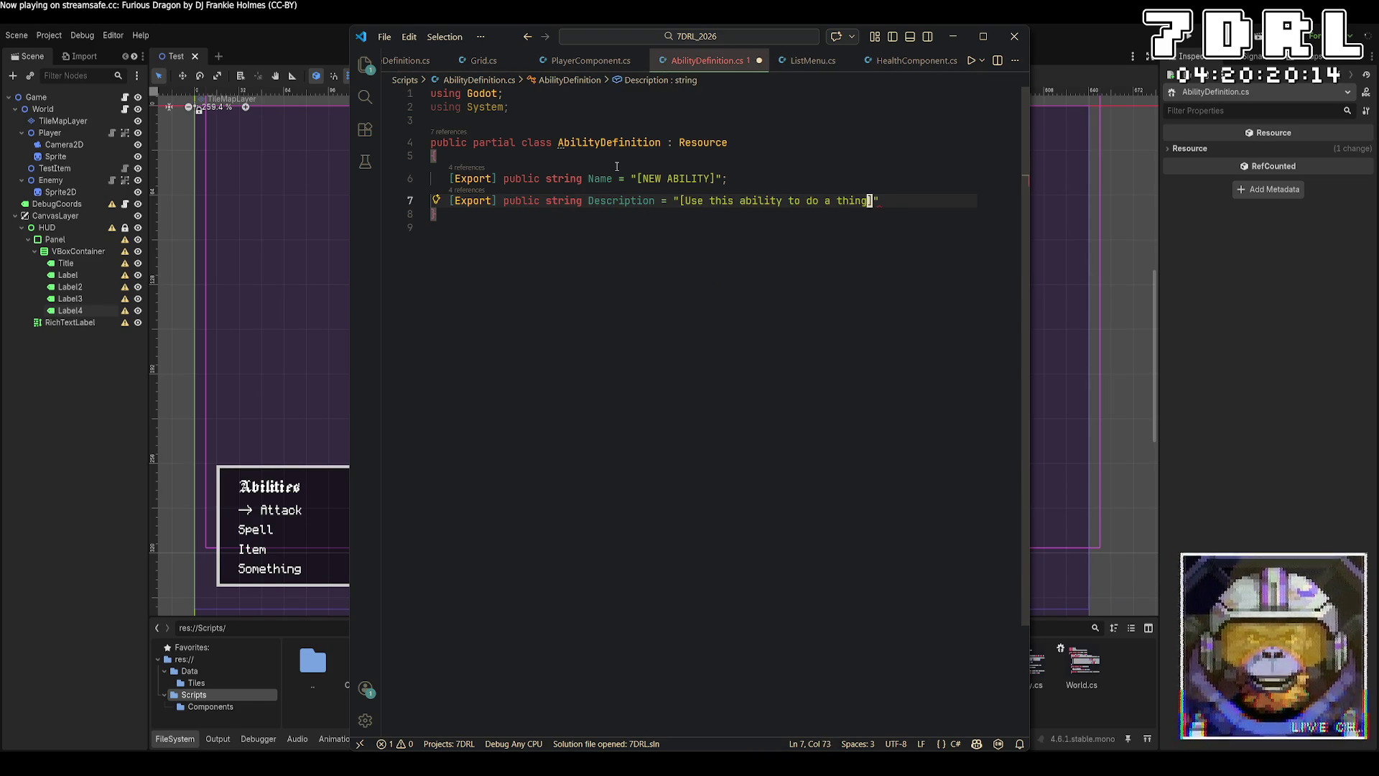
pyautogui.write(']";')
pyautogui.hotkey('ctrl', 's')
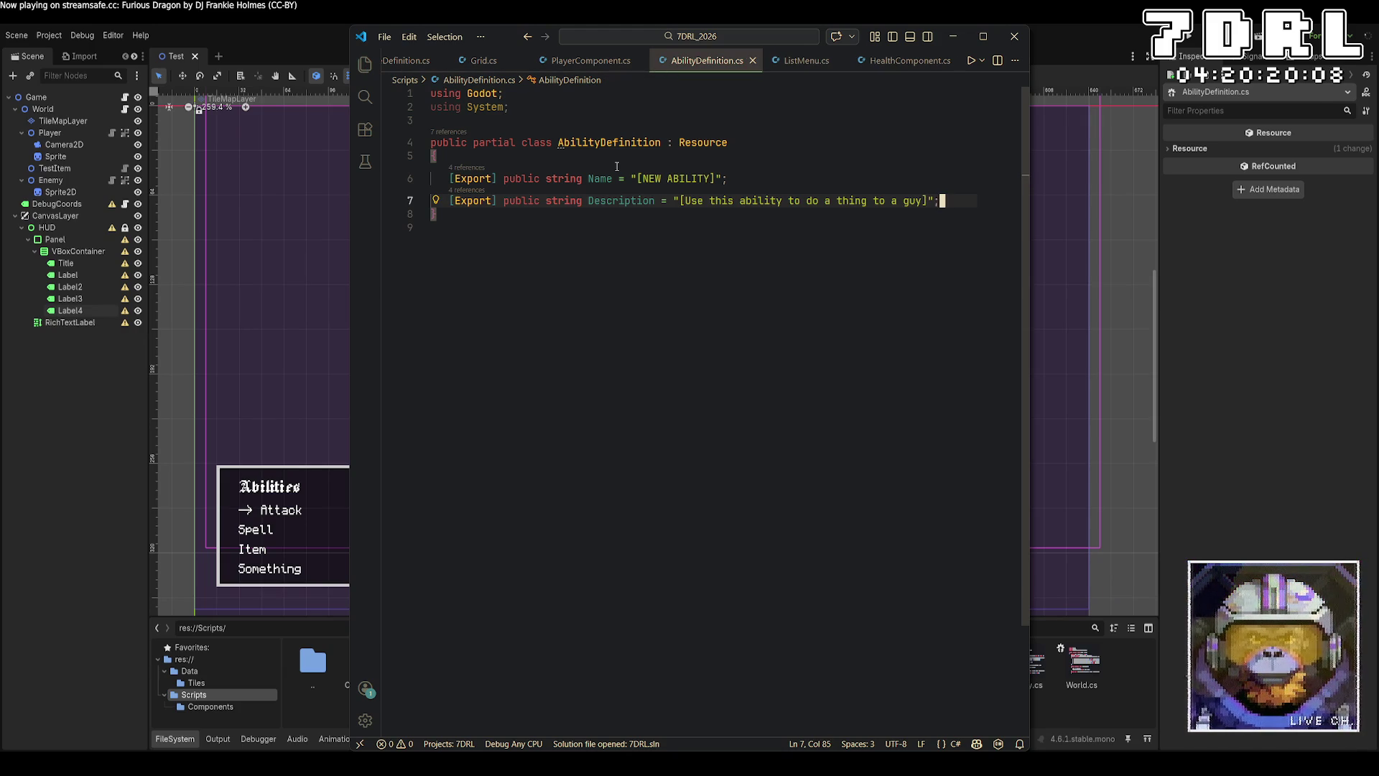
# Step: Add [Export] public int Range = 1; and start another [Export] line, then open a line under the class brace
pyautogui.press('Return')
pyautogui.write('[Export] public int Range = 1;')
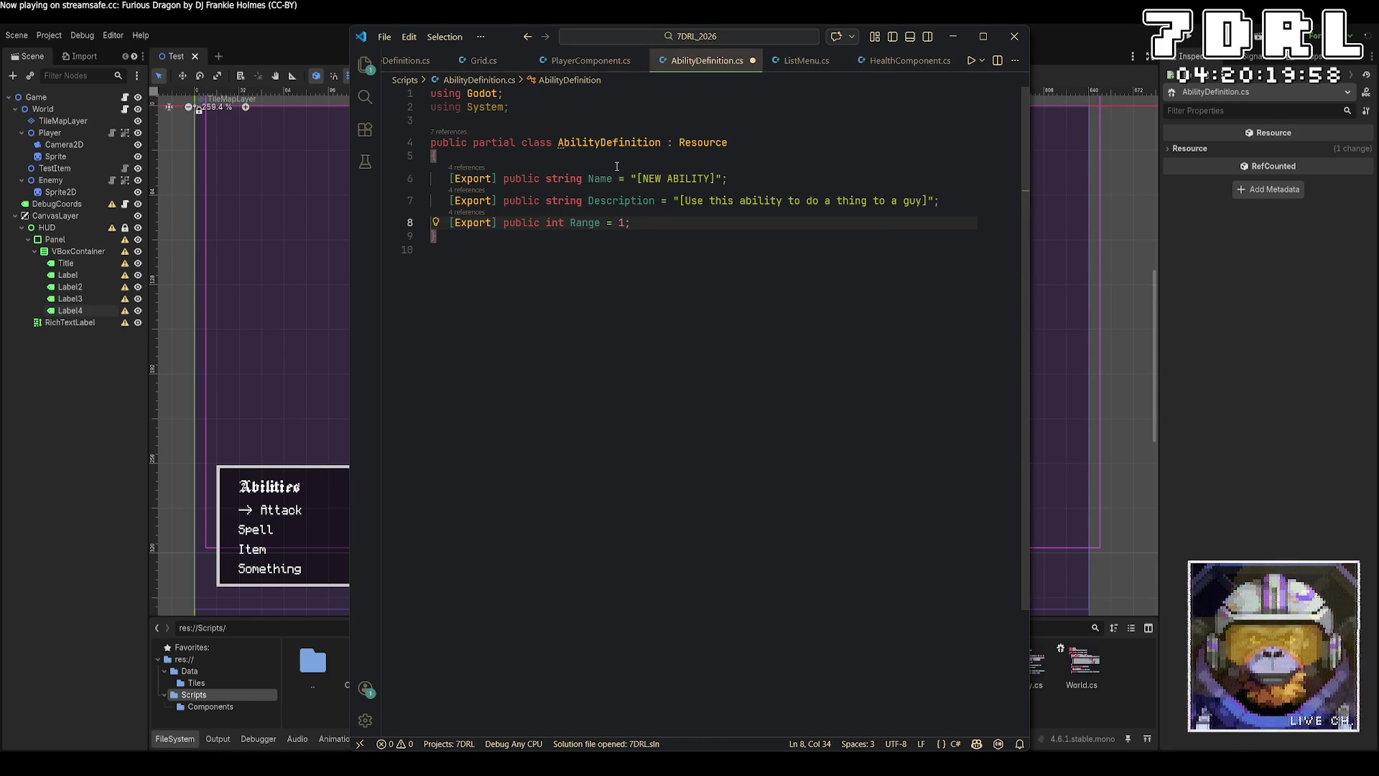
pyautogui.press('Return')
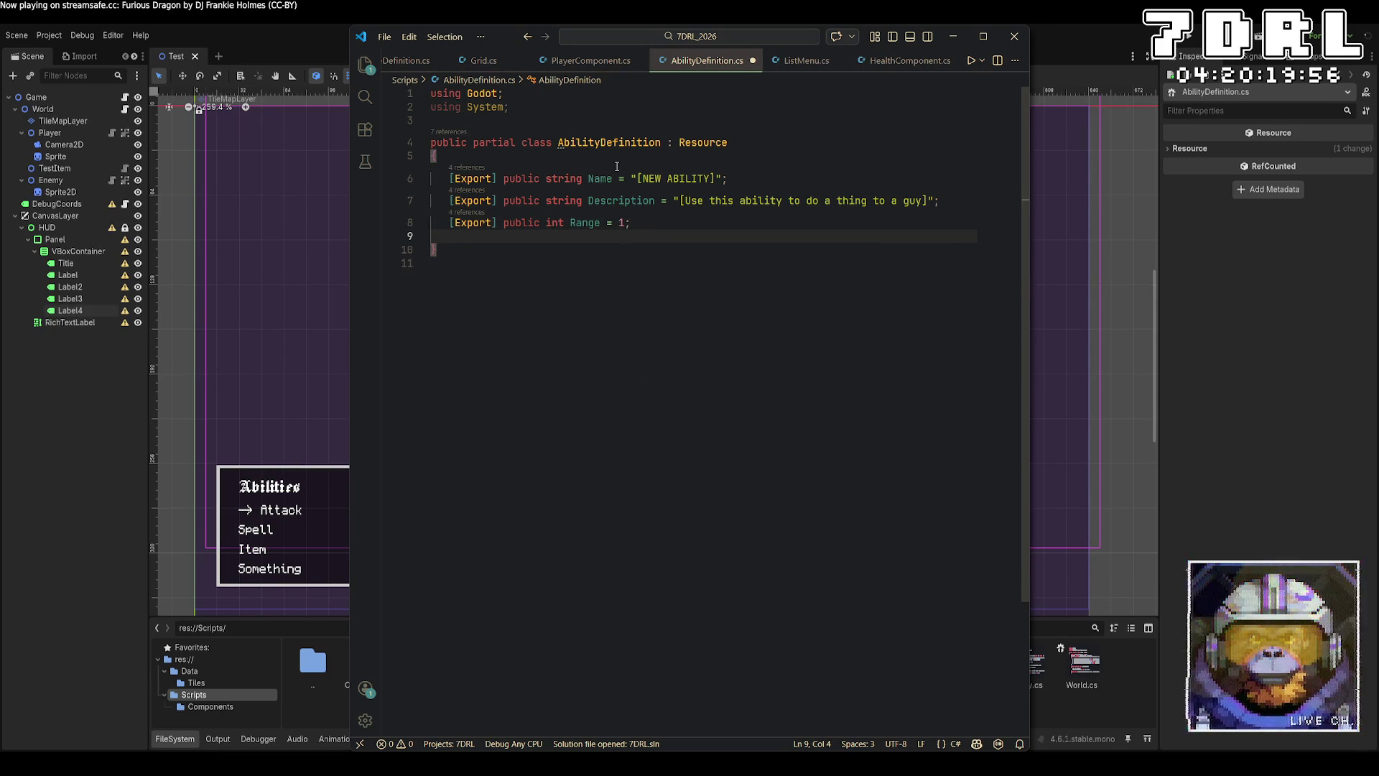
pyautogui.write('[Export')
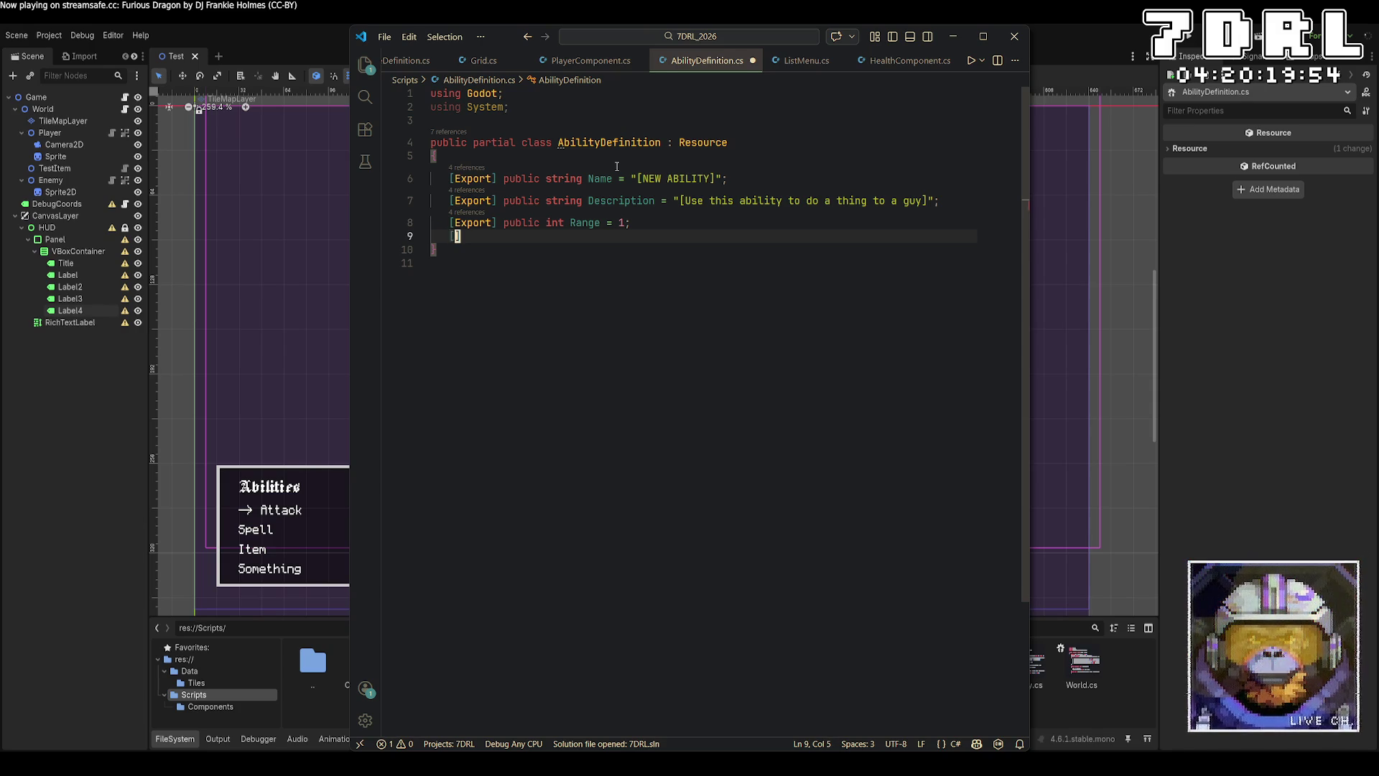
pyautogui.press('Up')
pyautogui.press('Up')
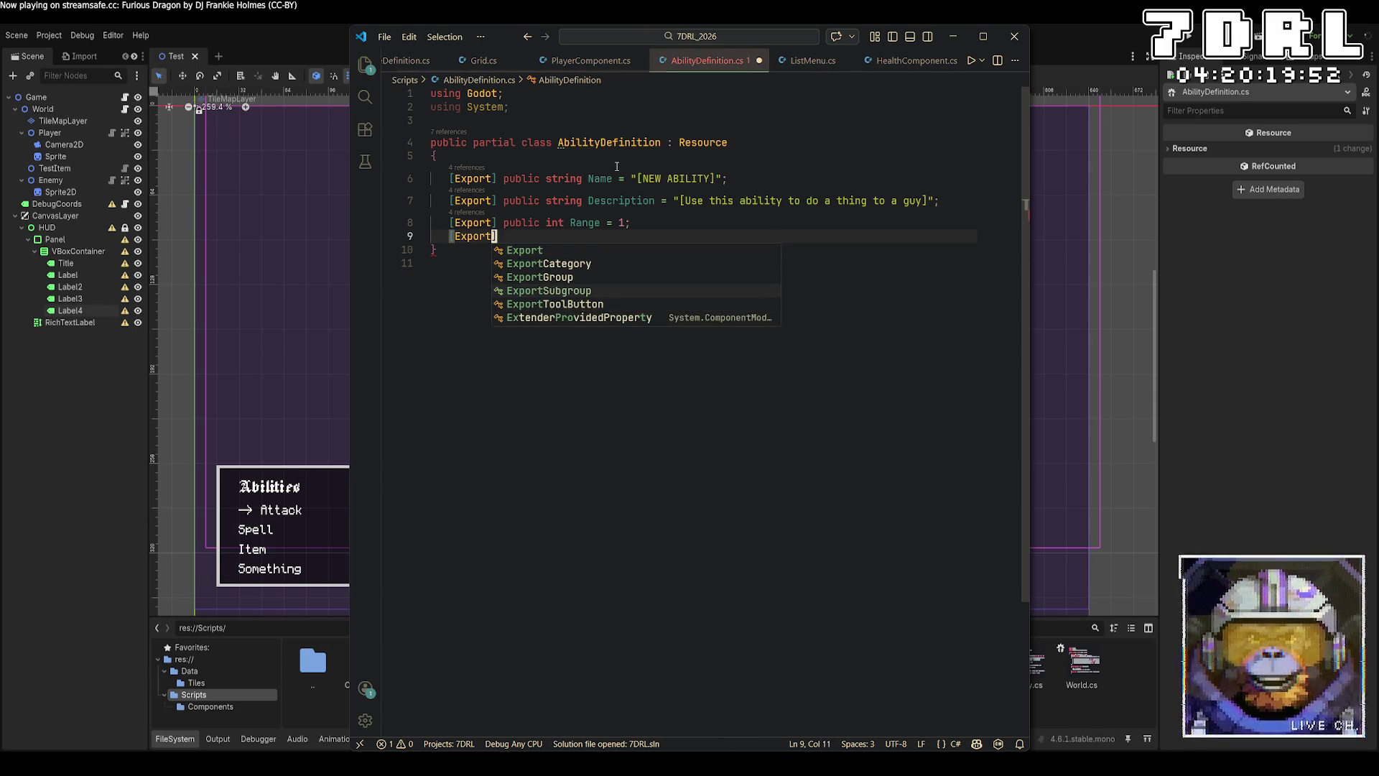
pyautogui.press('Escape')
pyautogui.press('Up')
pyautogui.press('Up')
pyautogui.press('Up')
pyautogui.press('Up')
pyautogui.press('Return')
# Step: Declare public enum TargetType { RANGED, AOE, MELEE } under the class's opening brace
pyautogui.write('public enum TargetType')
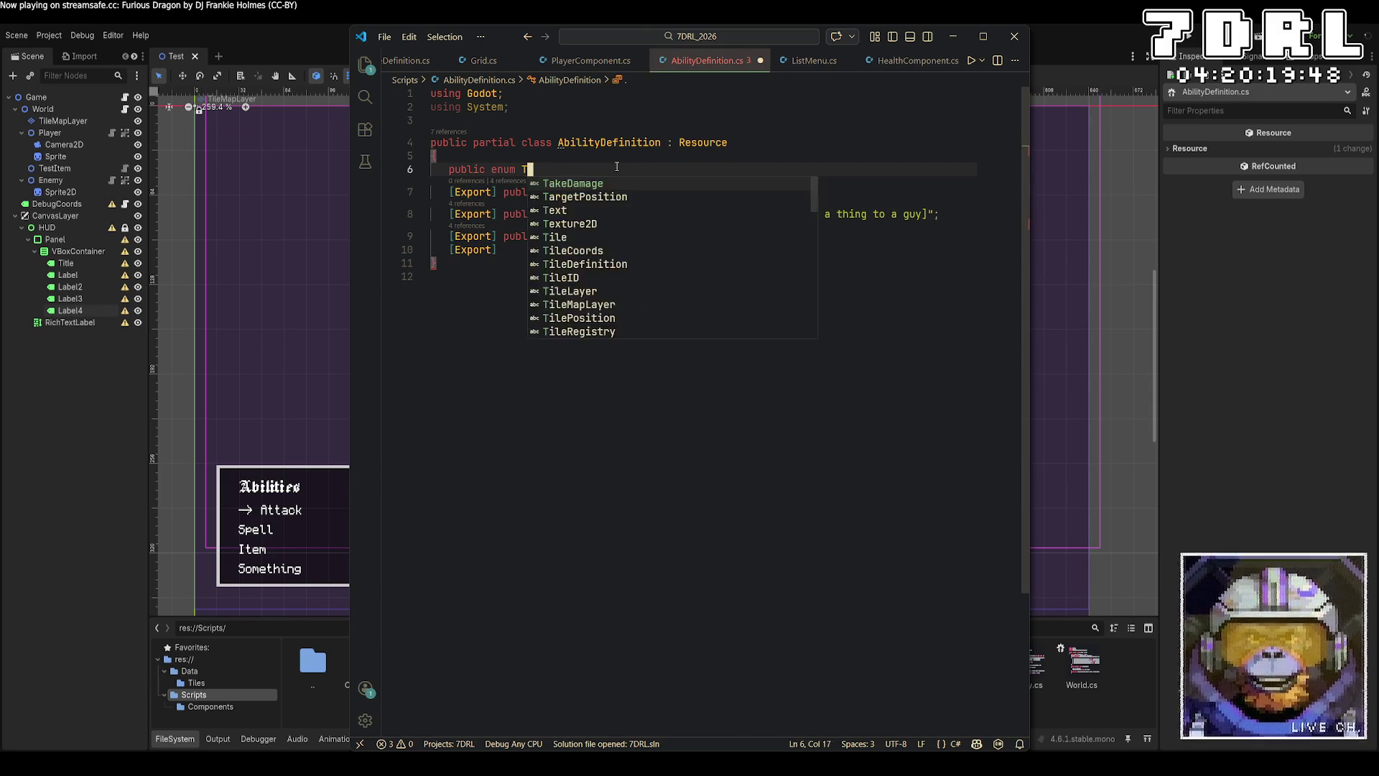
pyautogui.write(' { ')
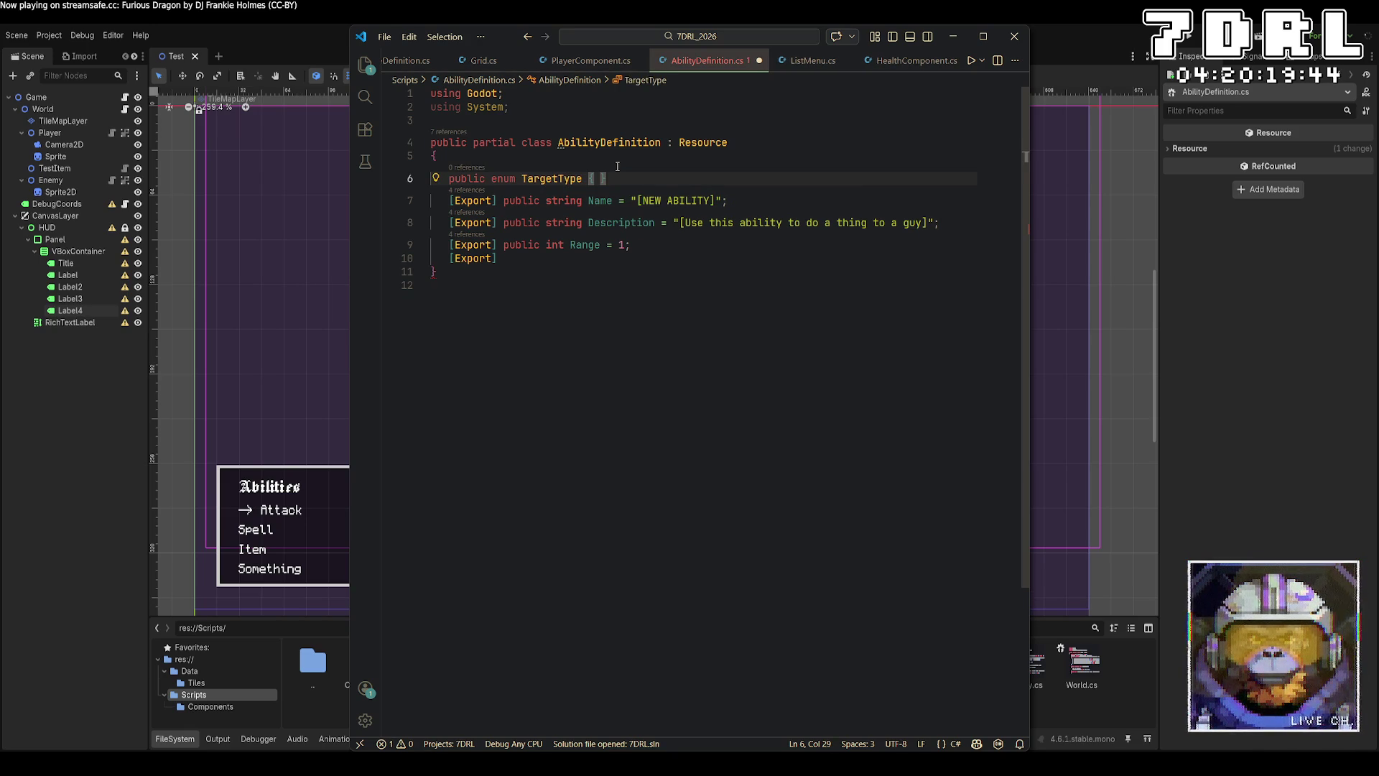
pyautogui.write('RANGED, ')
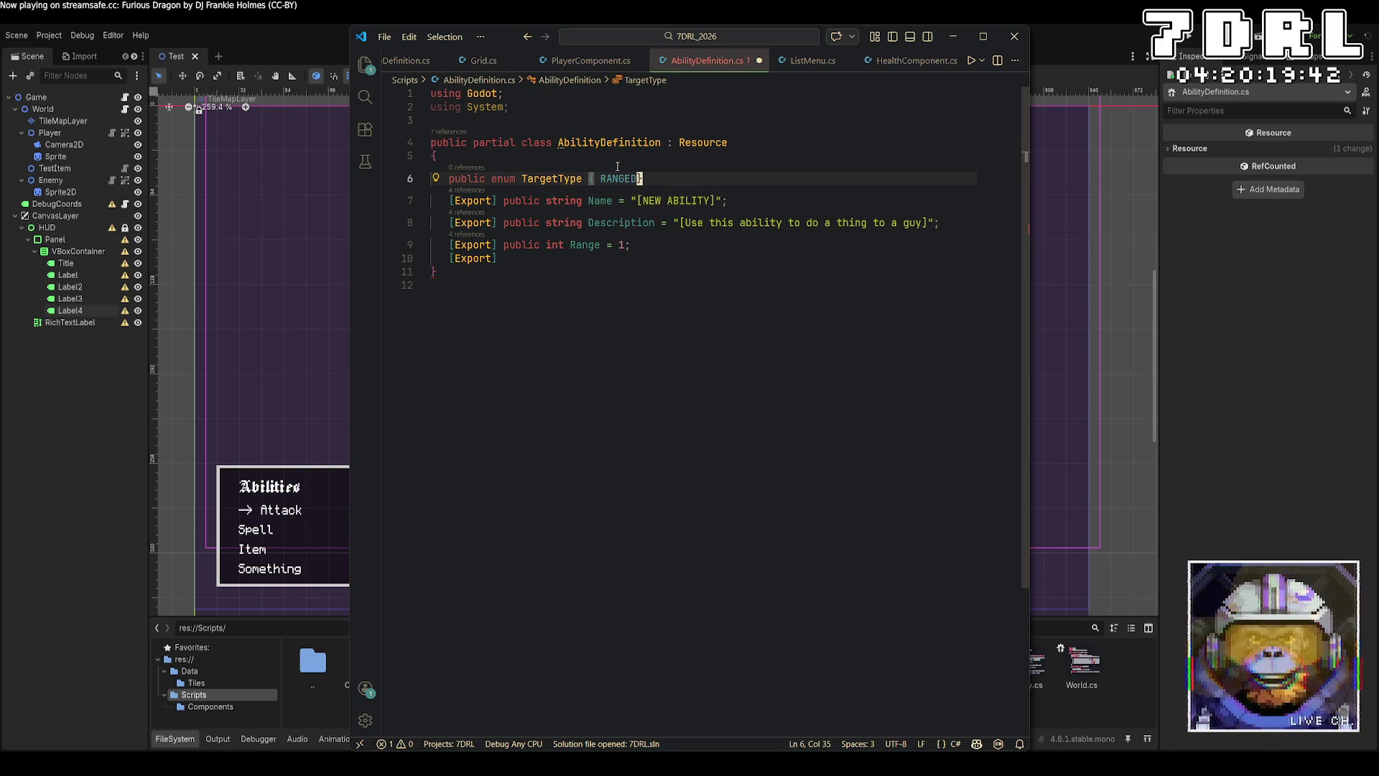
pyautogui.write('AOE, ME')
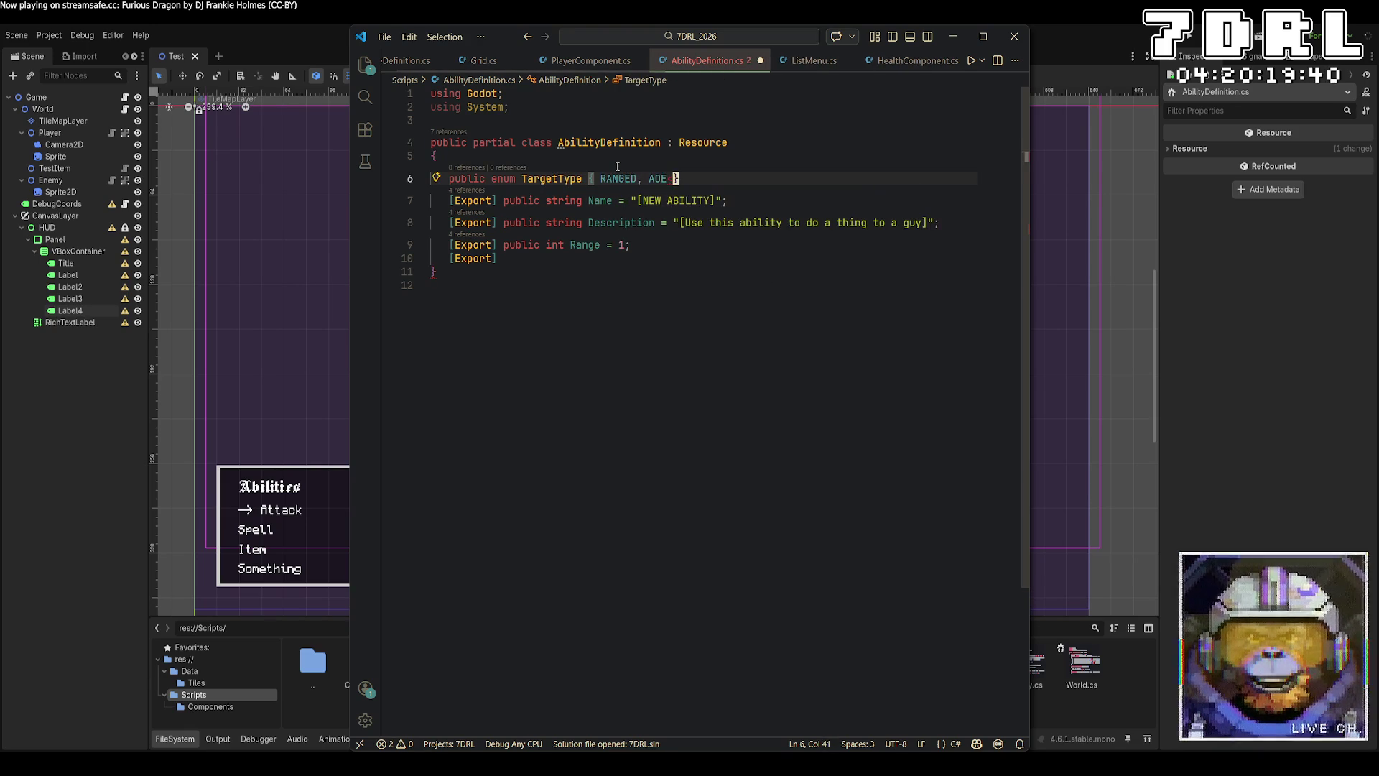
pyautogui.write('LEE')
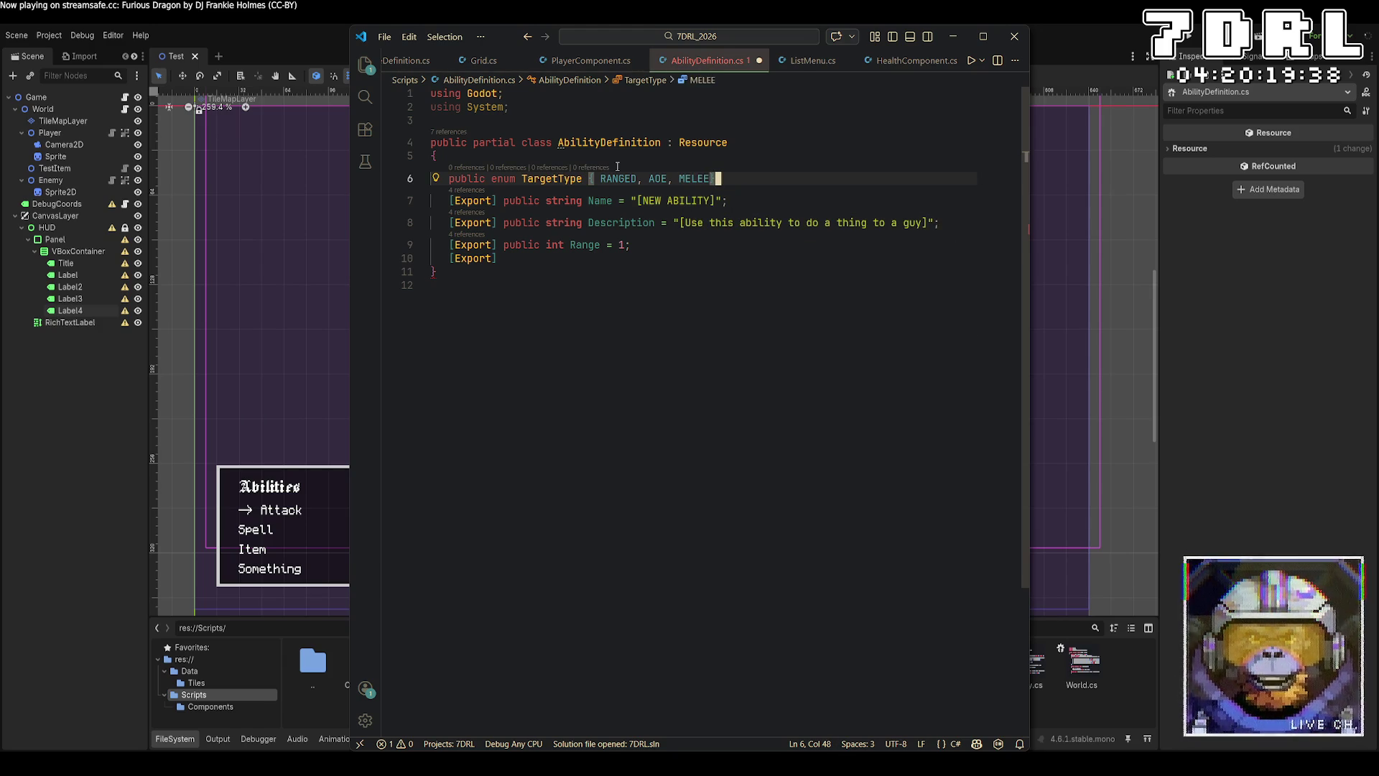
pyautogui.press('Left')
pyautogui.press('Left')
pyautogui.press('Left')
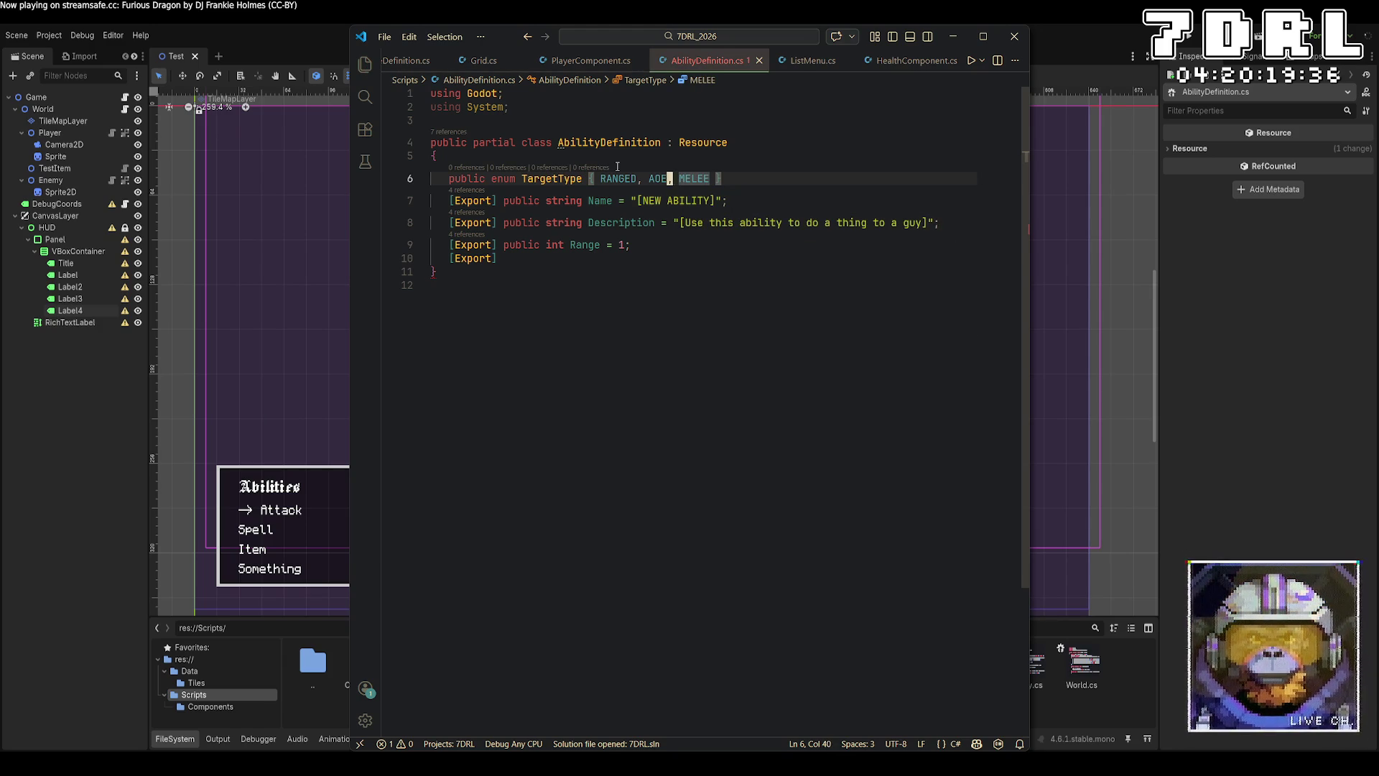
pyautogui.press('Right')
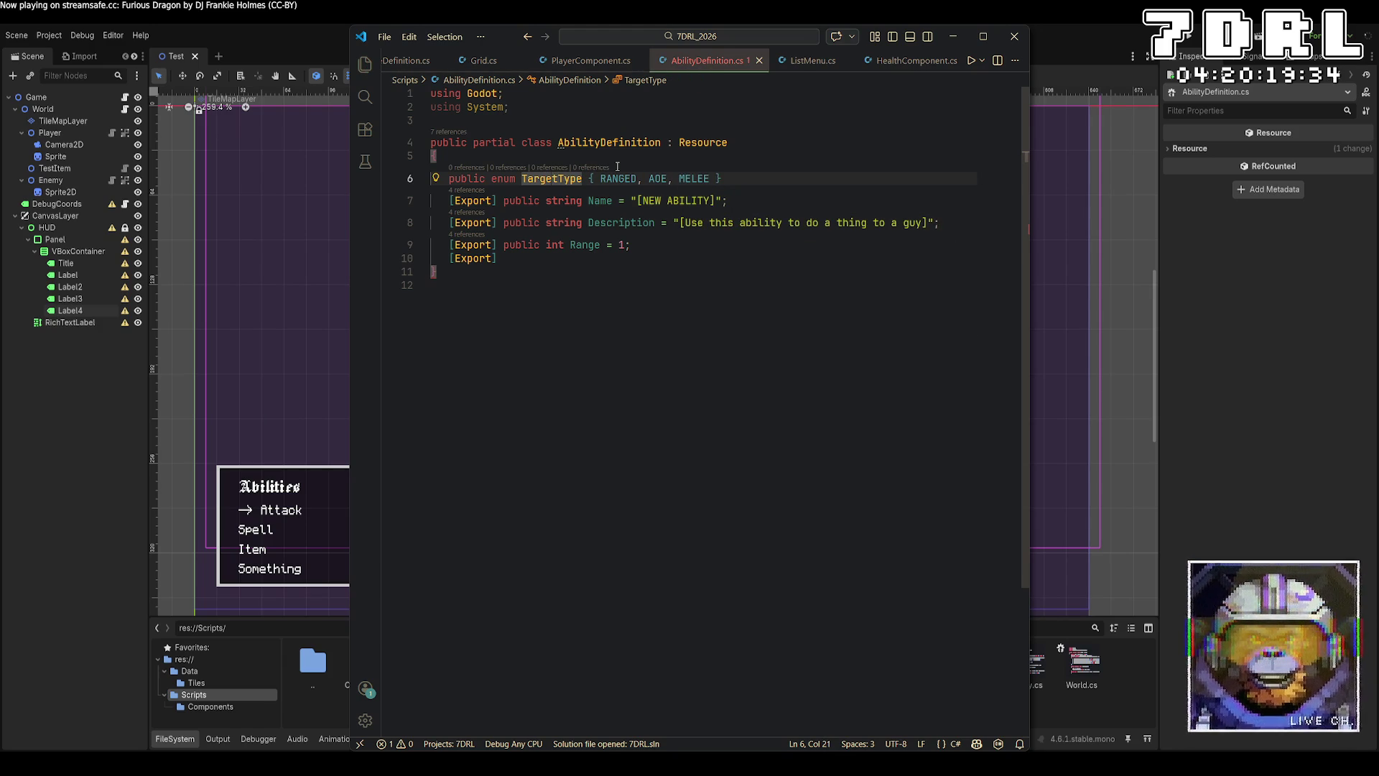
# Step: Finish the pending line as [Export] public TargetType AbilityType; and save the script
pyautogui.click(582, 255)
pyautogui.write('public ')
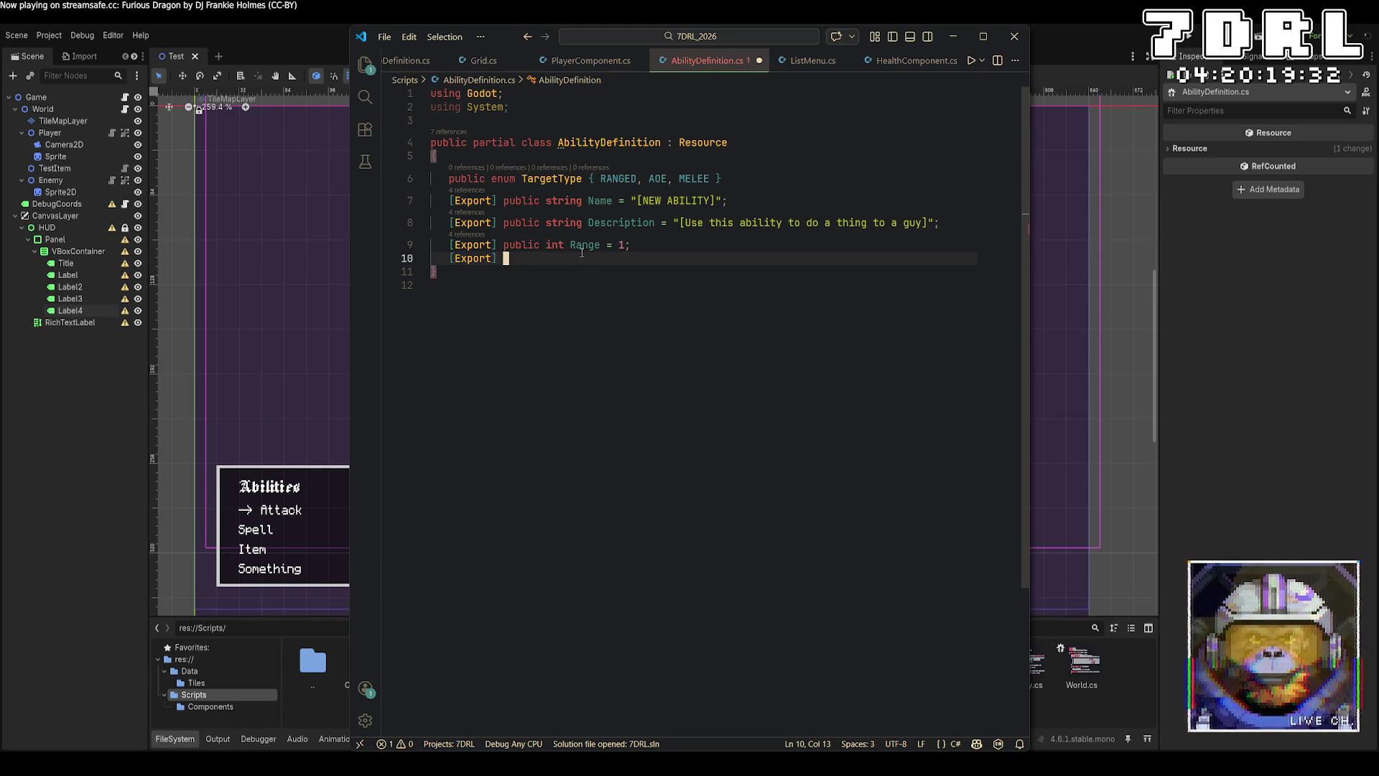
pyautogui.write('TargetTy')
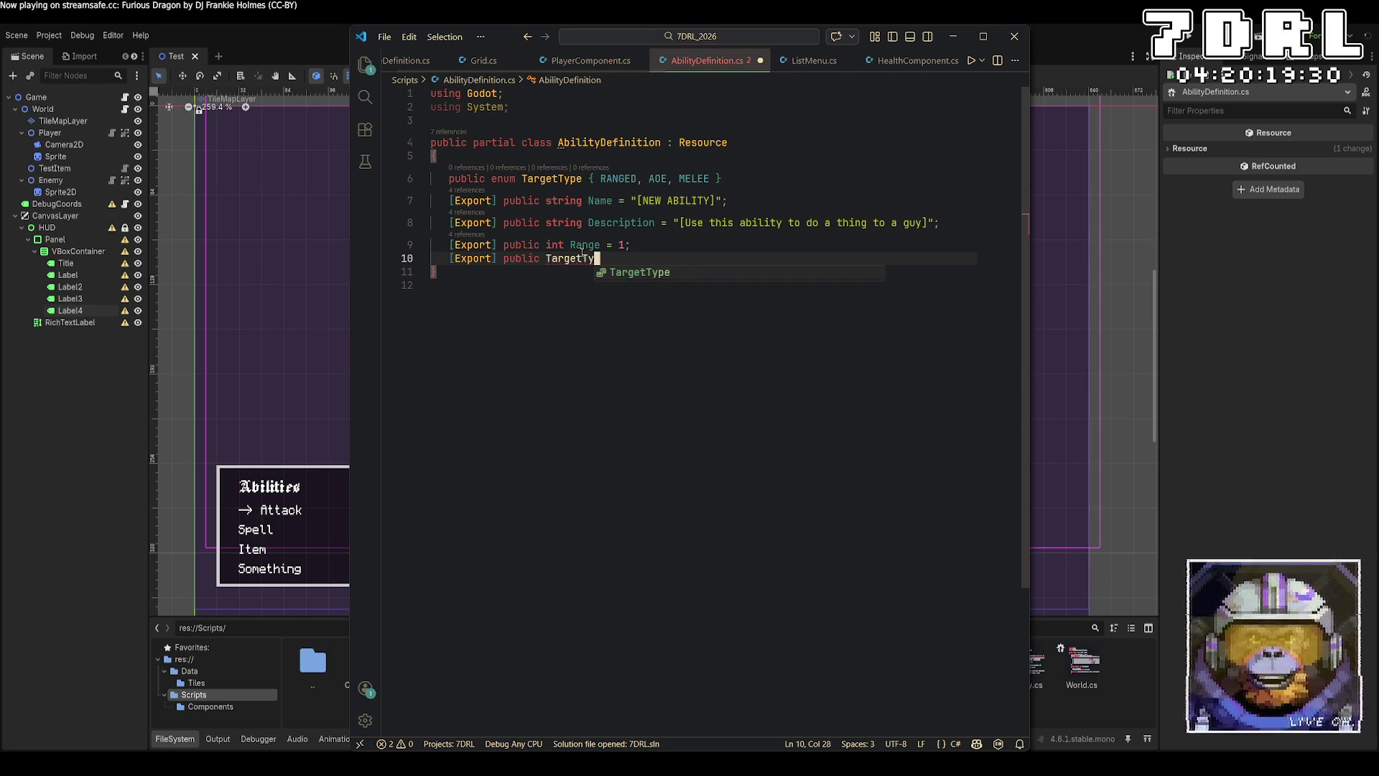
pyautogui.write('pe Abi')
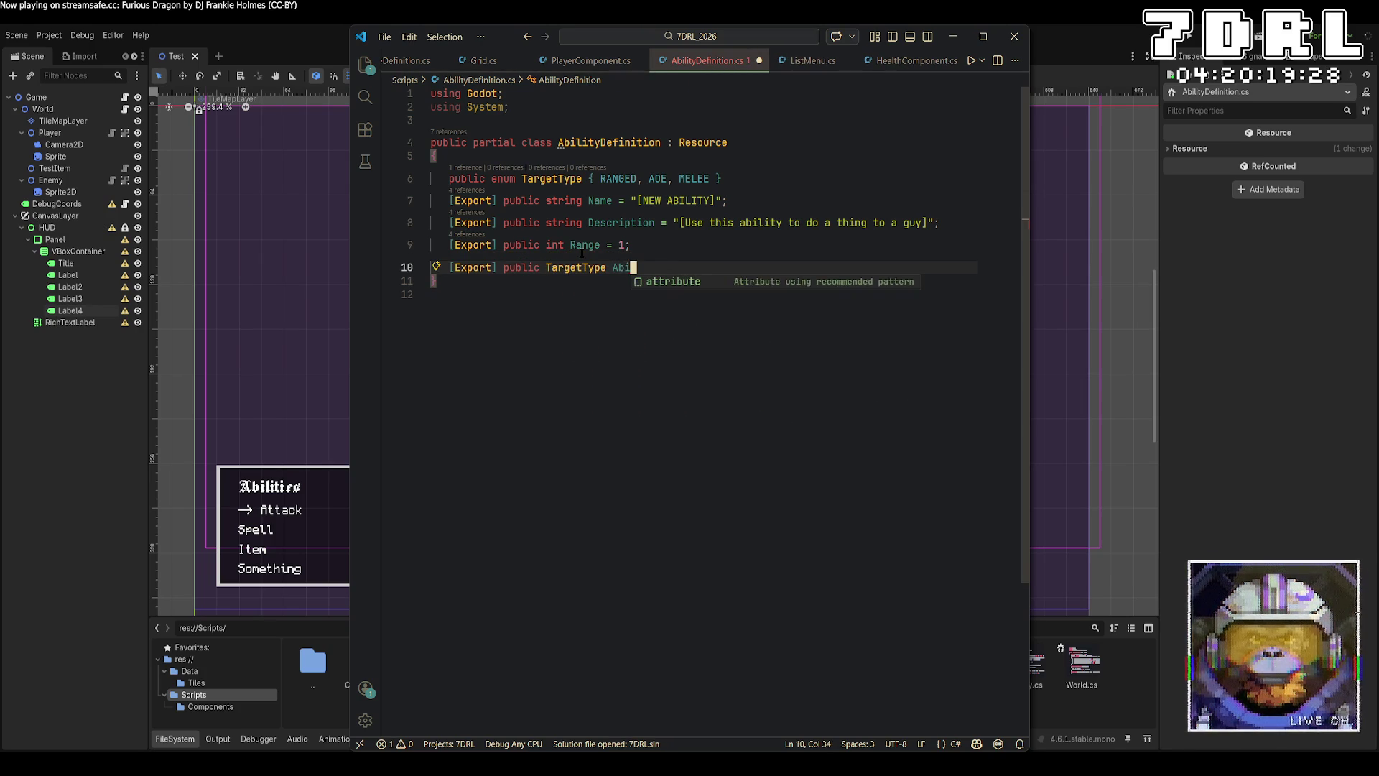
pyautogui.write('lityType;')
pyautogui.hotkey('ctrl', 's')
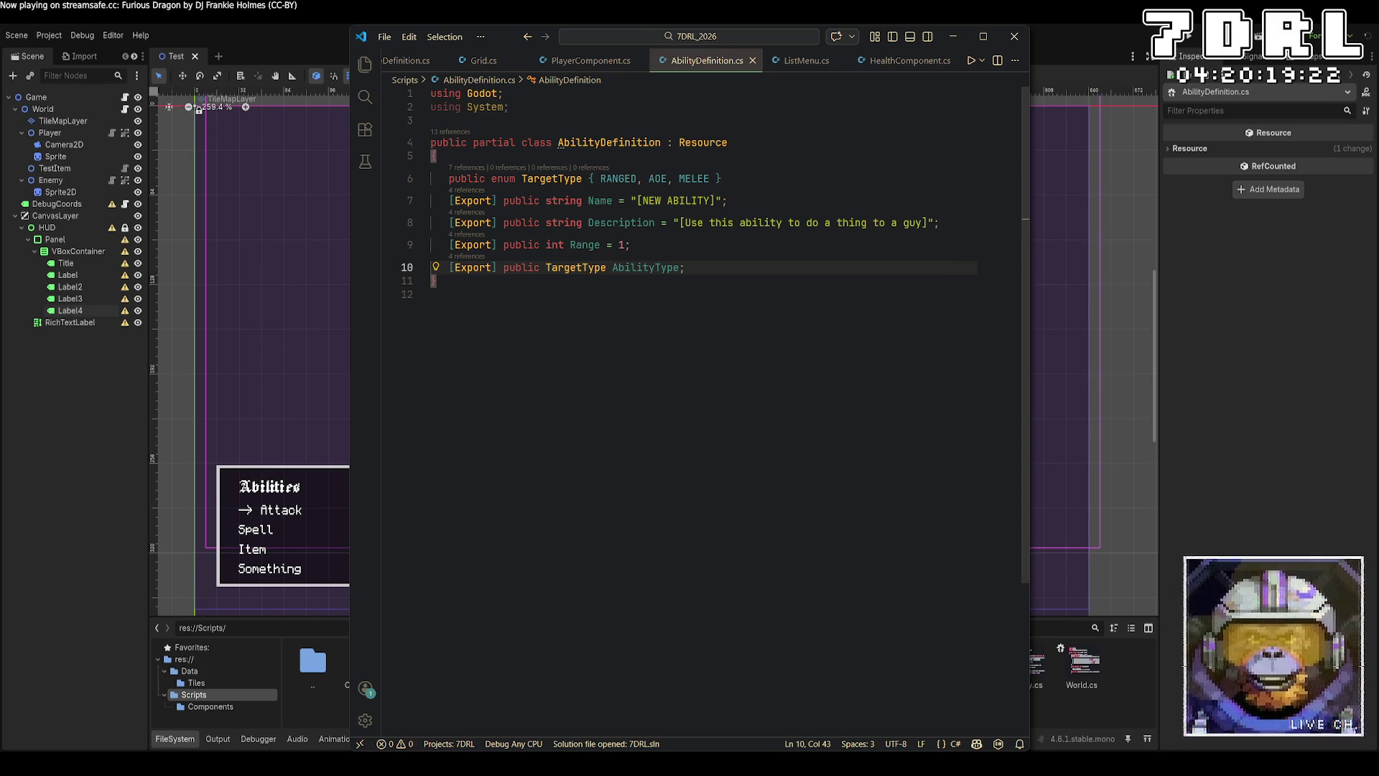
pyautogui.hotkey('alt', 'Tab')
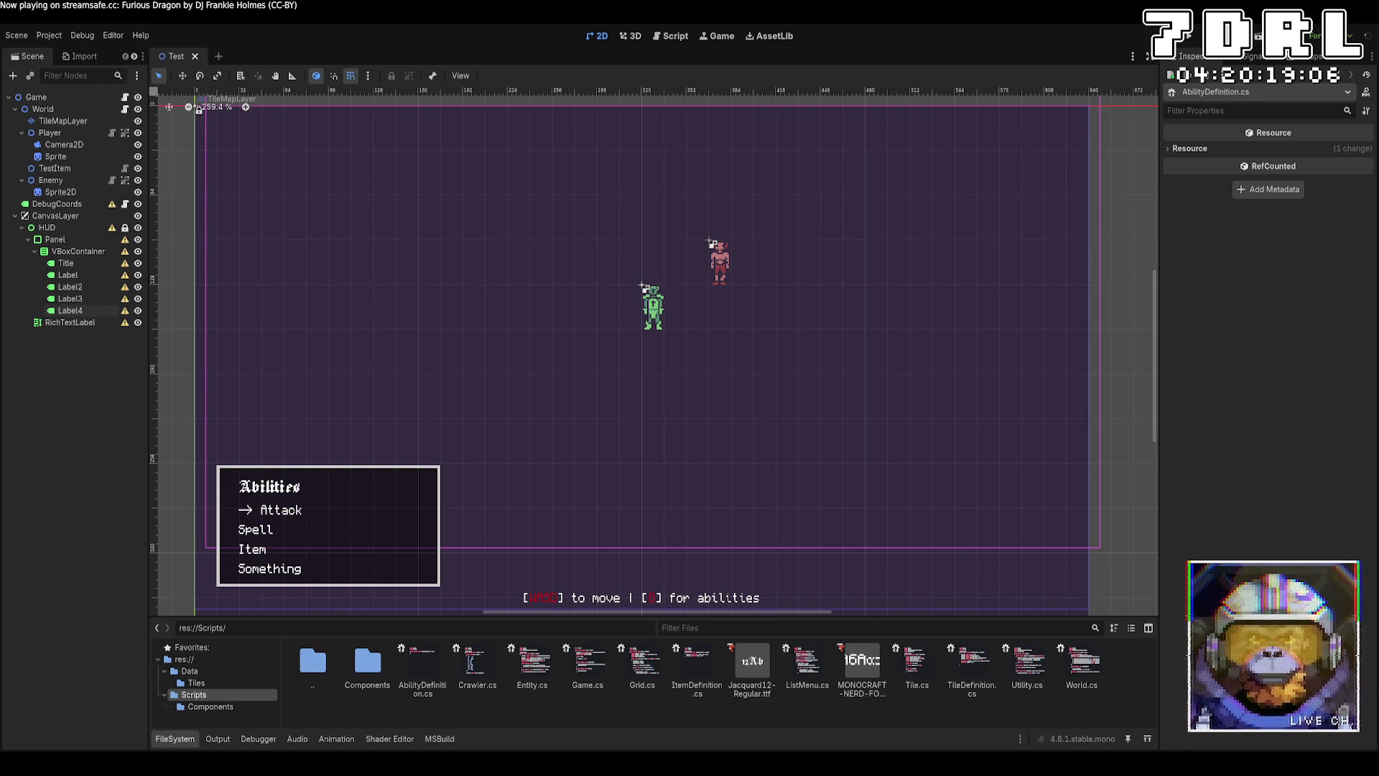
# Step: Review the script, return to Godot so it rebuilds, and regenerate the dungeon with R
pyautogui.hotkey('alt', 'Tab')
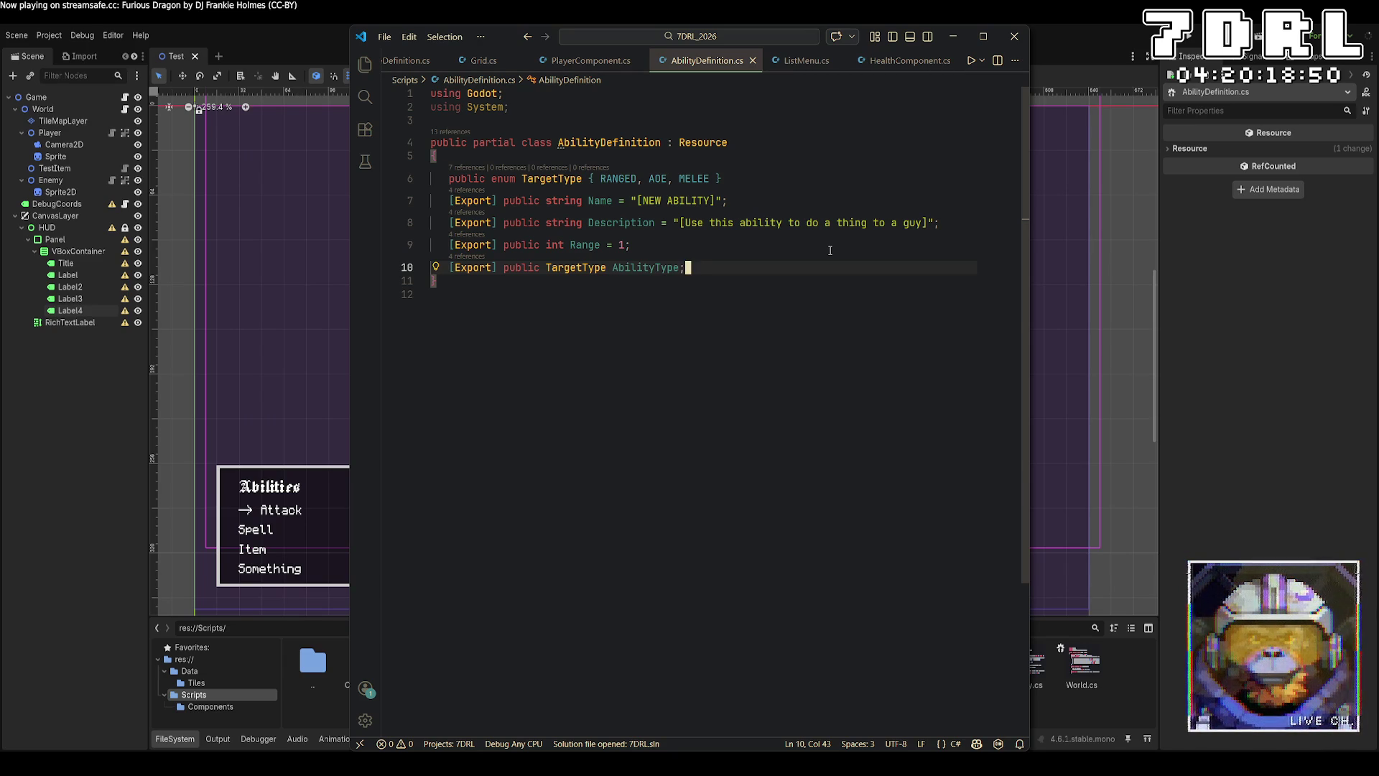
pyautogui.click(1193, 41)
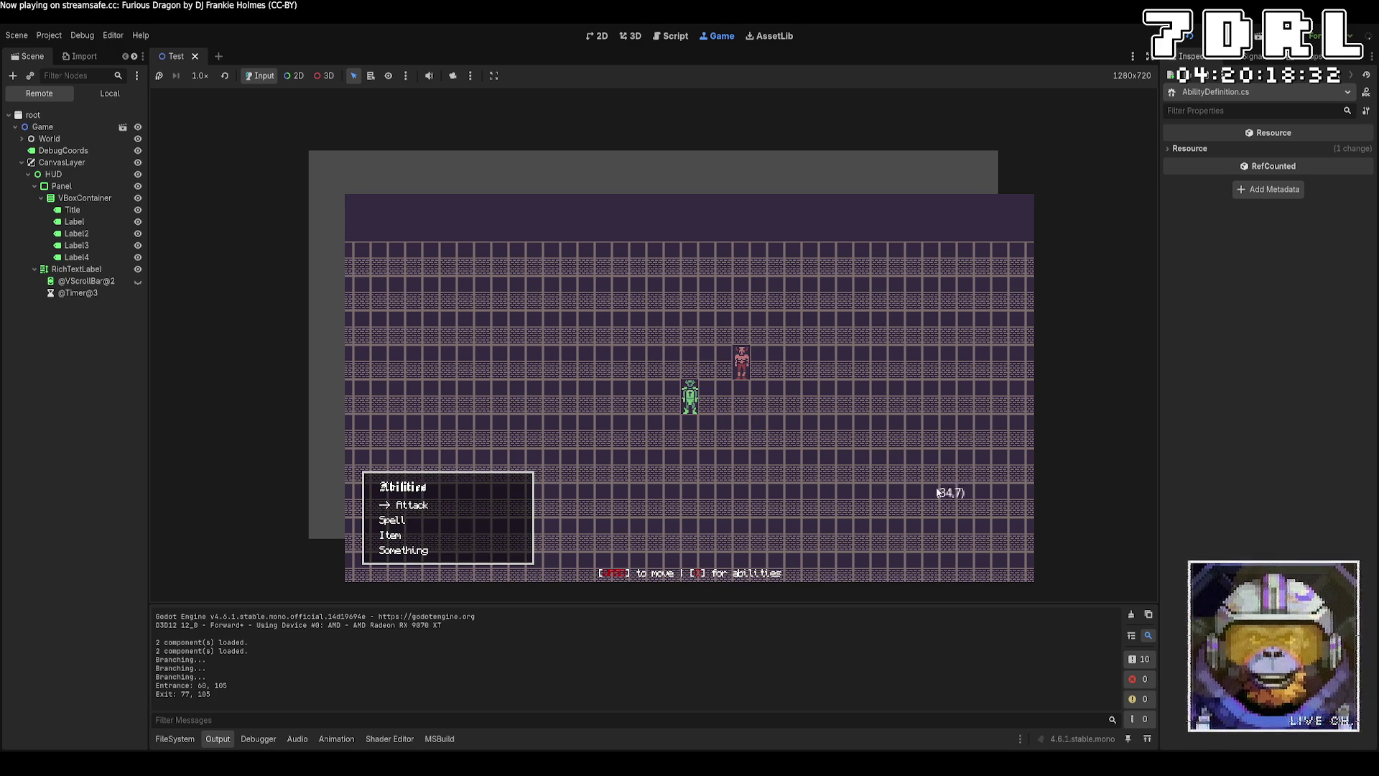
pyautogui.press('r')
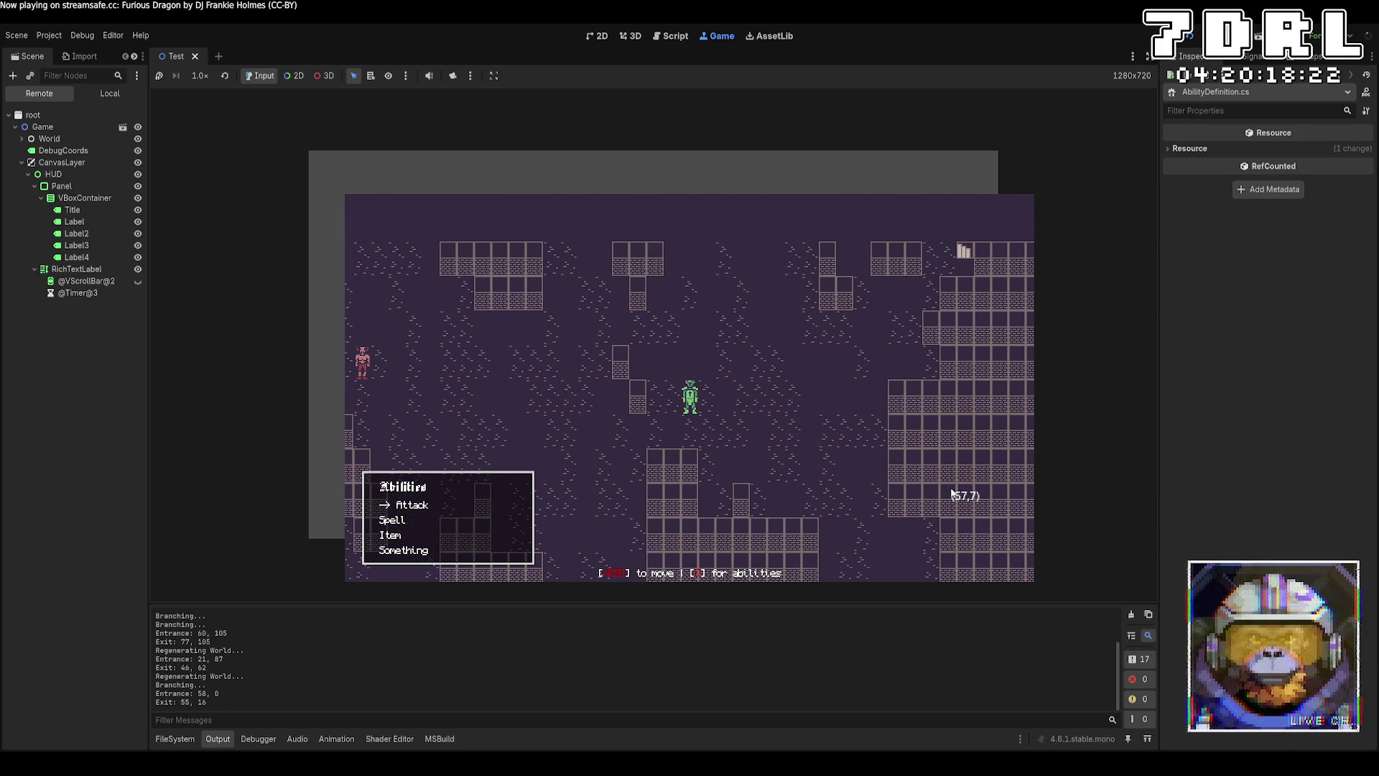
# Step: Move the player one tile right with D, then stop the game with F8
pyautogui.press('d')
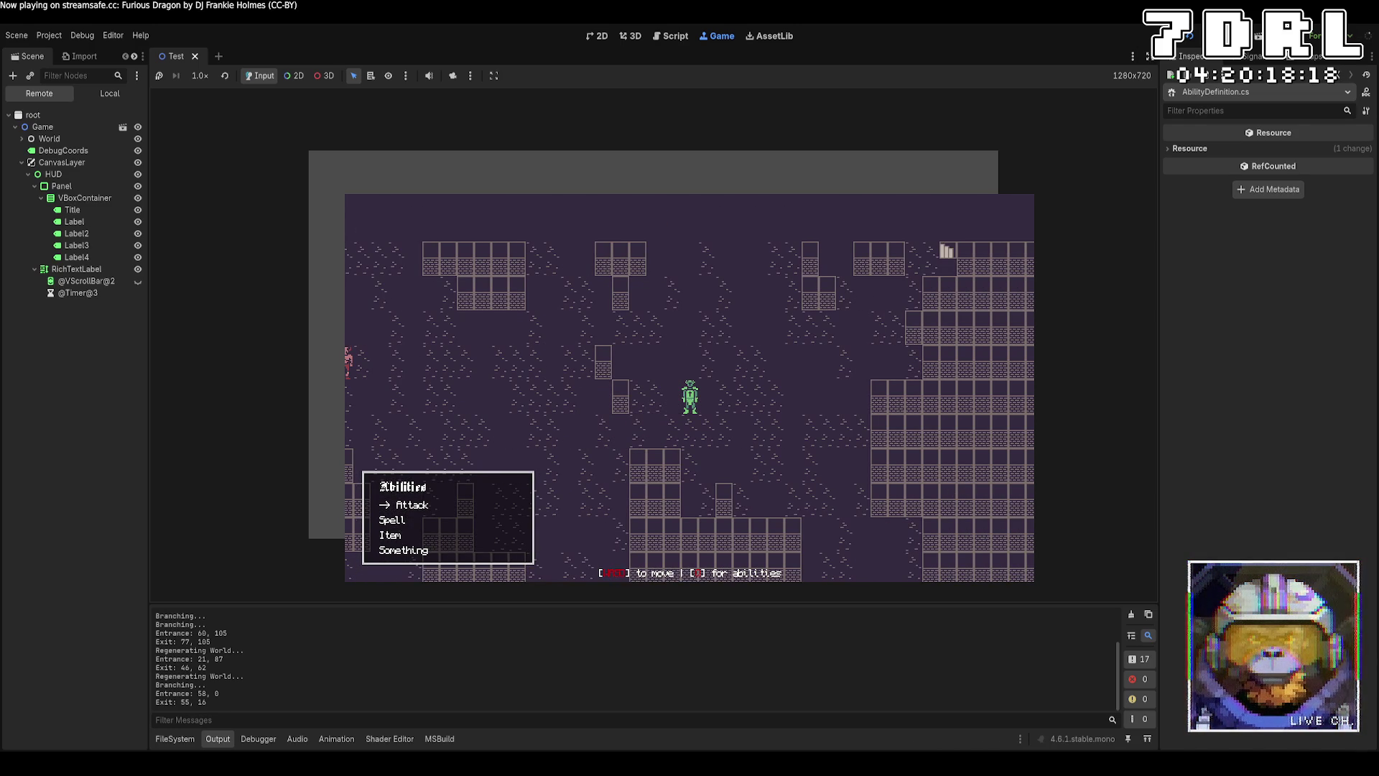
pyautogui.press('F8')
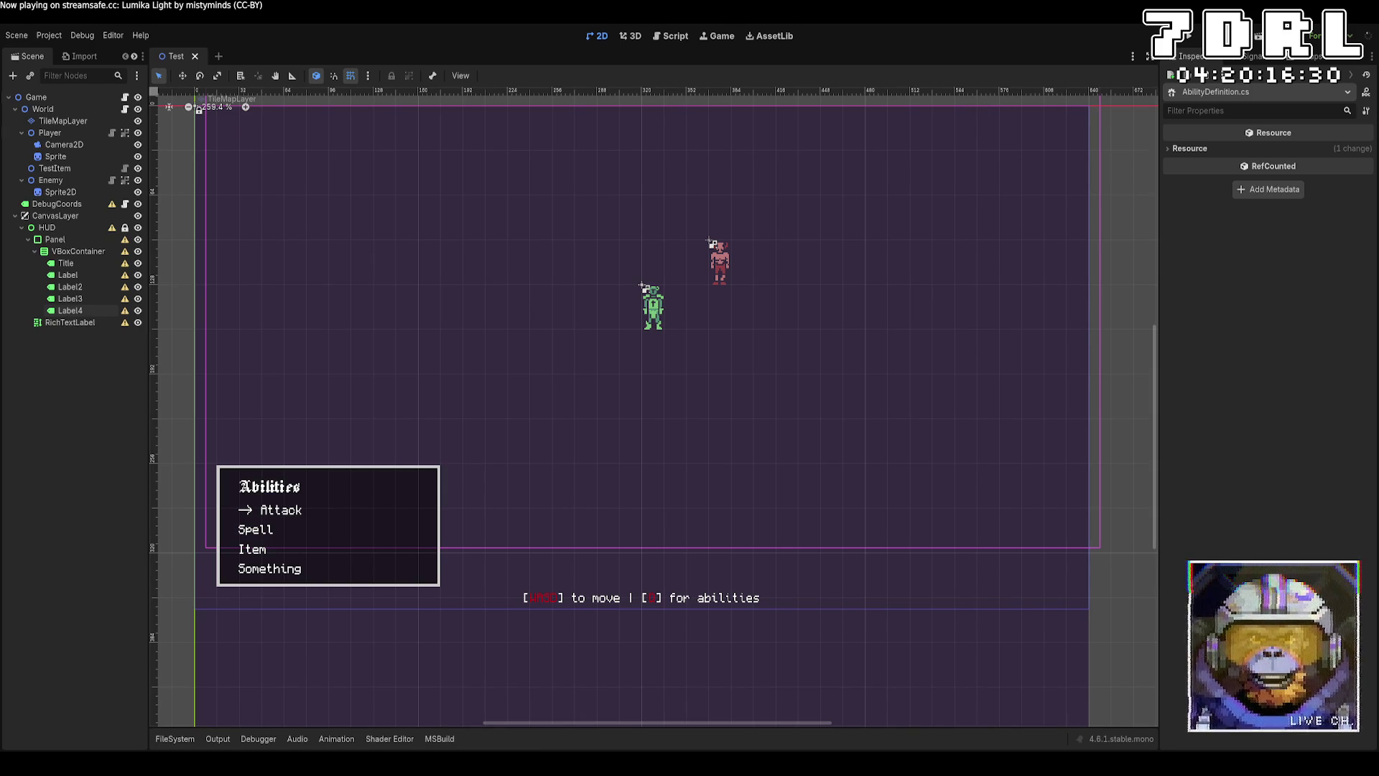
# Step: Switch to the 7DRL sprite sheet in Aseprite and pick the demon's pink skin colour
pyautogui.hotkey('alt', 'Tab')
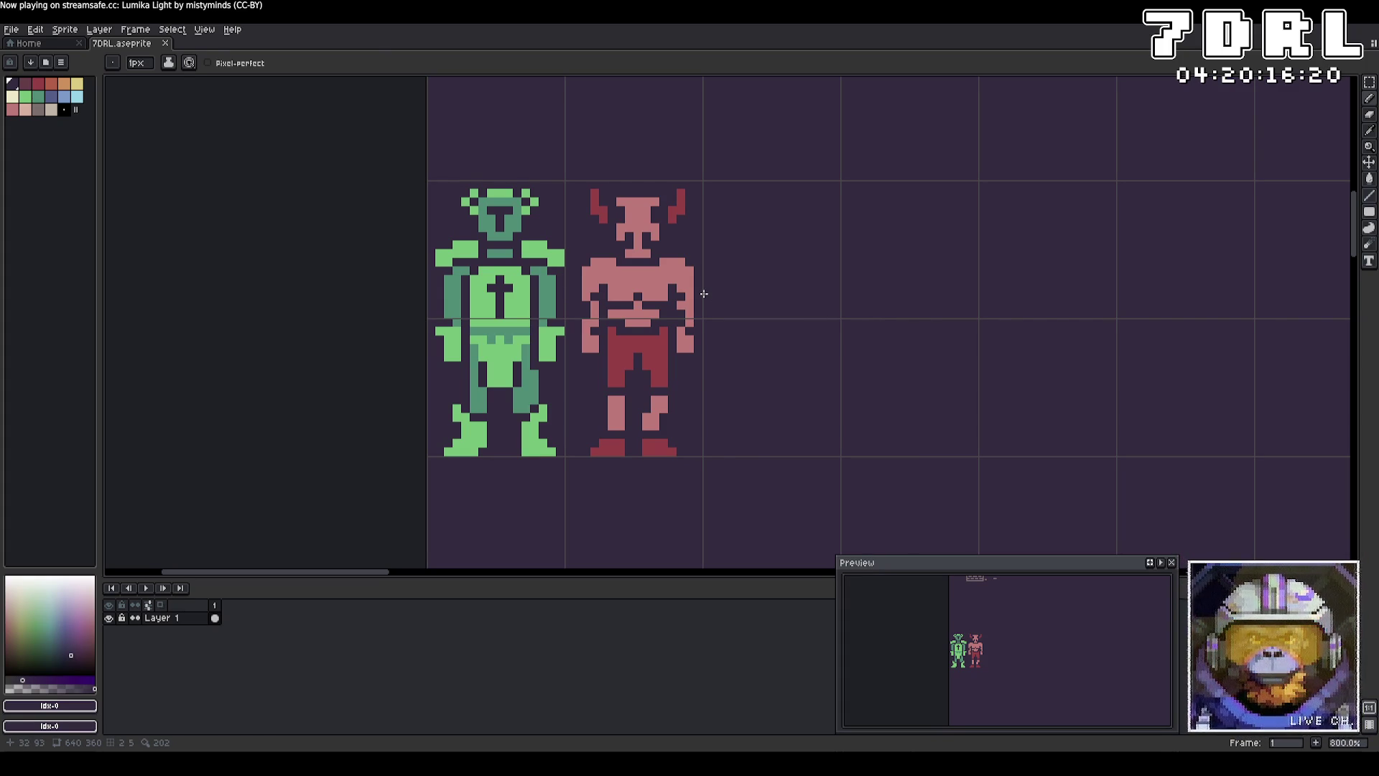
pyautogui.keyDown('alt'); pyautogui.click(646, 279); pyautogui.keyUp('alt')
# Step: Paint a narrow pink blob to the right of the demon sprite
pyautogui.moveTo(785, 235)
pyautogui.mouseDown()
pyautogui.moveTo(756, 224)
pyautogui.moveTo(769, 289)
pyautogui.moveTo(783, 228)
pyautogui.moveTo(771, 290)
pyautogui.mouseUp()
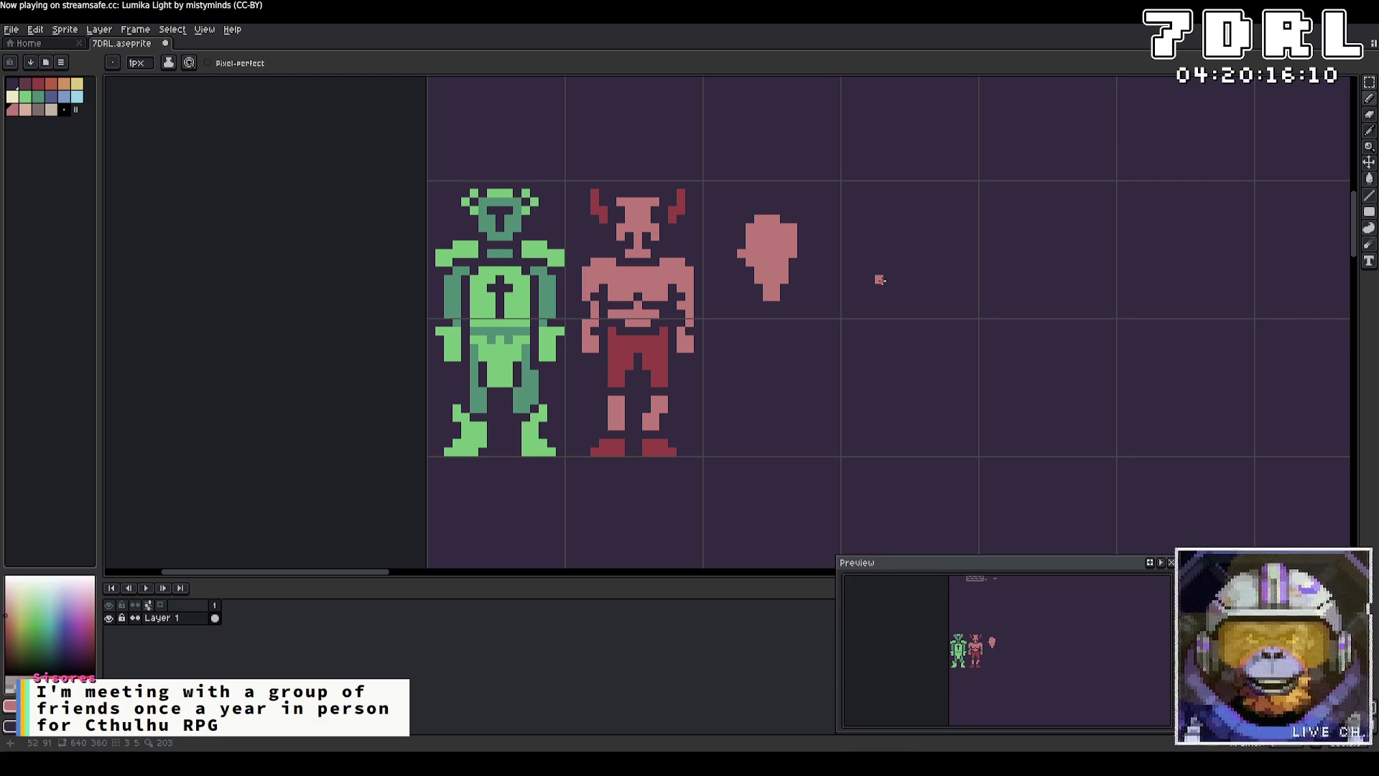
pyautogui.moveTo(784, 262)
pyautogui.mouseDown()
pyautogui.moveTo(774, 315)
pyautogui.moveTo(803, 281)
pyautogui.moveTo(785, 333)
pyautogui.mouseUp()
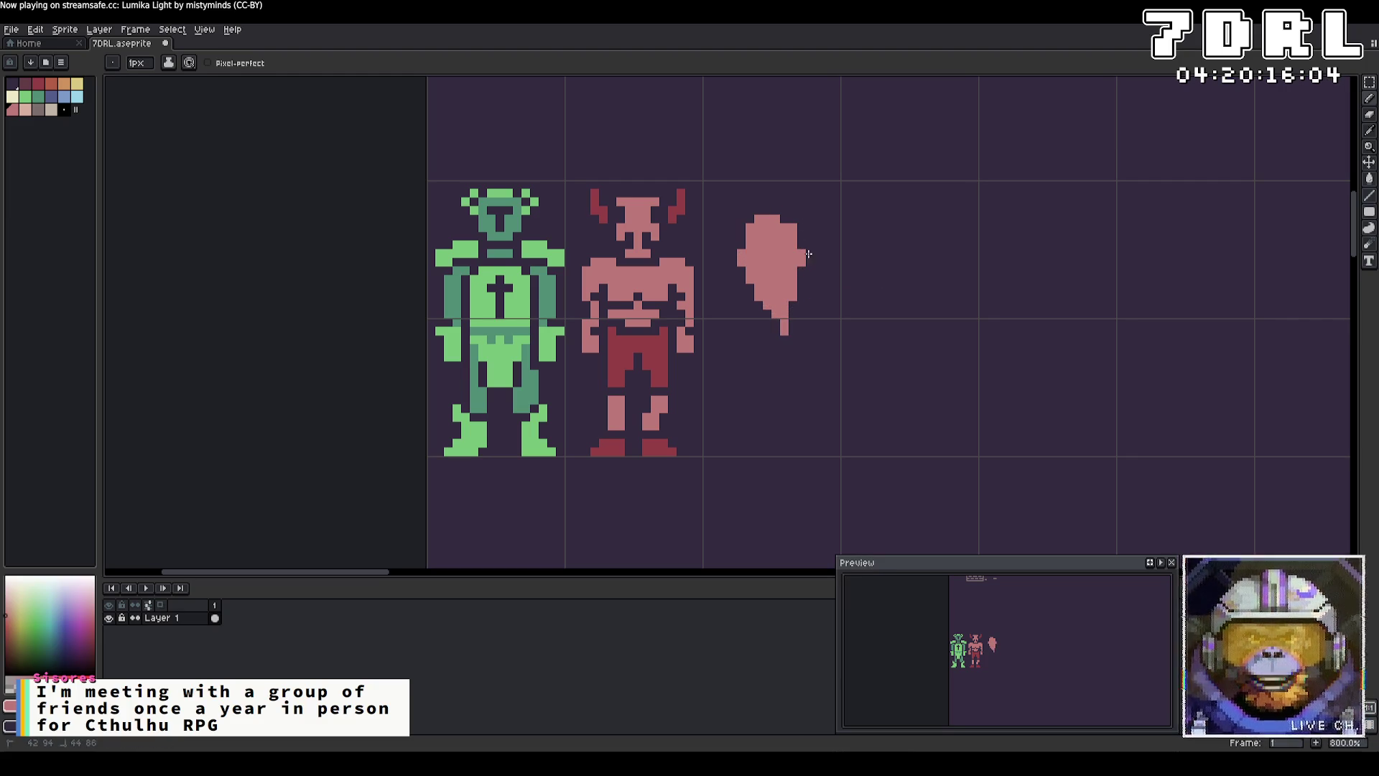
pyautogui.hotkey('ctrl', 'z')
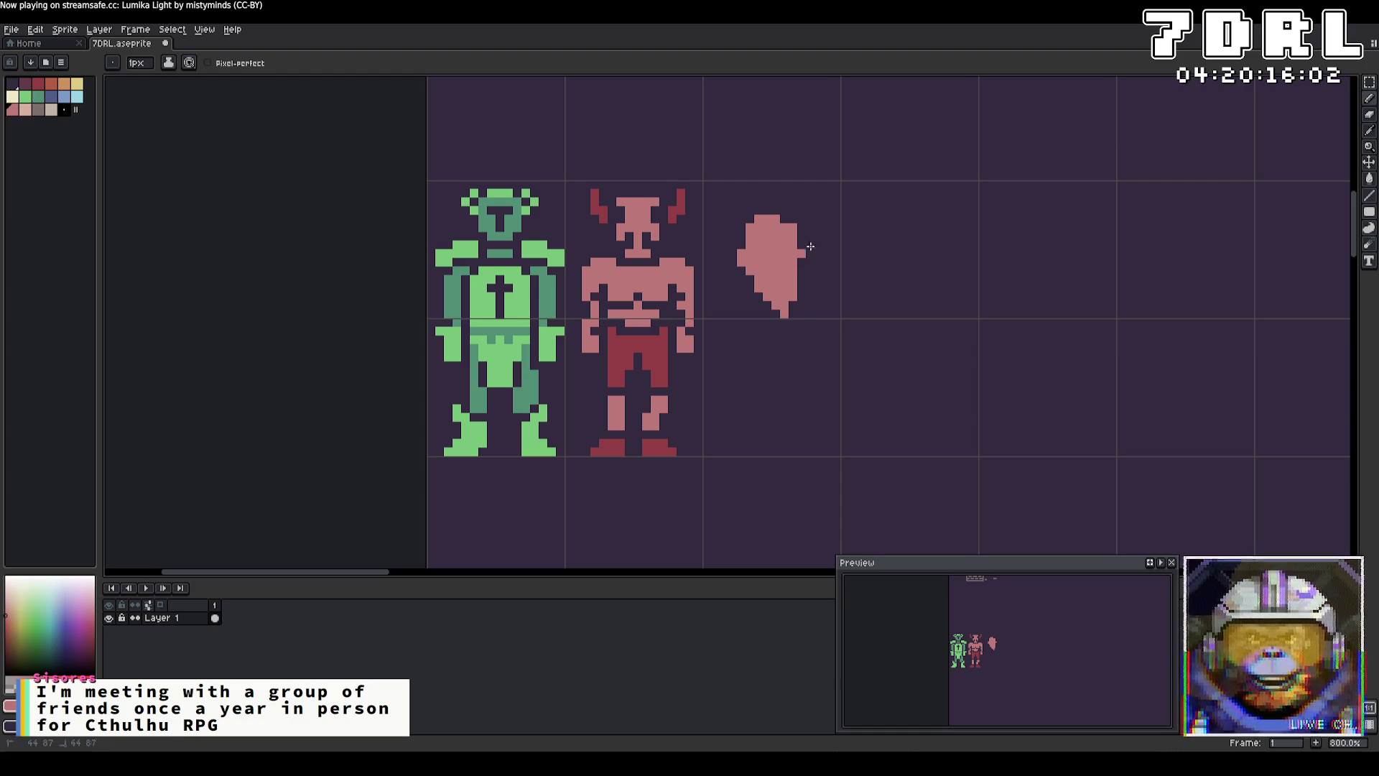
pyautogui.click(793, 219)
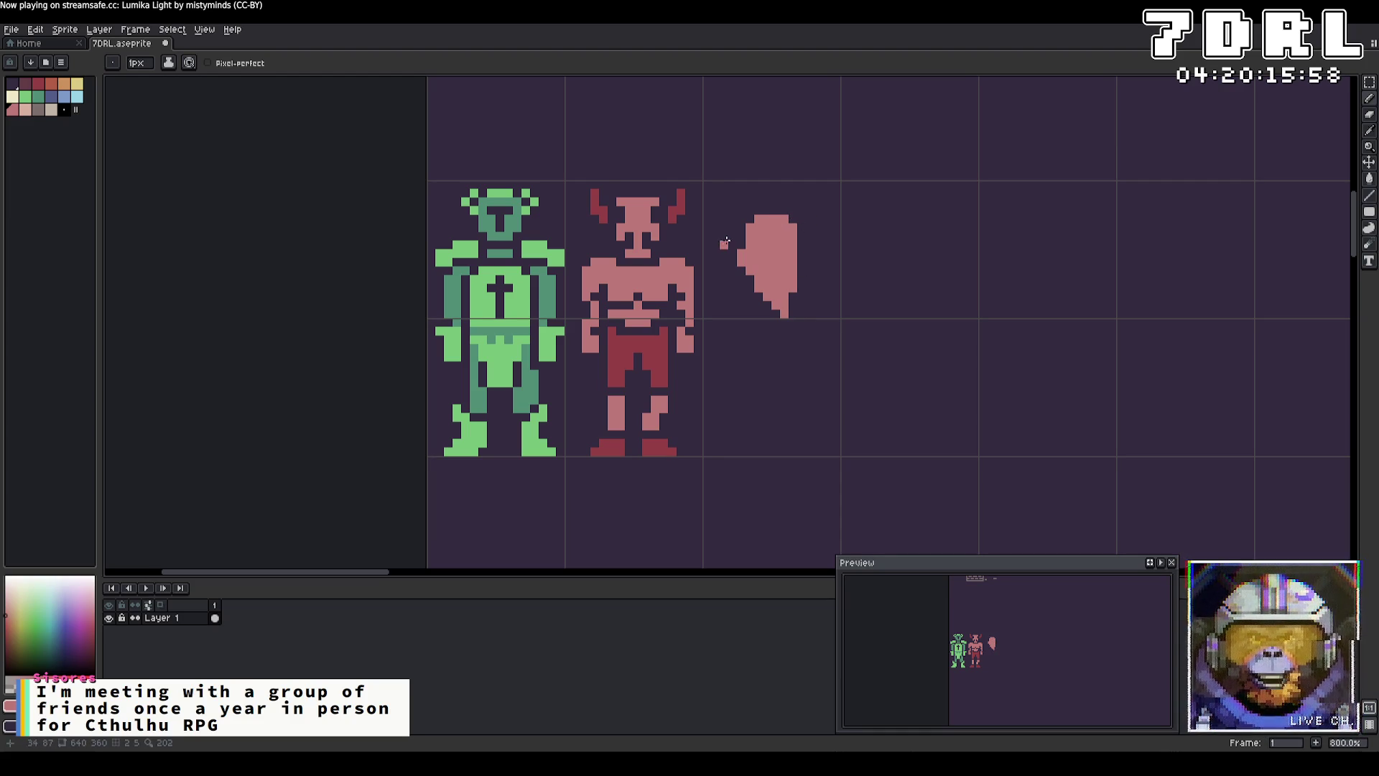
pyautogui.moveTo(793, 315)
pyautogui.mouseDown()
pyautogui.moveTo(761, 276)
pyautogui.moveTo(795, 211)
pyautogui.moveTo(775, 216)
pyautogui.moveTo(751, 277)
pyautogui.moveTo(778, 210)
pyautogui.mouseUp()
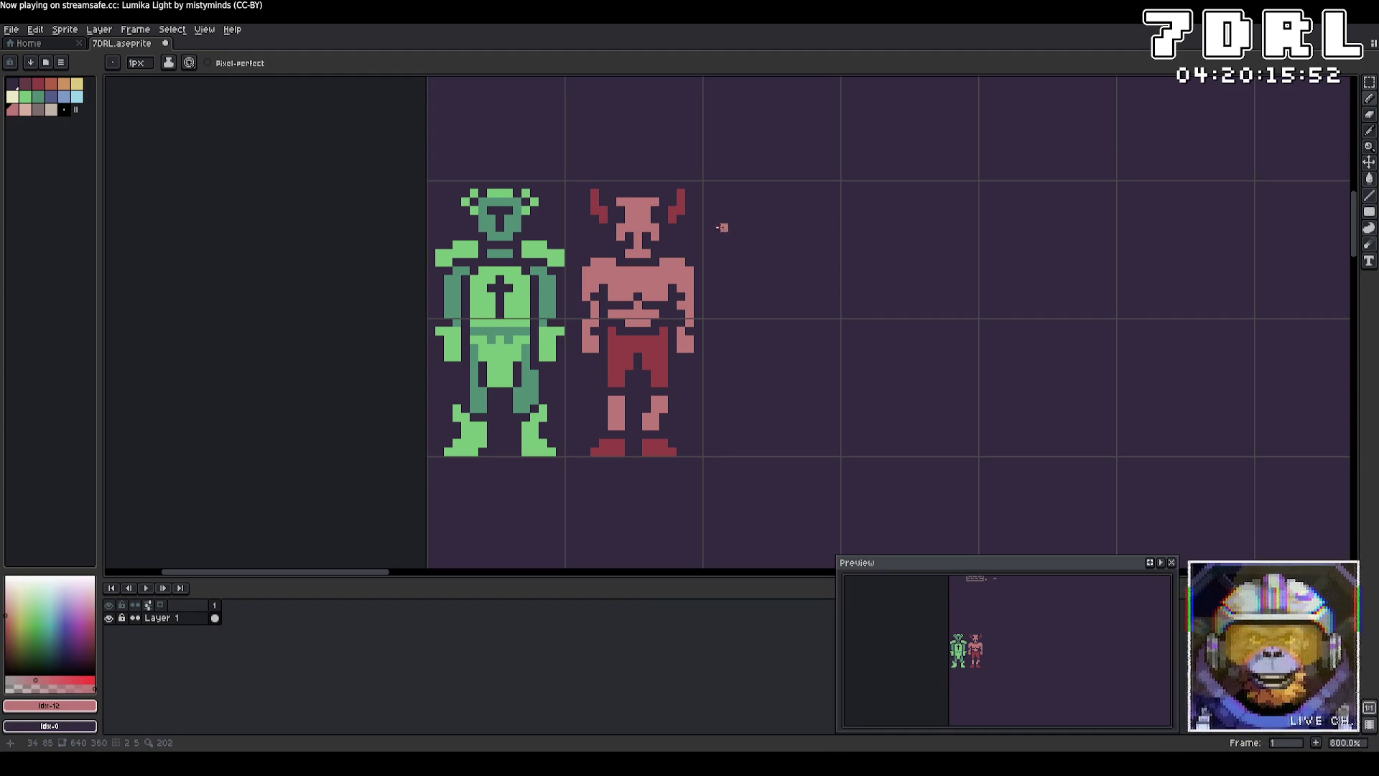
# Step: Add a dark red stroke across the blob and repaint pink detail pixels inside it
pyautogui.keyDown('alt'); pyautogui.click(678, 210); pyautogui.keyUp('alt')
pyautogui.moveTo(812, 227)
pyautogui.mouseDown()
pyautogui.moveTo(778, 216)
pyautogui.moveTo(722, 235)
pyautogui.moveTo(804, 222)
pyautogui.moveTo(808, 244)
pyautogui.moveTo(754, 253)
pyautogui.moveTo(731, 245)
pyautogui.moveTo(806, 253)
pyautogui.moveTo(756, 234)
pyautogui.moveTo(773, 244)
pyautogui.moveTo(808, 219)
pyautogui.moveTo(727, 222)
pyautogui.mouseUp()
pyautogui.keyDown('alt'); pyautogui.click(647, 273); pyautogui.keyUp('alt')
pyautogui.click(785, 237)
pyautogui.click(769, 235)
pyautogui.click(782, 237)
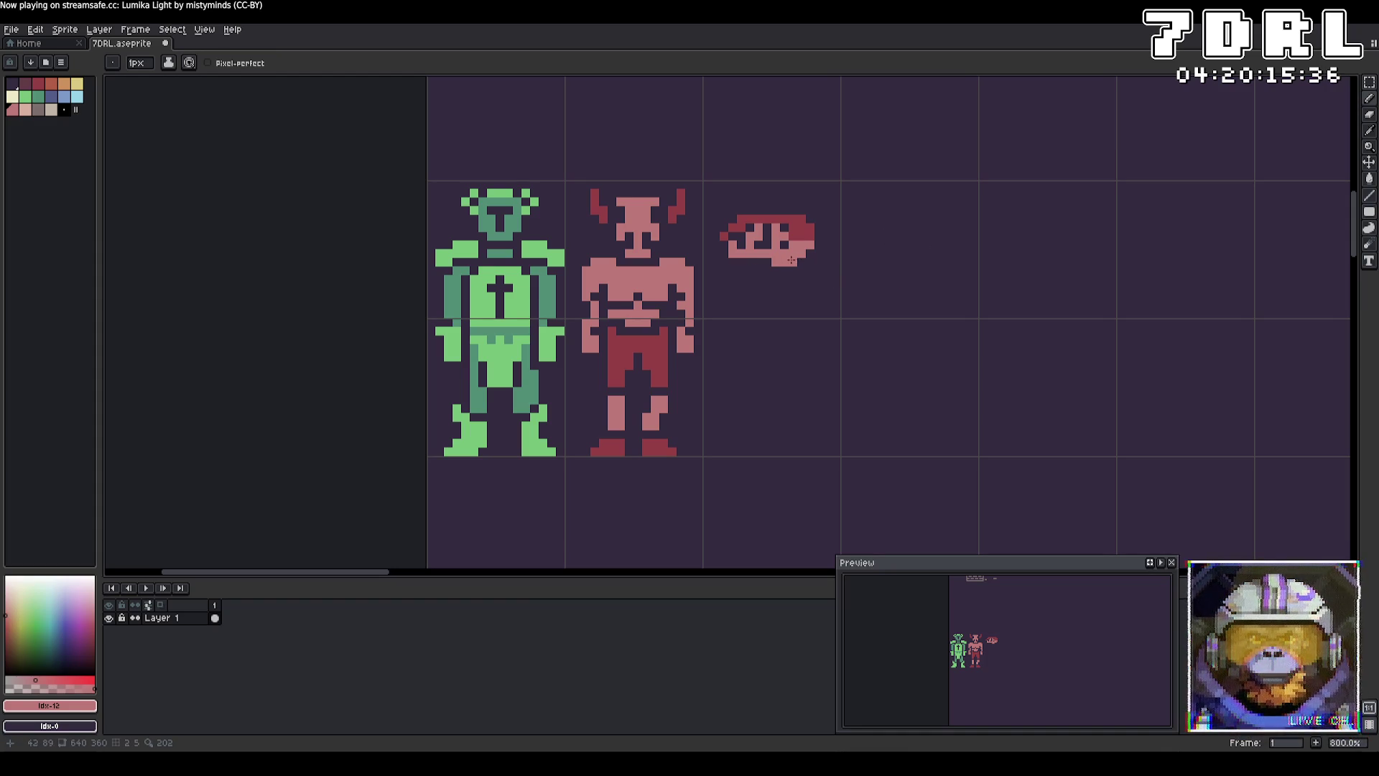
# Step: Remove stray pink pixels below the shape, redraw its dark pixel pattern, and pick the dark red
pyautogui.moveTo(804, 260); pyautogui.dragTo(776, 247)
pyautogui.click(750, 228)
pyautogui.click(754, 237)
pyautogui.click(750, 244)
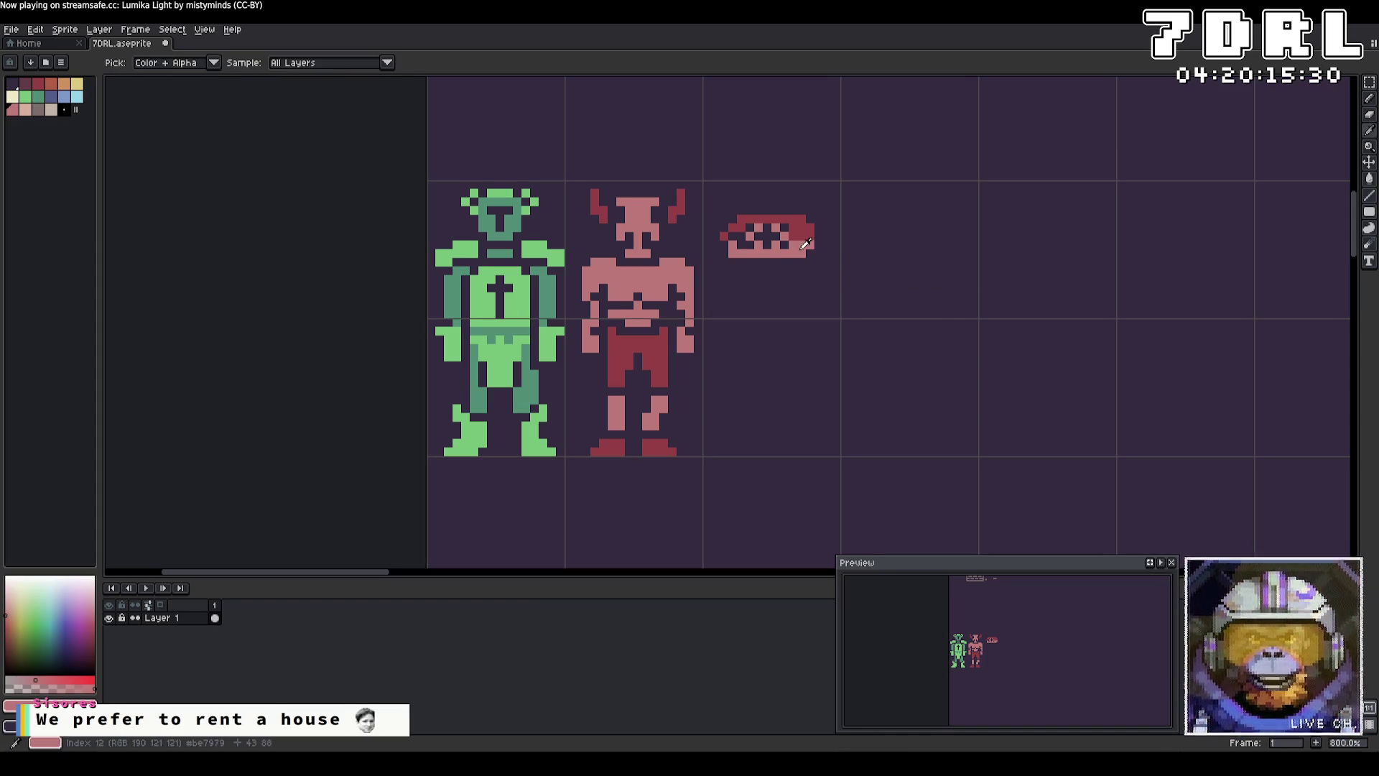
pyautogui.keyDown('alt'); pyautogui.click(757, 245); pyautogui.keyUp('alt')
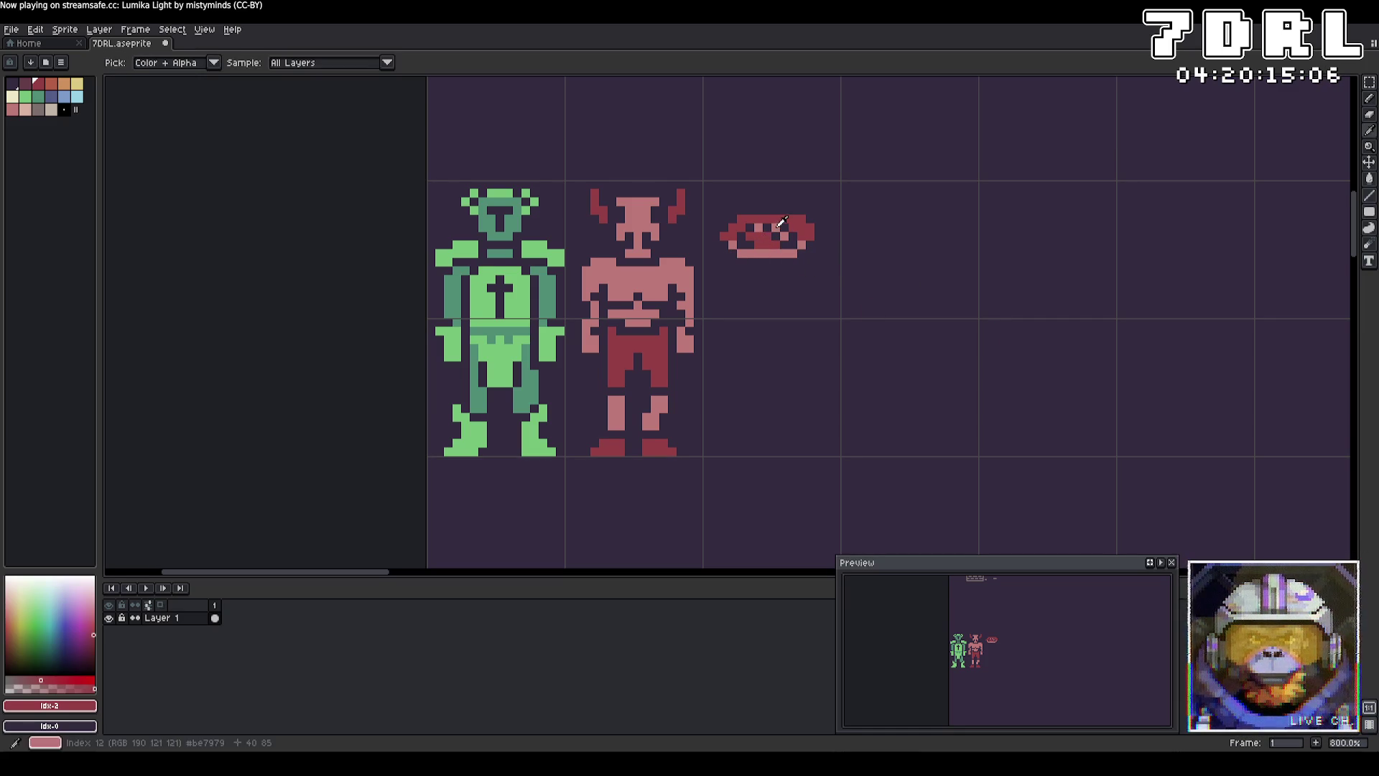
# Step: Paint light pink pixels into the eye's centre, drop a cream highlight, and pick the eye's red
pyautogui.keyDown('alt'); pyautogui.click(765, 238); pyautogui.keyUp('alt')
pyautogui.click(768, 235)
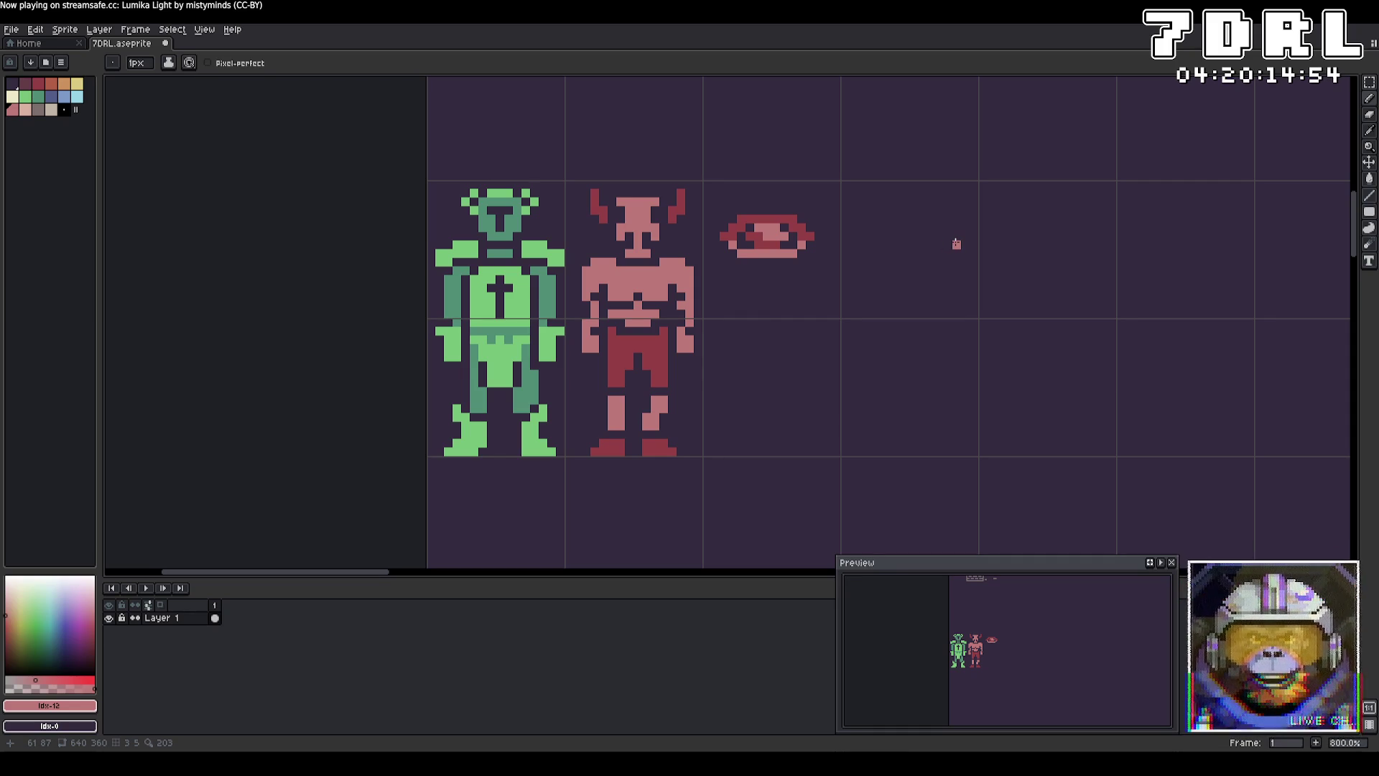
pyautogui.click(12, 96)
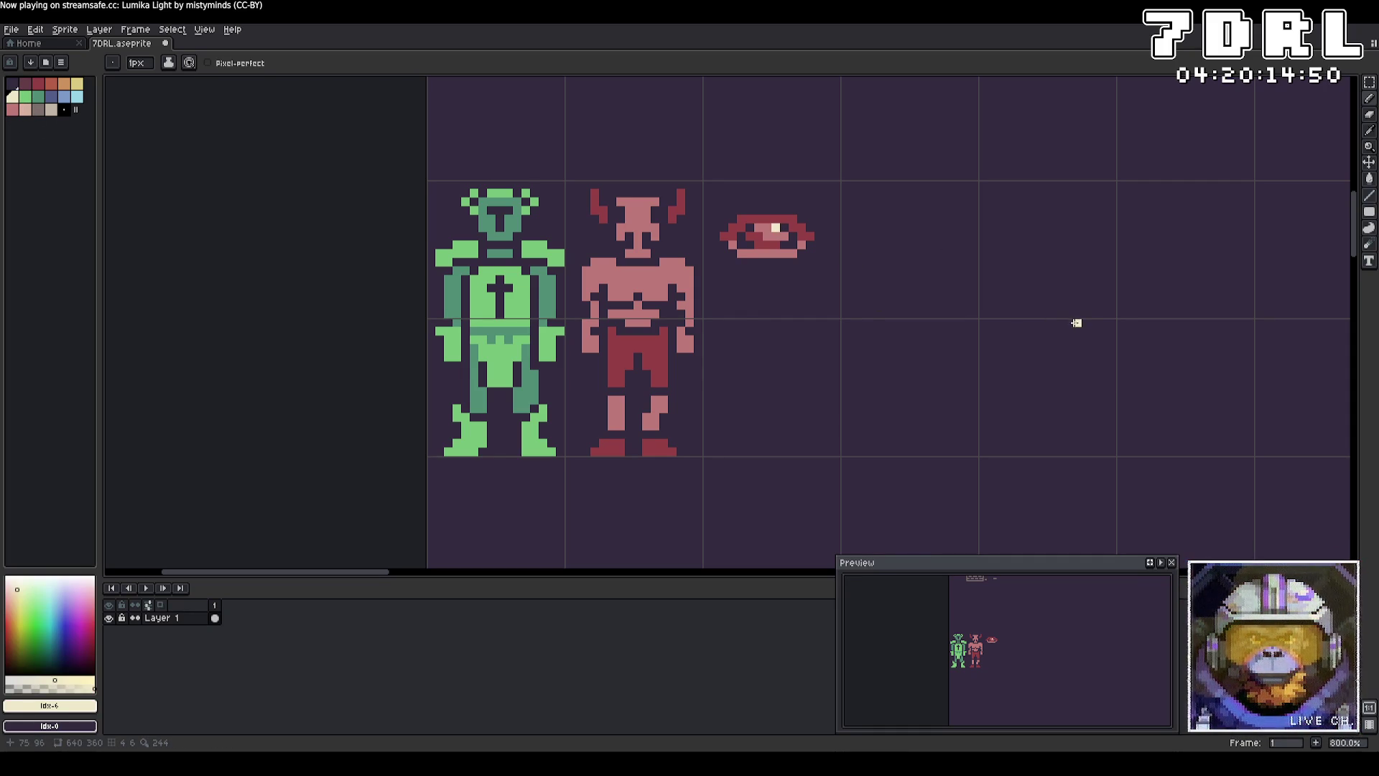
pyautogui.hotkey('ctrl', 'z')
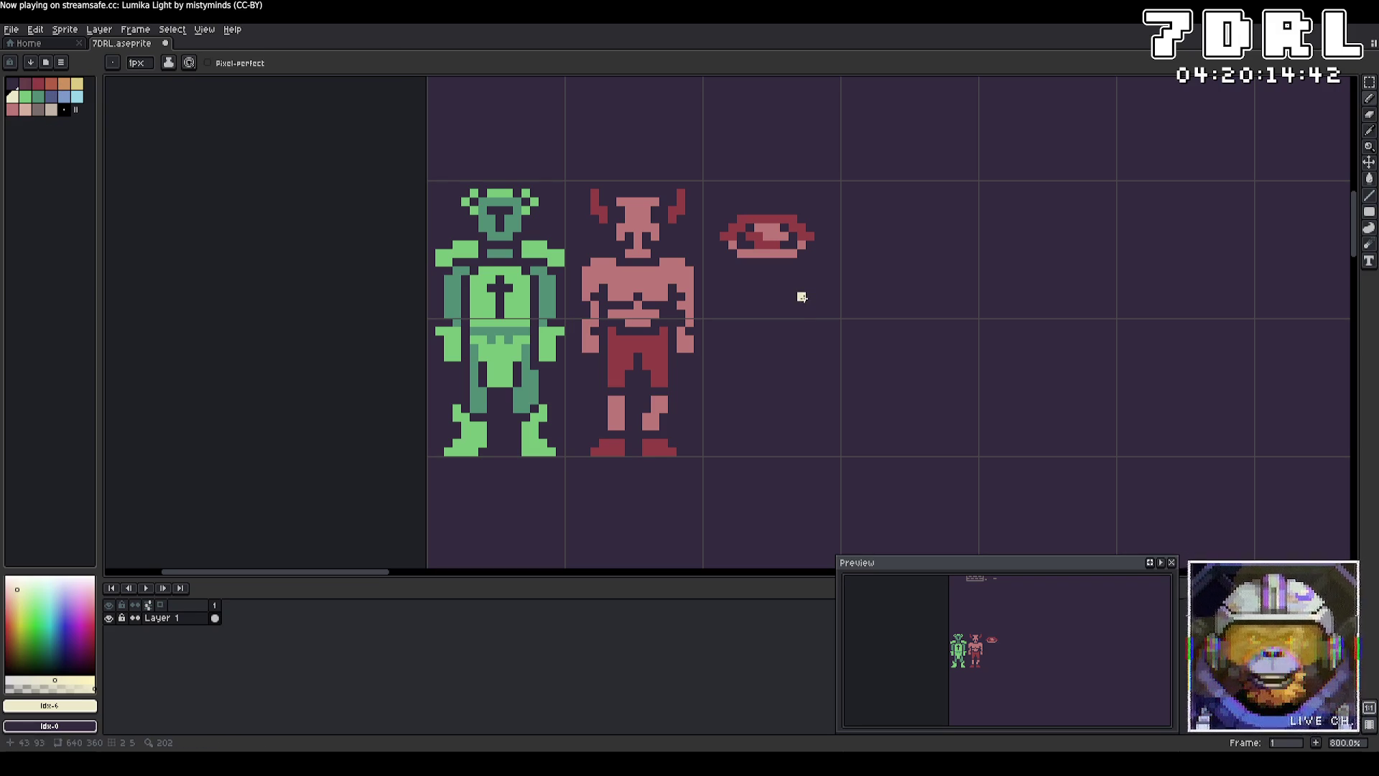
pyautogui.press('i')
pyautogui.click(787, 255)
# Step: Draw a red shaft below the eye and paint two lighter pink bands across it
pyautogui.press('b')
pyautogui.moveTo(785, 270)
pyautogui.mouseDown()
pyautogui.moveTo(767, 268)
pyautogui.moveTo(780, 280)
pyautogui.moveTo(761, 290)
pyautogui.moveTo(783, 296)
pyautogui.moveTo(758, 296)
pyautogui.moveTo(779, 319)
pyautogui.moveTo(757, 327)
pyautogui.moveTo(772, 451)
pyautogui.moveTo(767, 338)
pyautogui.moveTo(762, 450)
pyautogui.moveTo(758, 361)
pyautogui.mouseUp()
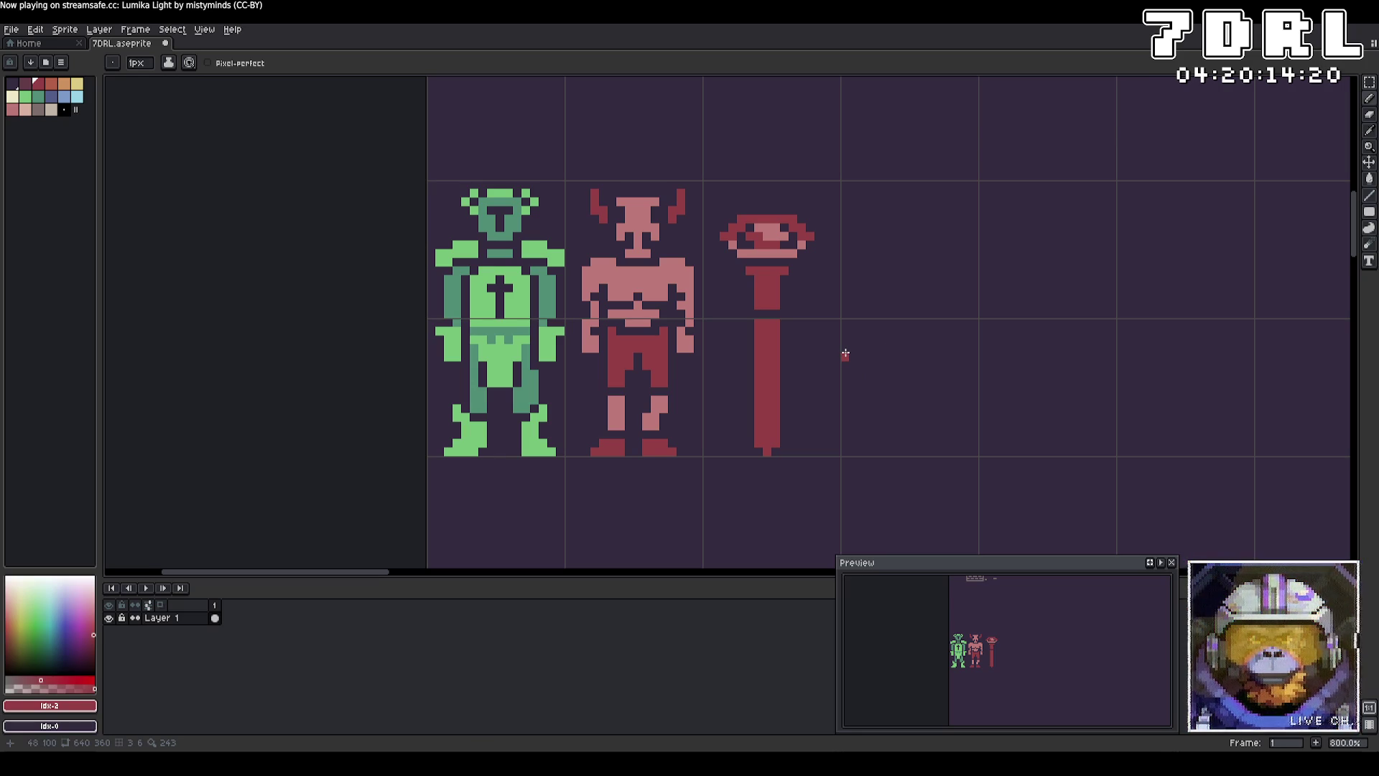
pyautogui.keyDown('alt'); pyautogui.click(798, 271); pyautogui.keyUp('alt')
pyautogui.moveTo(786, 271); pyautogui.dragTo(747, 271)
pyautogui.moveTo(756, 323); pyautogui.dragTo(782, 324)
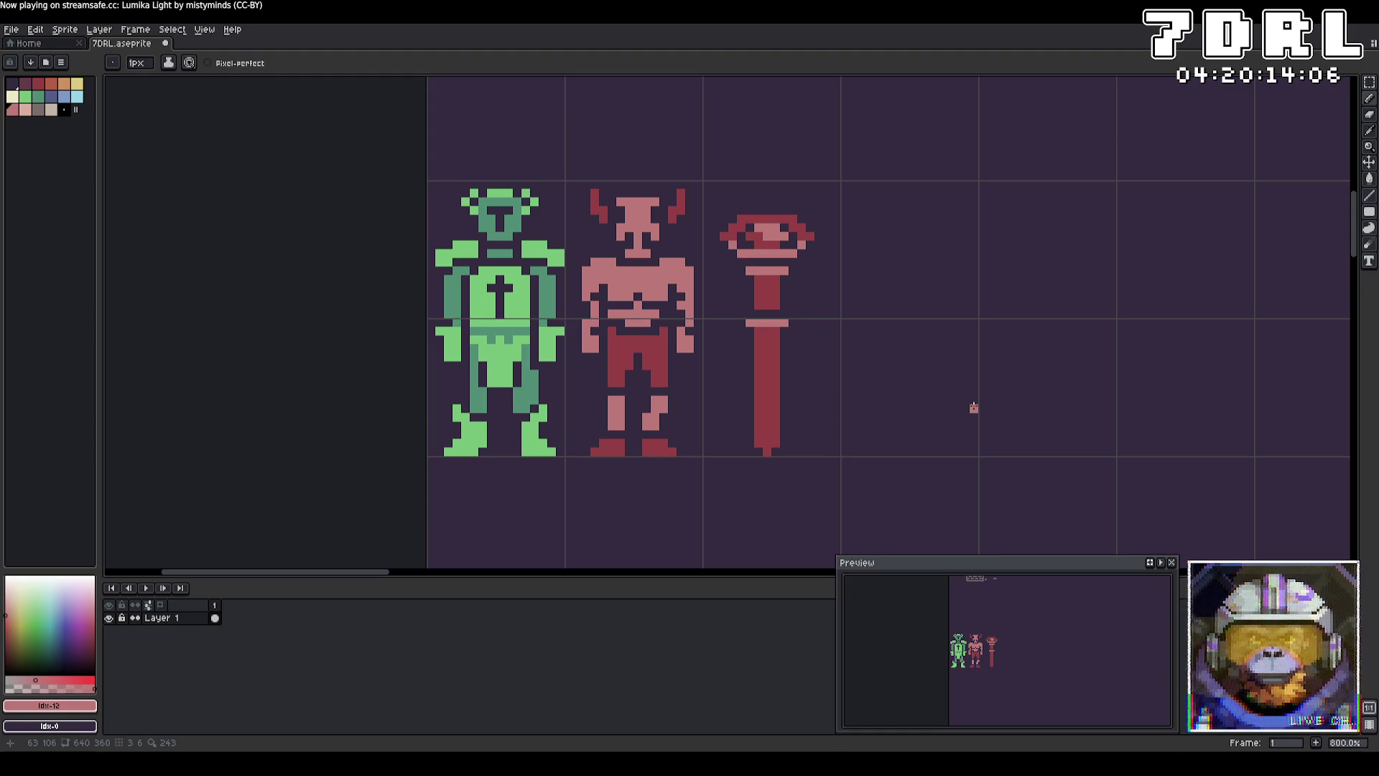
# Step: Try thinning and shifting the staff, then undo back to the solid shaft and return to Godot
pyautogui.moveTo(765, 454); pyautogui.dragTo(766, 336)
pyautogui.moveTo(770, 235); pyautogui.dragTo(753, 231)
pyautogui.hotkey('ctrl', 'z')
pyautogui.hotkey('ctrl', 'z')
pyautogui.press('v')
pyautogui.moveTo(850, 510); pyautogui.dragTo(797, 292)
pyautogui.hotkey('ctrl', 'z')
pyautogui.press('b')
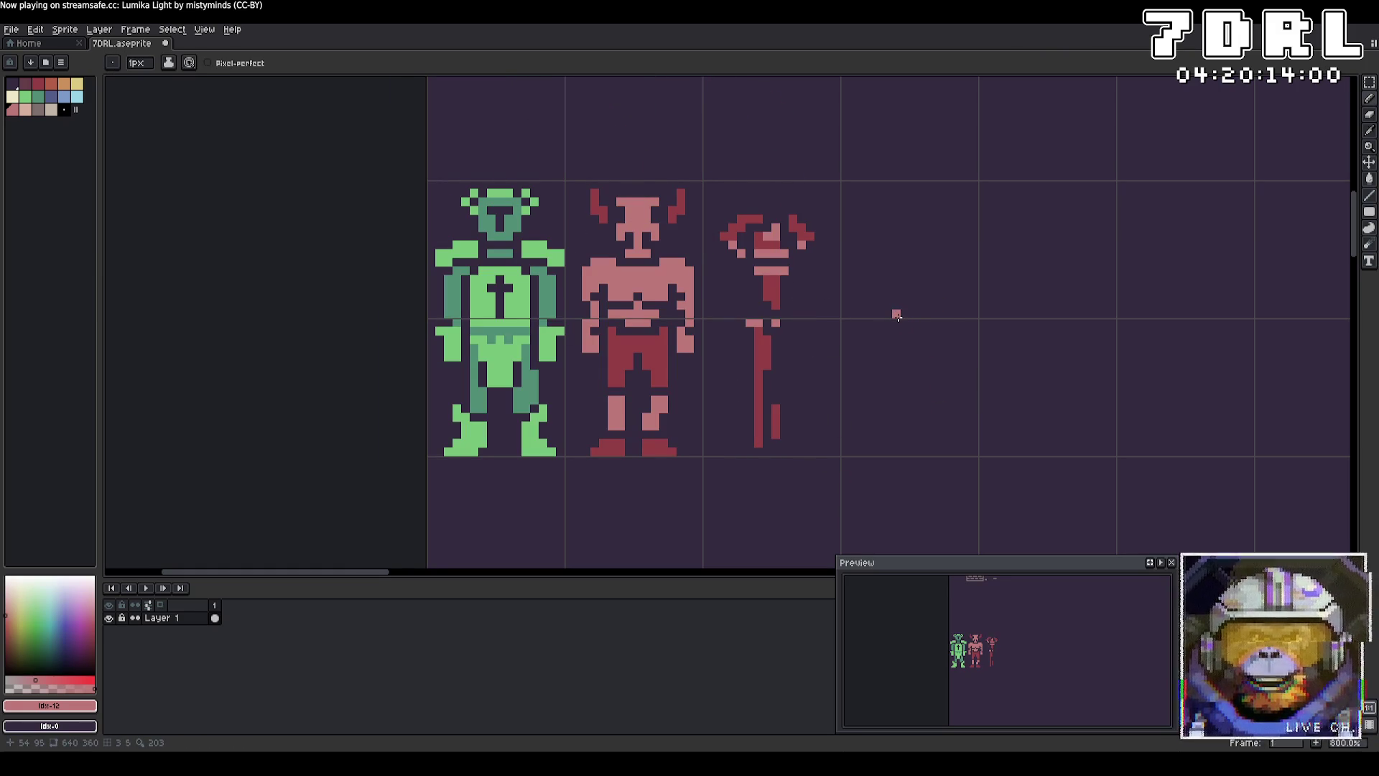
pyautogui.hotkey('ctrl', 'z')
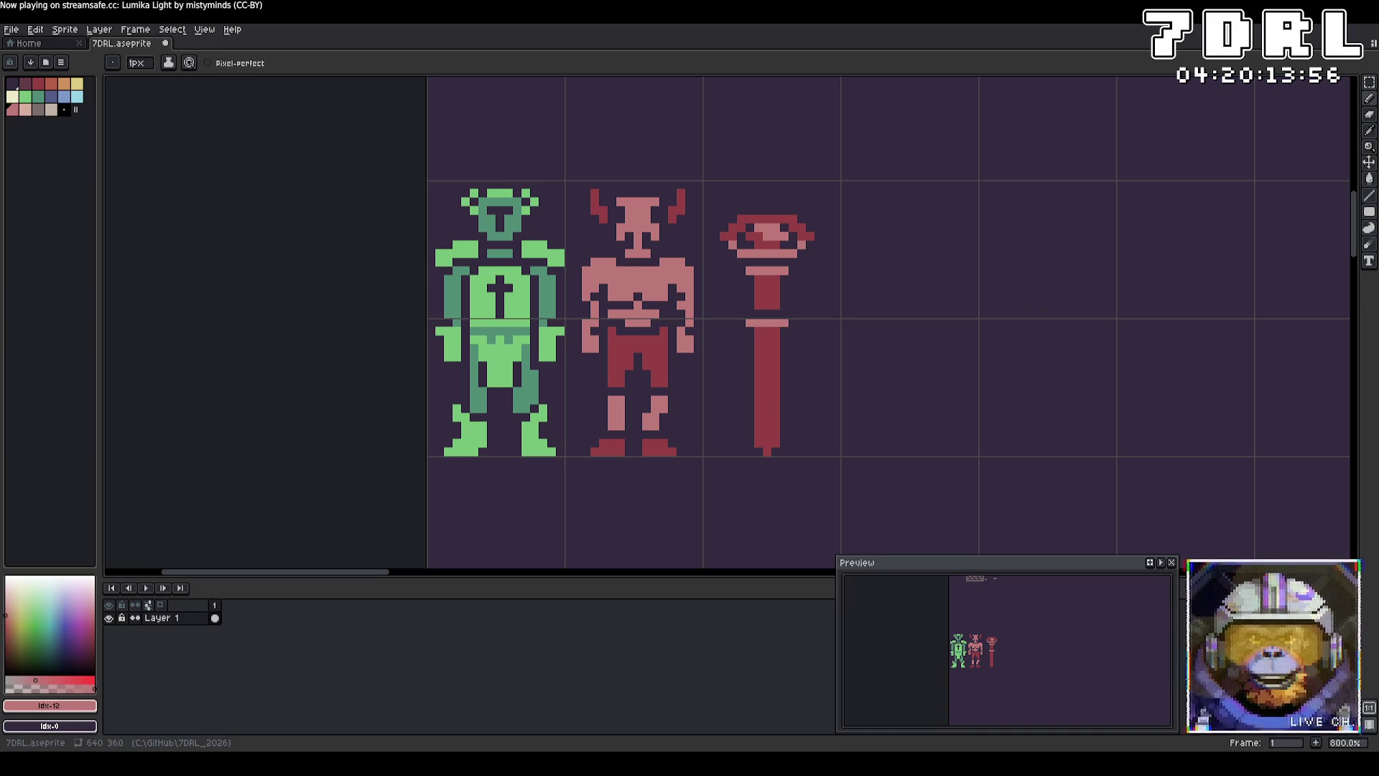
pyautogui.hotkey('alt', 'Tab')
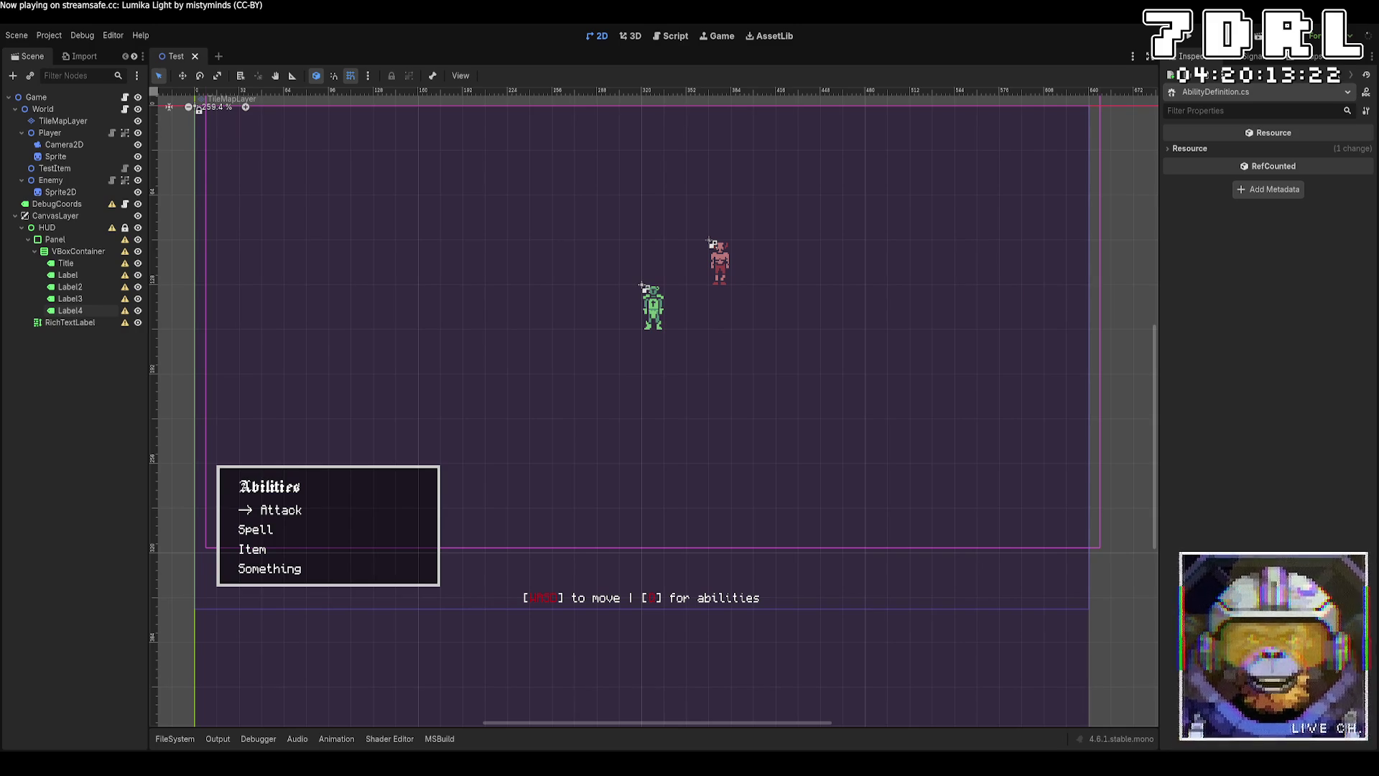
pyautogui.hotkey('alt', 'Tab')
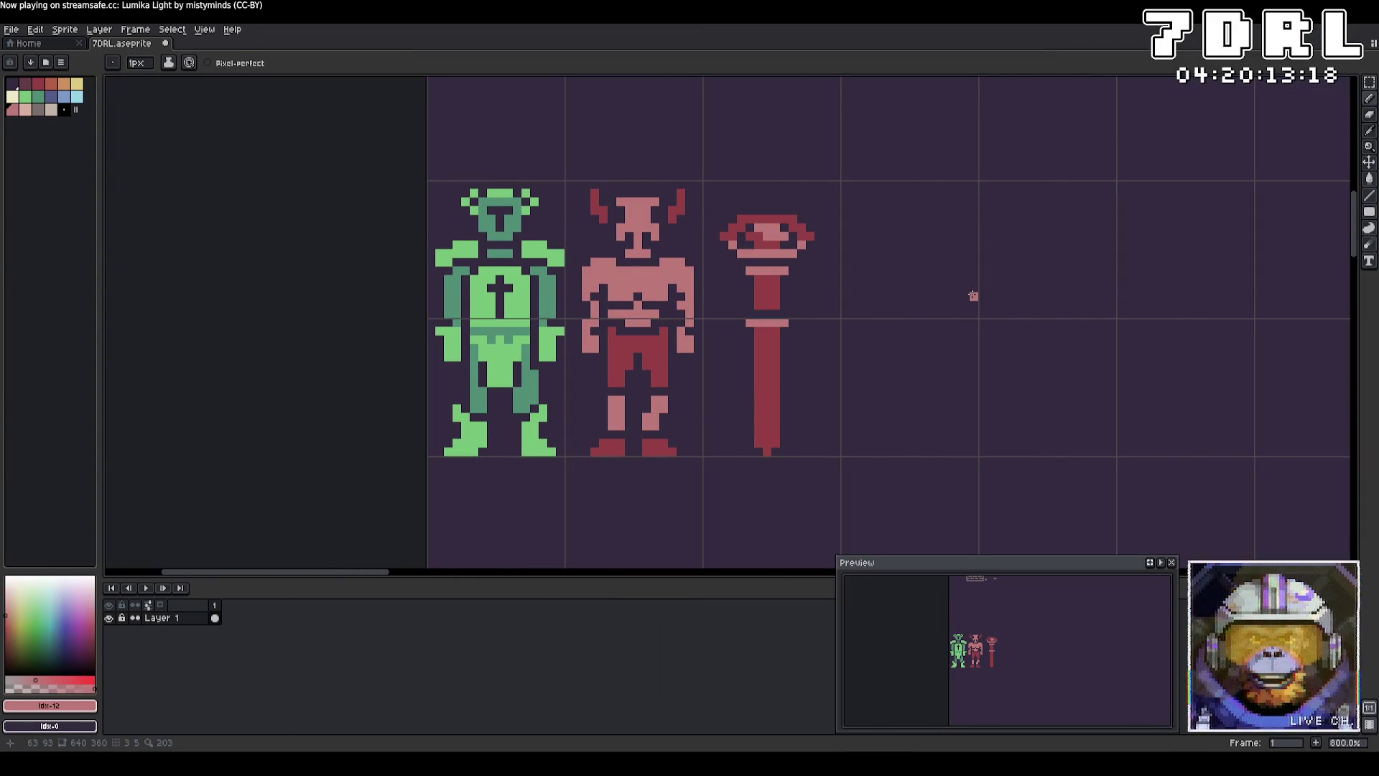
# Step: Sketch a pink hook-shaped head right of the staff and paint its left ear dark red
pyautogui.moveTo(912, 212)
pyautogui.mouseDown()
pyautogui.moveTo(962, 185)
pyautogui.moveTo(945, 216)
pyautogui.moveTo(957, 192)
pyautogui.moveTo(933, 209)
pyautogui.moveTo(948, 210)
pyautogui.moveTo(859, 187)
pyautogui.moveTo(880, 226)
pyautogui.moveTo(855, 199)
pyautogui.moveTo(916, 200)
pyautogui.moveTo(898, 187)
pyautogui.mouseUp()
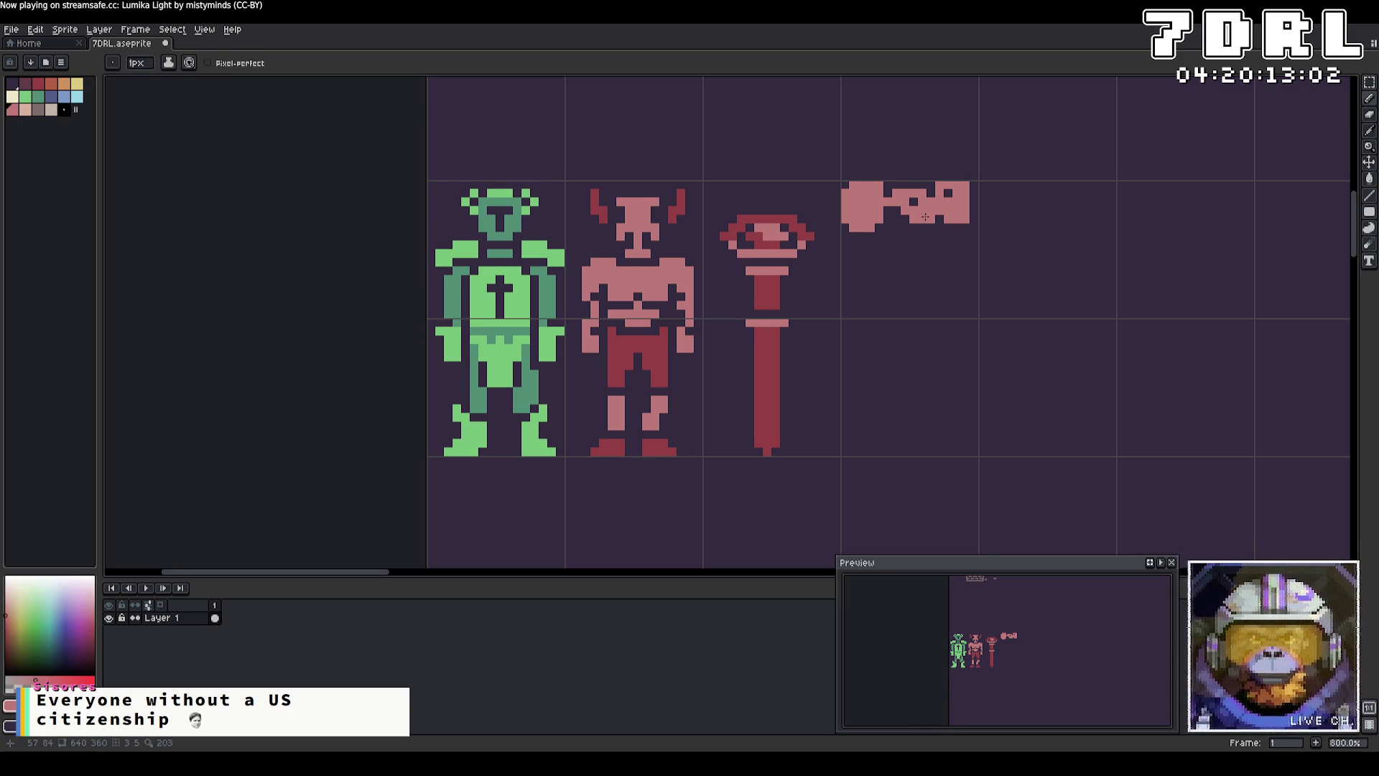
pyautogui.moveTo(897, 216)
pyautogui.mouseDown()
pyautogui.moveTo(927, 223)
pyautogui.moveTo(922, 245)
pyautogui.moveTo(879, 269)
pyautogui.moveTo(912, 237)
pyautogui.mouseUp()
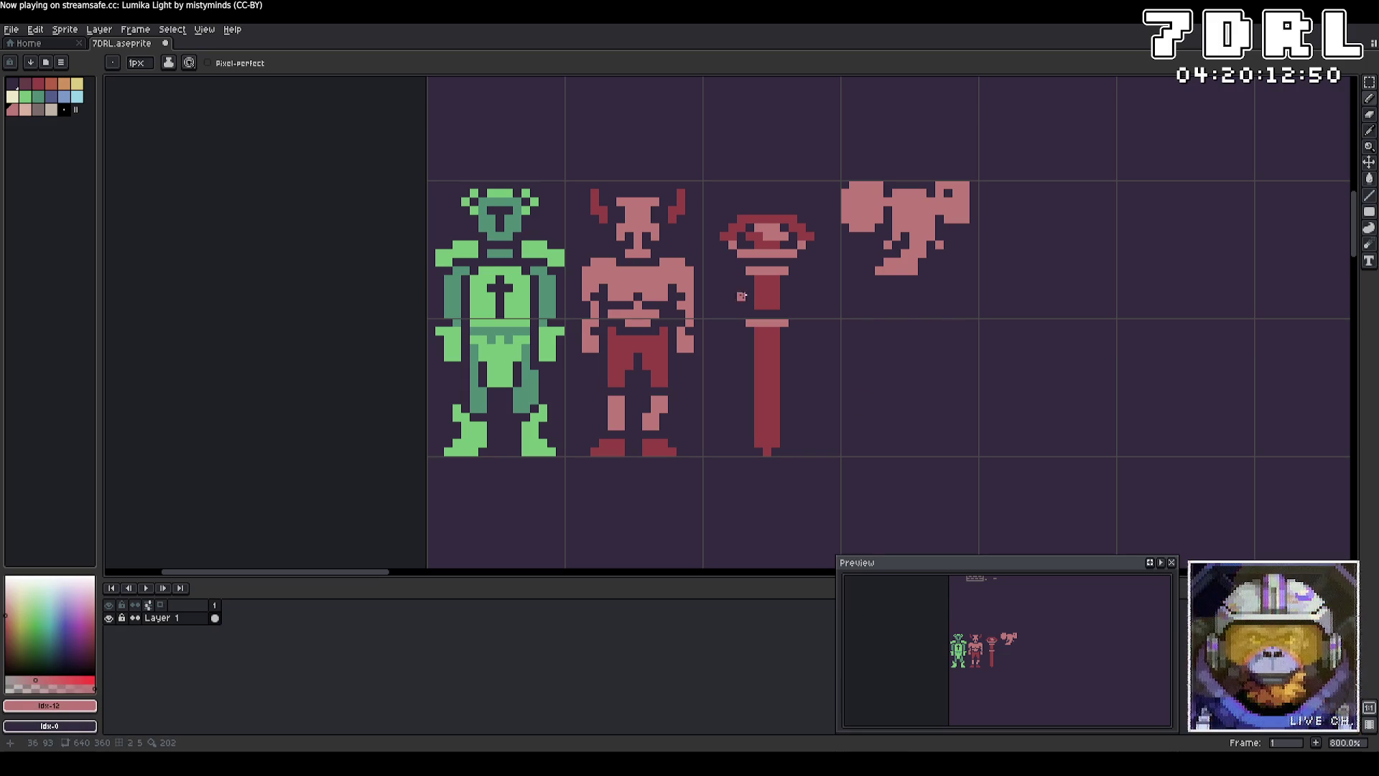
pyautogui.keyDown('alt'); pyautogui.click(767, 345); pyautogui.keyUp('alt')
pyautogui.moveTo(879, 204)
pyautogui.mouseDown()
pyautogui.moveTo(862, 224)
pyautogui.moveTo(847, 192)
pyautogui.moveTo(880, 184)
pyautogui.moveTo(861, 212)
pyautogui.moveTo(846, 194)
pyautogui.moveTo(874, 210)
pyautogui.moveTo(970, 197)
pyautogui.moveTo(948, 219)
pyautogui.moveTo(957, 194)
pyautogui.moveTo(938, 185)
pyautogui.mouseUp()
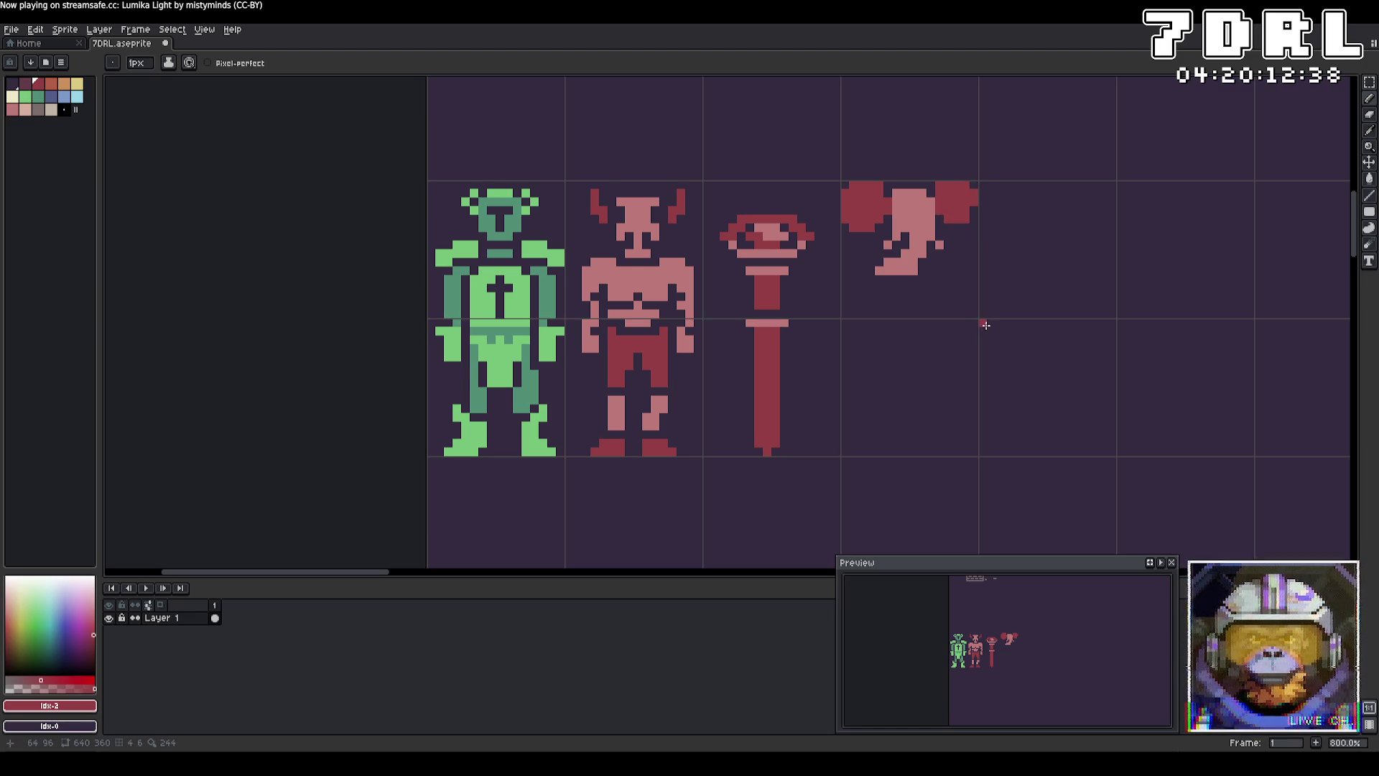
# Step: Add dark red eye pixels and details to the elephant head, correcting a misplaced eye
pyautogui.click(923, 210)
pyautogui.click(903, 210)
pyautogui.hotkey('ctrl', 'z')
pyautogui.click(915, 210)
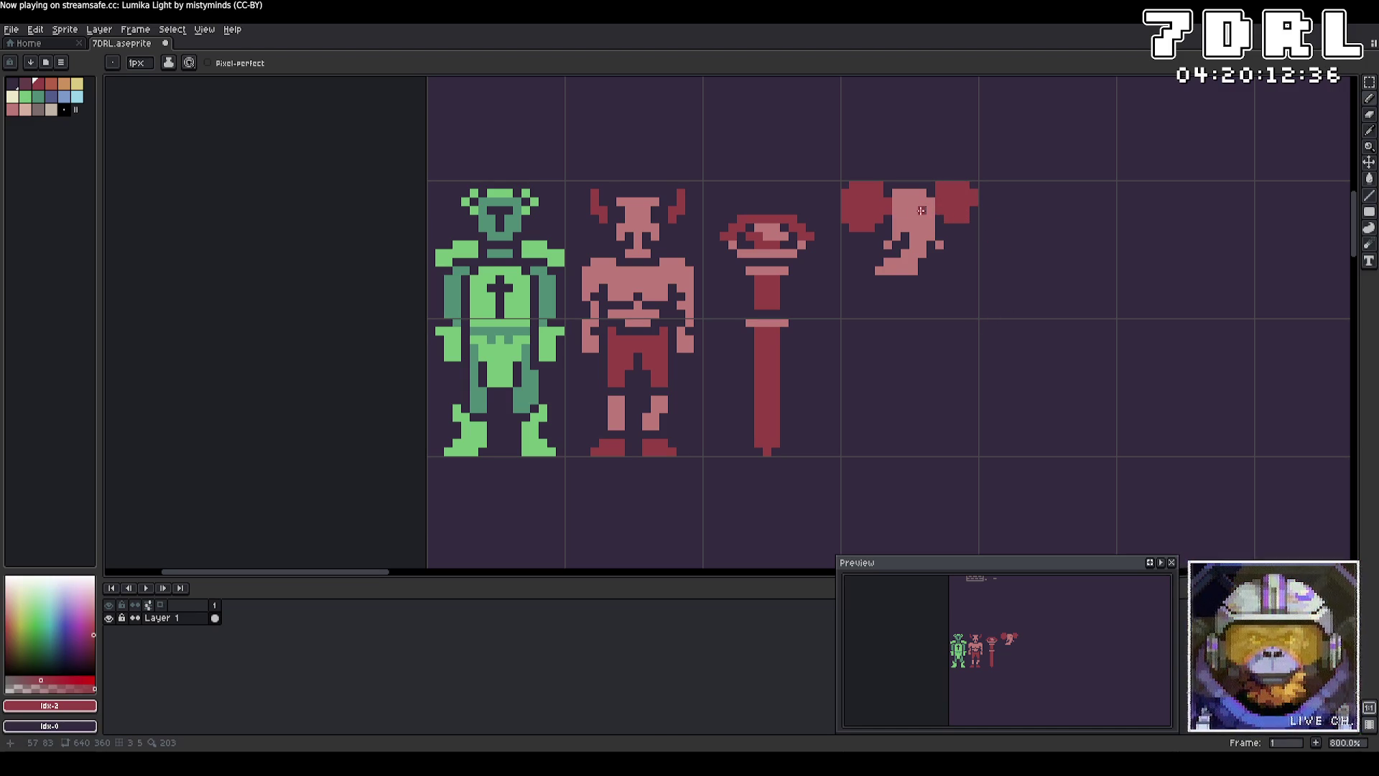
pyautogui.click(903, 218)
pyautogui.click(904, 211)
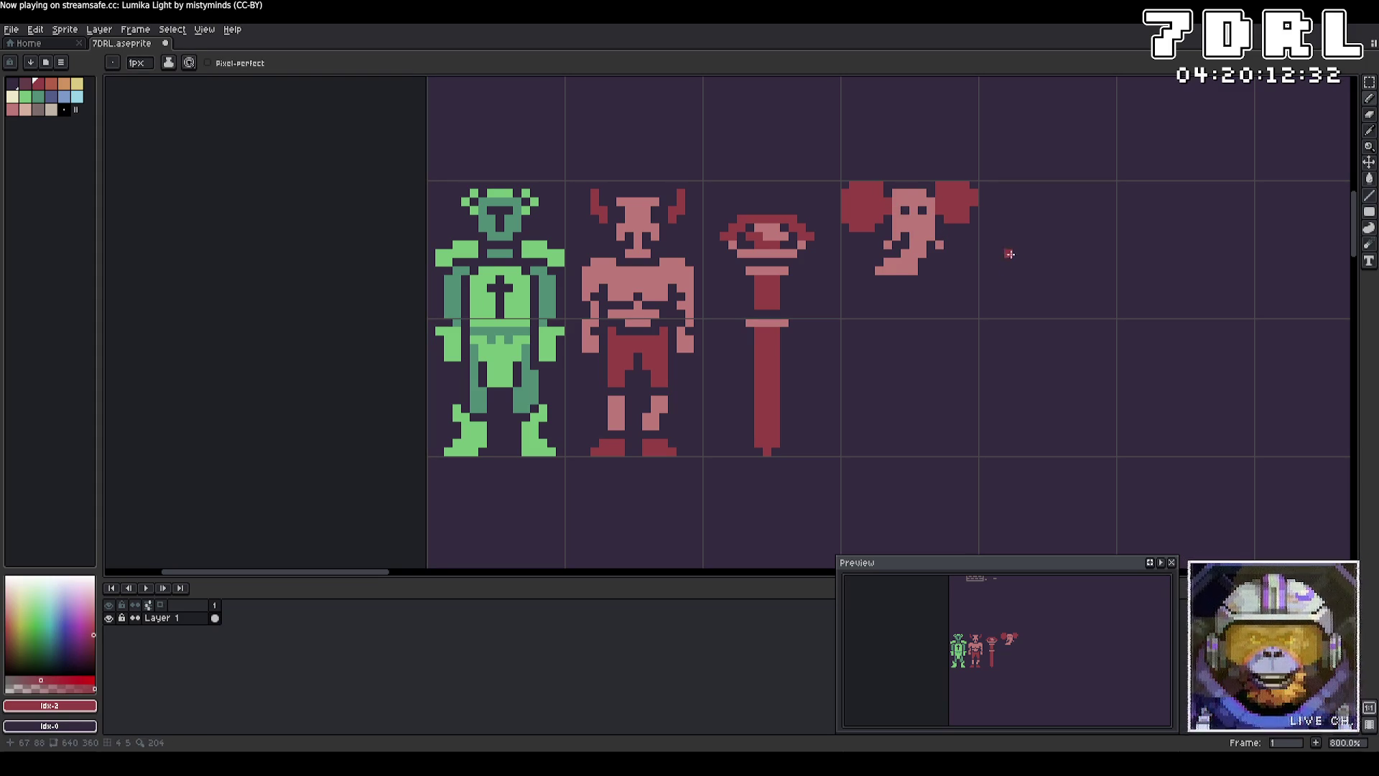
pyautogui.moveTo(913, 233)
pyautogui.mouseDown()
pyautogui.moveTo(878, 272)
pyautogui.moveTo(919, 253)
pyautogui.moveTo(911, 269)
pyautogui.moveTo(917, 239)
pyautogui.mouseUp()
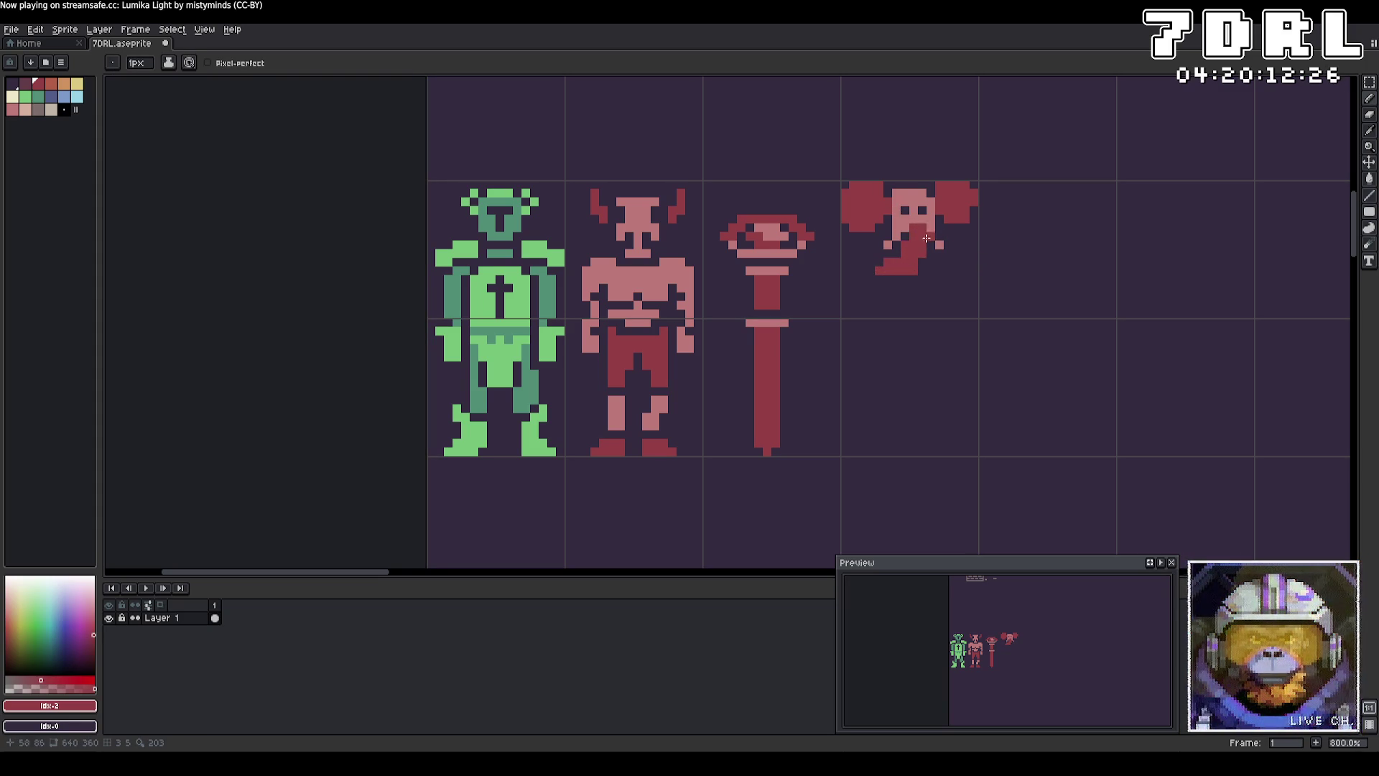
# Step: Eyedrop dark red and pencil the elephant's left and right arms below the head
pyautogui.keyDown('alt'); pyautogui.click(883, 270); pyautogui.keyUp('alt')
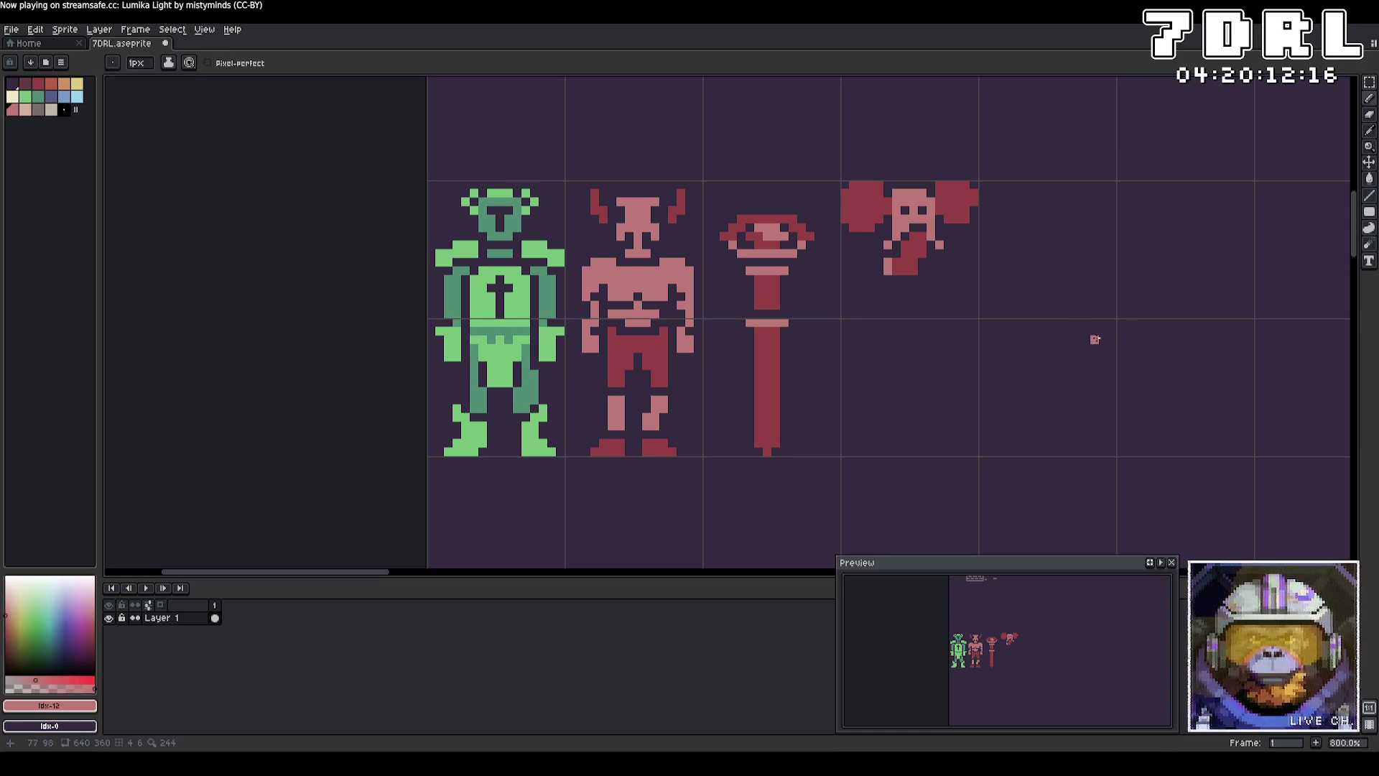
pyautogui.press('i')
pyautogui.click(964, 209)
pyautogui.click(948, 251)
pyautogui.moveTo(891, 244); pyautogui.dragTo(869, 255)
pyautogui.click(956, 245)
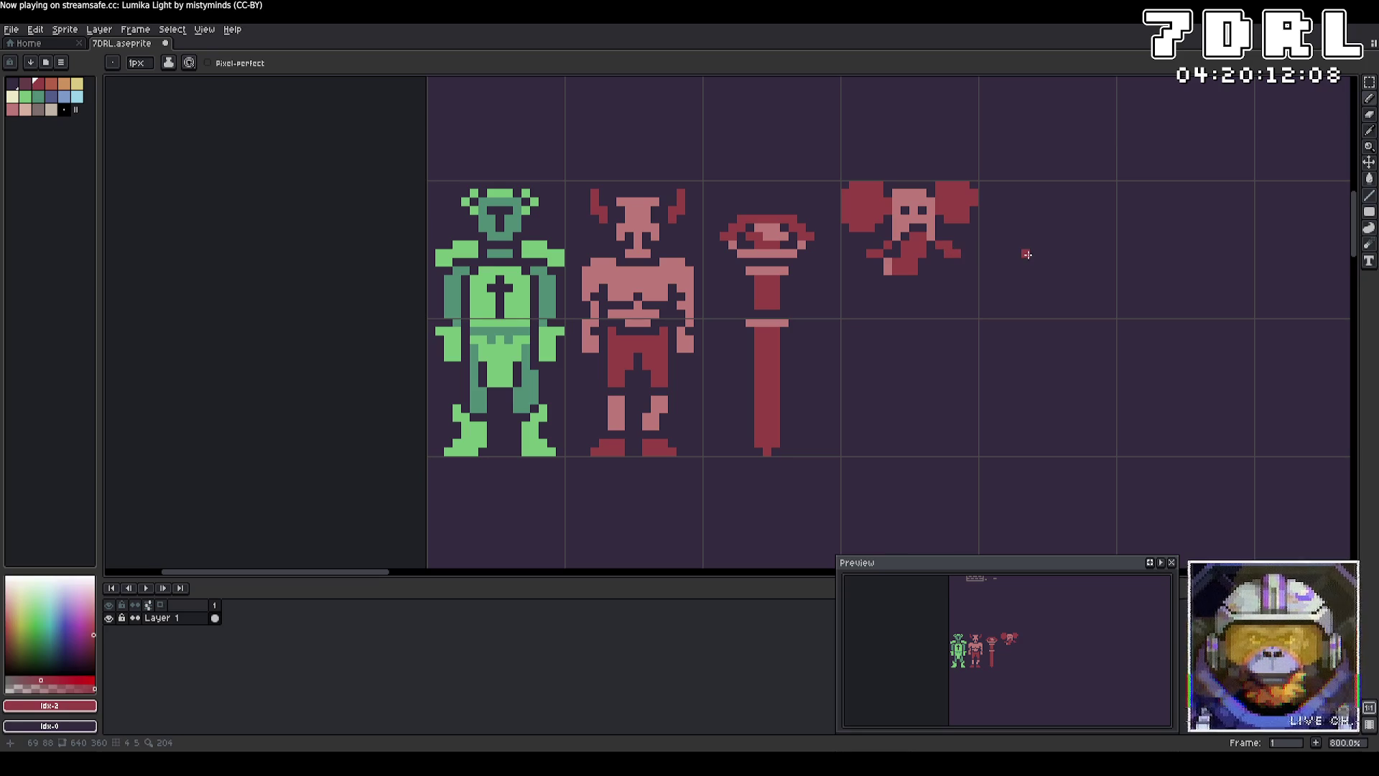
pyautogui.click(912, 270)
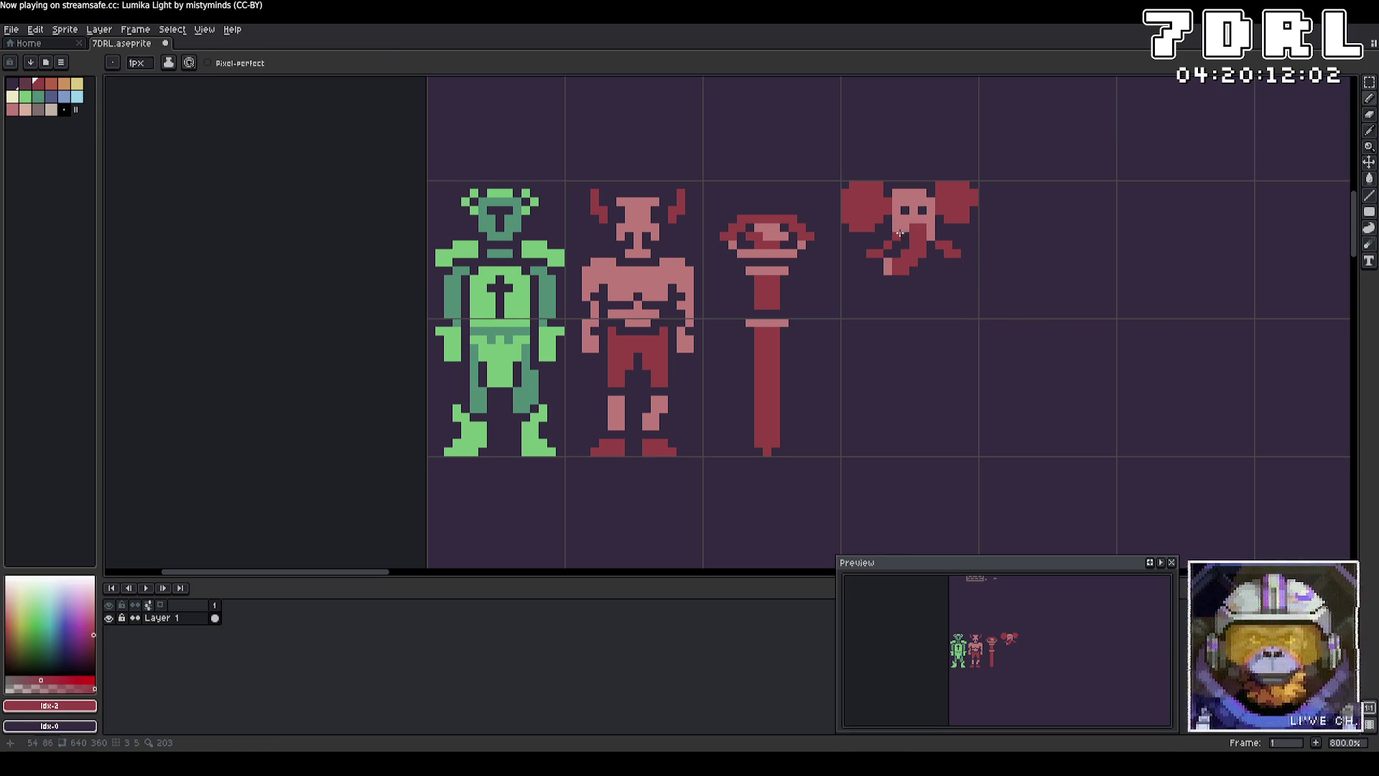
# Step: Outline a pink body below the trunk, then undo the outline
pyautogui.keyDown('alt'); pyautogui.click(931, 246); pyautogui.keyUp('alt')
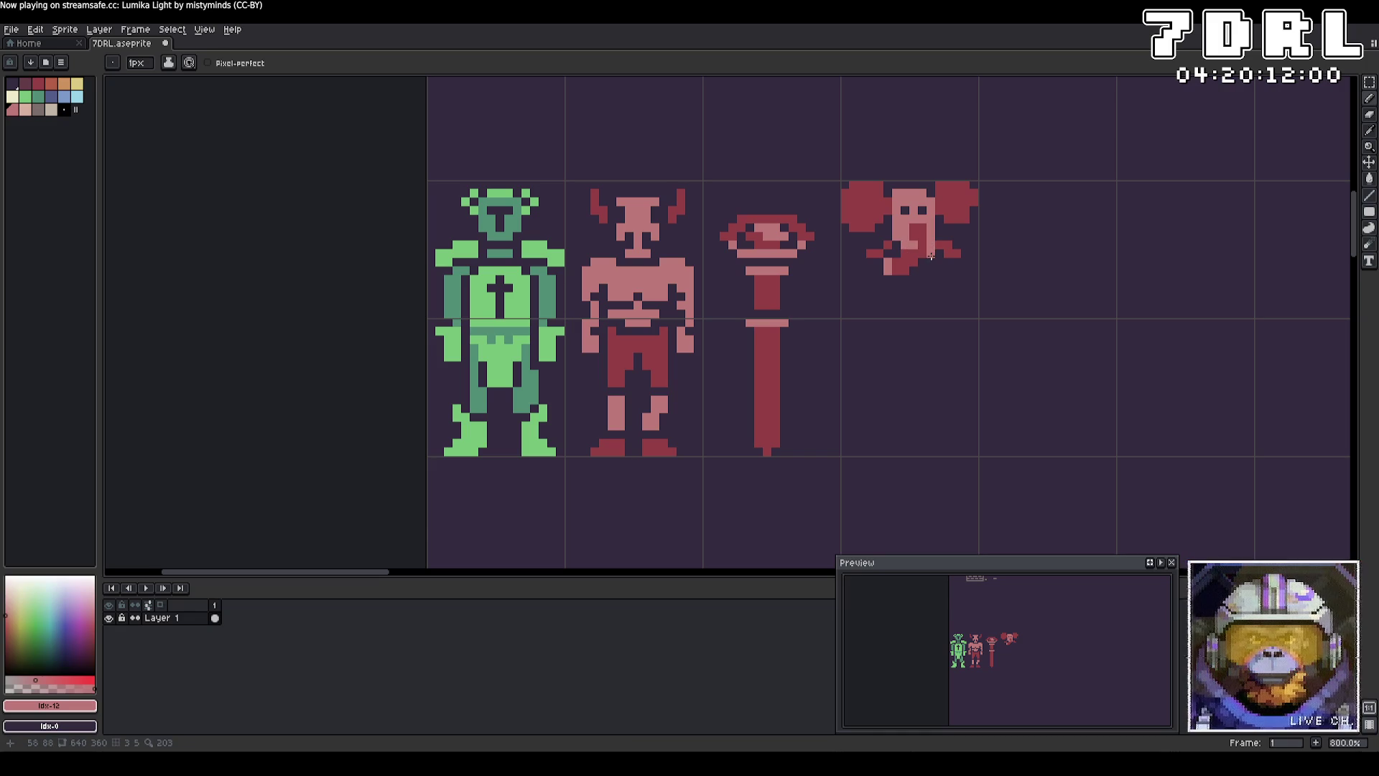
pyautogui.keyDown('alt'); pyautogui.click(931, 253); pyautogui.keyUp('alt')
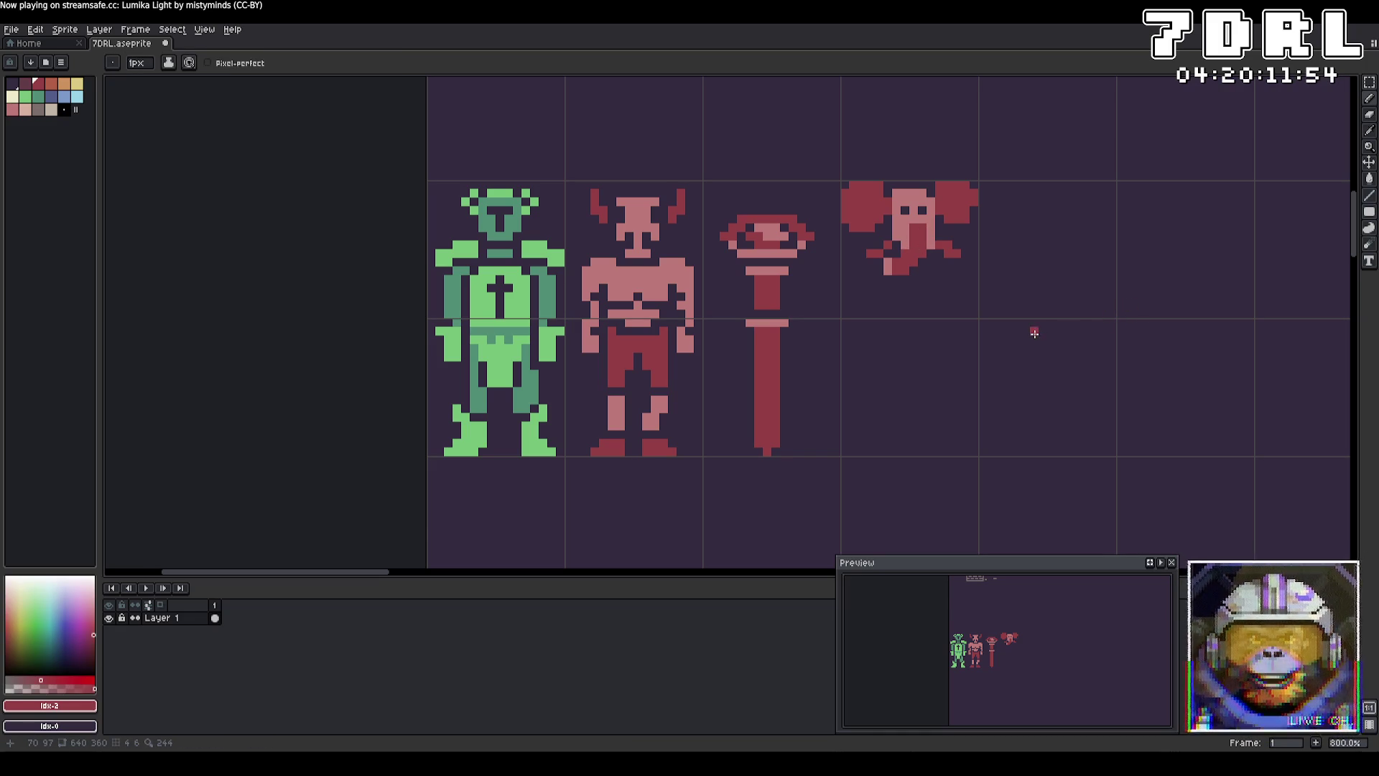
pyautogui.keyDown('alt'); pyautogui.click(930, 269); pyautogui.keyUp('alt')
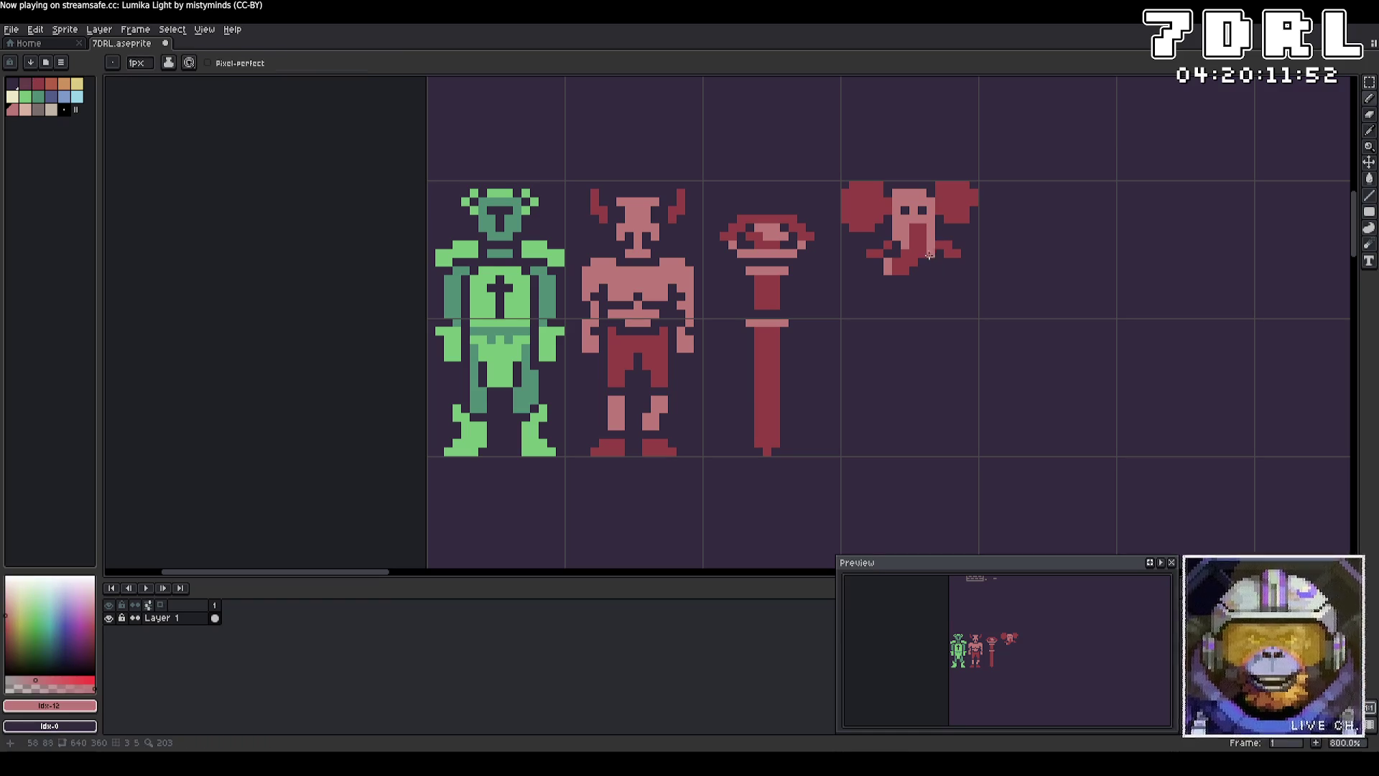
pyautogui.moveTo(934, 270)
pyautogui.mouseDown()
pyautogui.moveTo(935, 316)
pyautogui.moveTo(888, 351)
pyautogui.moveTo(882, 287)
pyautogui.moveTo(938, 293)
pyautogui.moveTo(905, 318)
pyautogui.moveTo(878, 301)
pyautogui.moveTo(923, 273)
pyautogui.moveTo(901, 309)
pyautogui.moveTo(890, 301)
pyautogui.moveTo(907, 308)
pyautogui.mouseUp()
pyautogui.hotkey('ctrl', 'z')
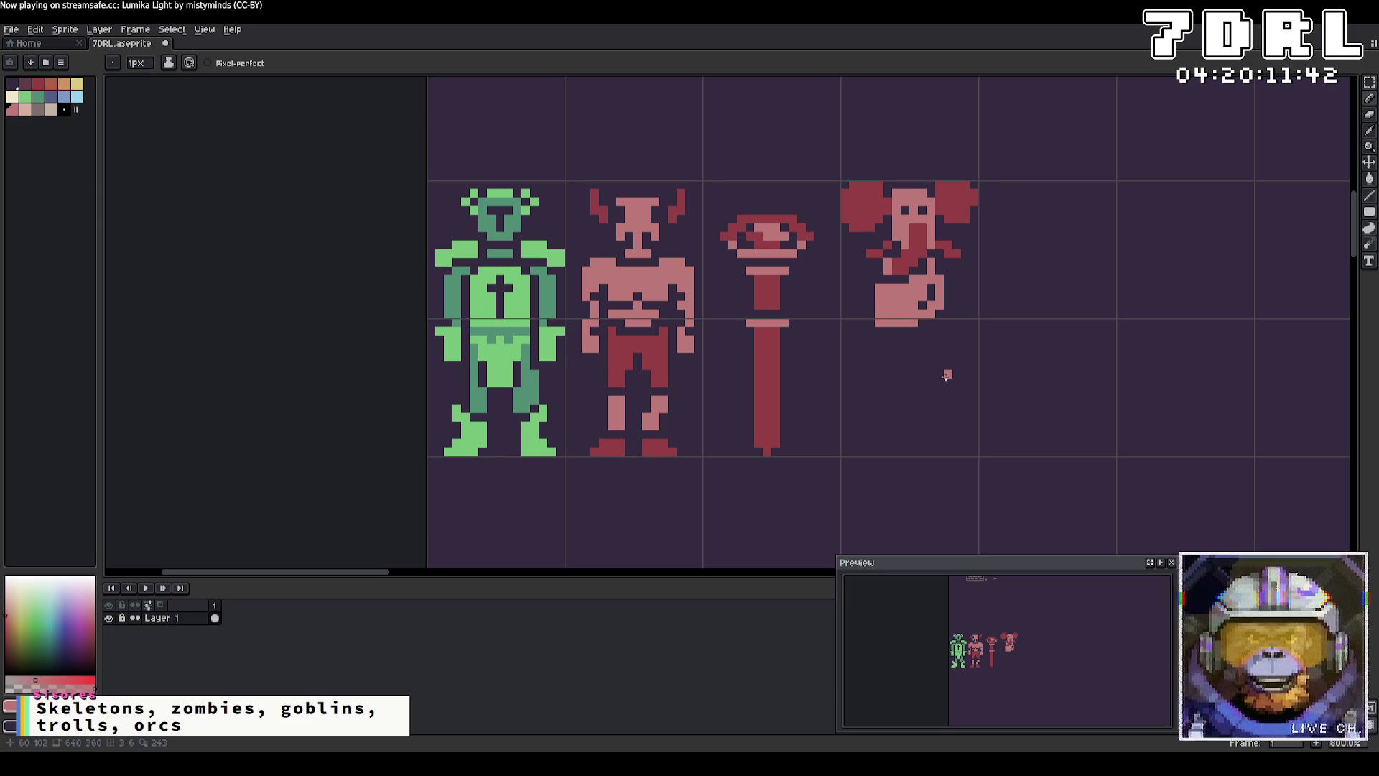
pyautogui.click(1369, 82)
# Step: Clear the elephant's area beside the staff, undoing its pencil strokes until the cell is empty
pyautogui.moveTo(1075, 415); pyautogui.dragTo(849, 161)
pyautogui.press('Delete')
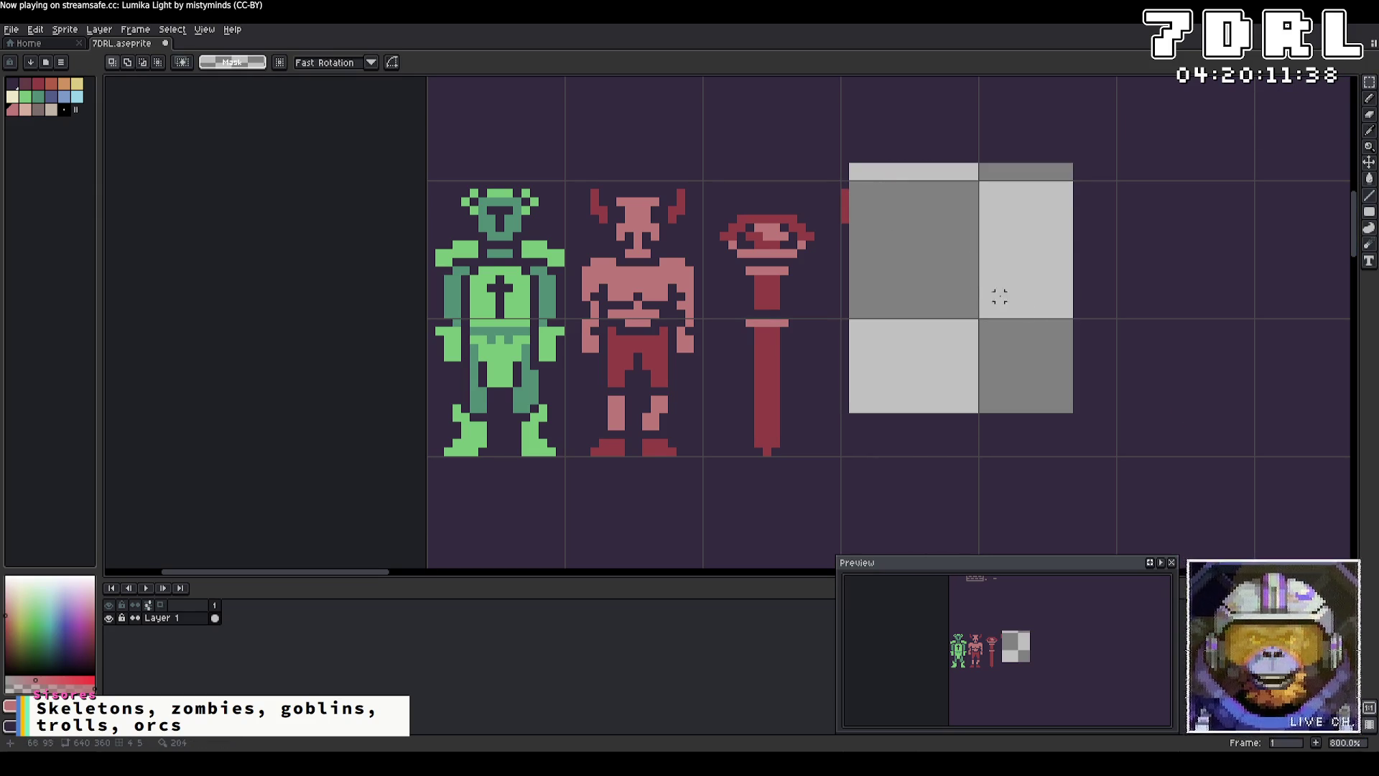
pyautogui.hotkey('ctrl', 'z')
pyautogui.hotkey('ctrl', 'z')
pyautogui.hotkey('ctrl', 'z')
pyautogui.hotkey('ctrl', 'z')
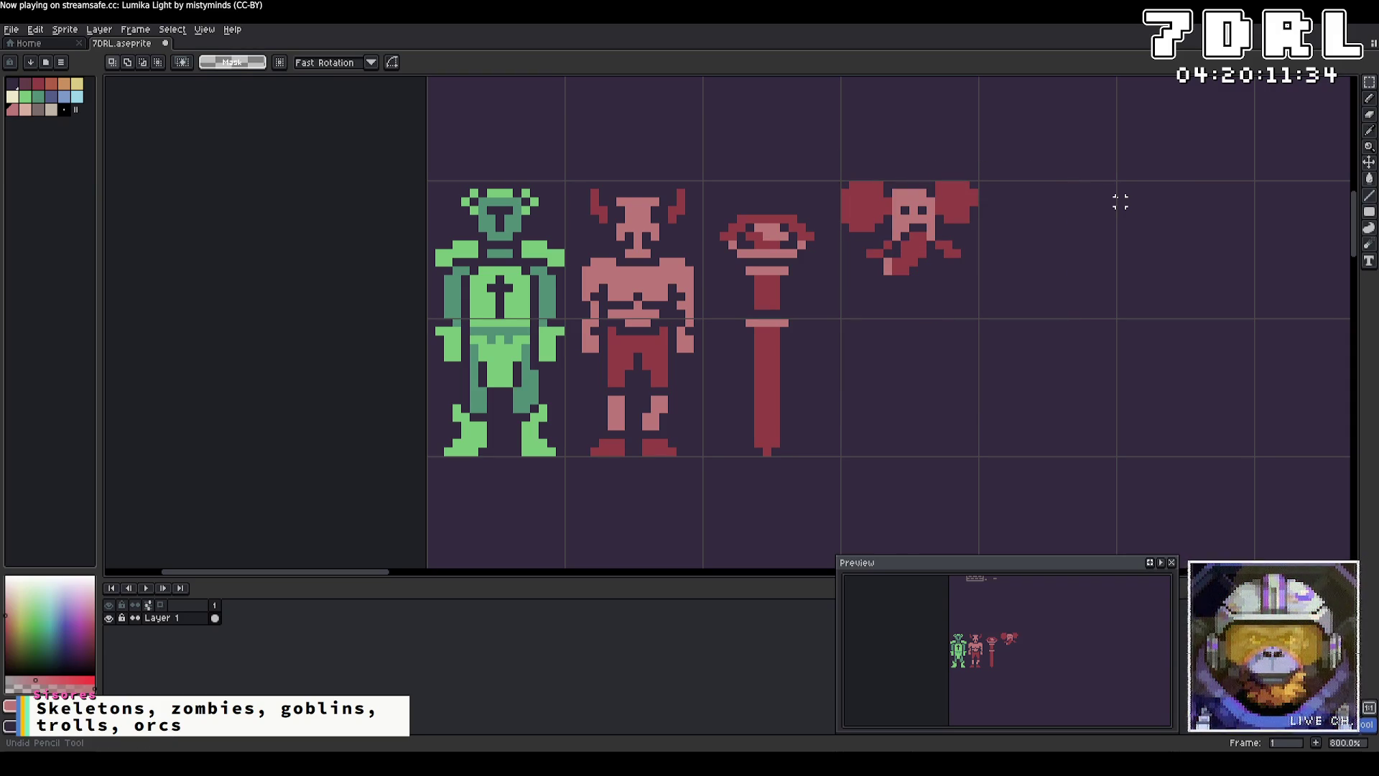
pyautogui.hotkey('ctrl', 'z')
pyautogui.hotkey('ctrl', 'z')
pyautogui.hotkey('ctrl', 'z')
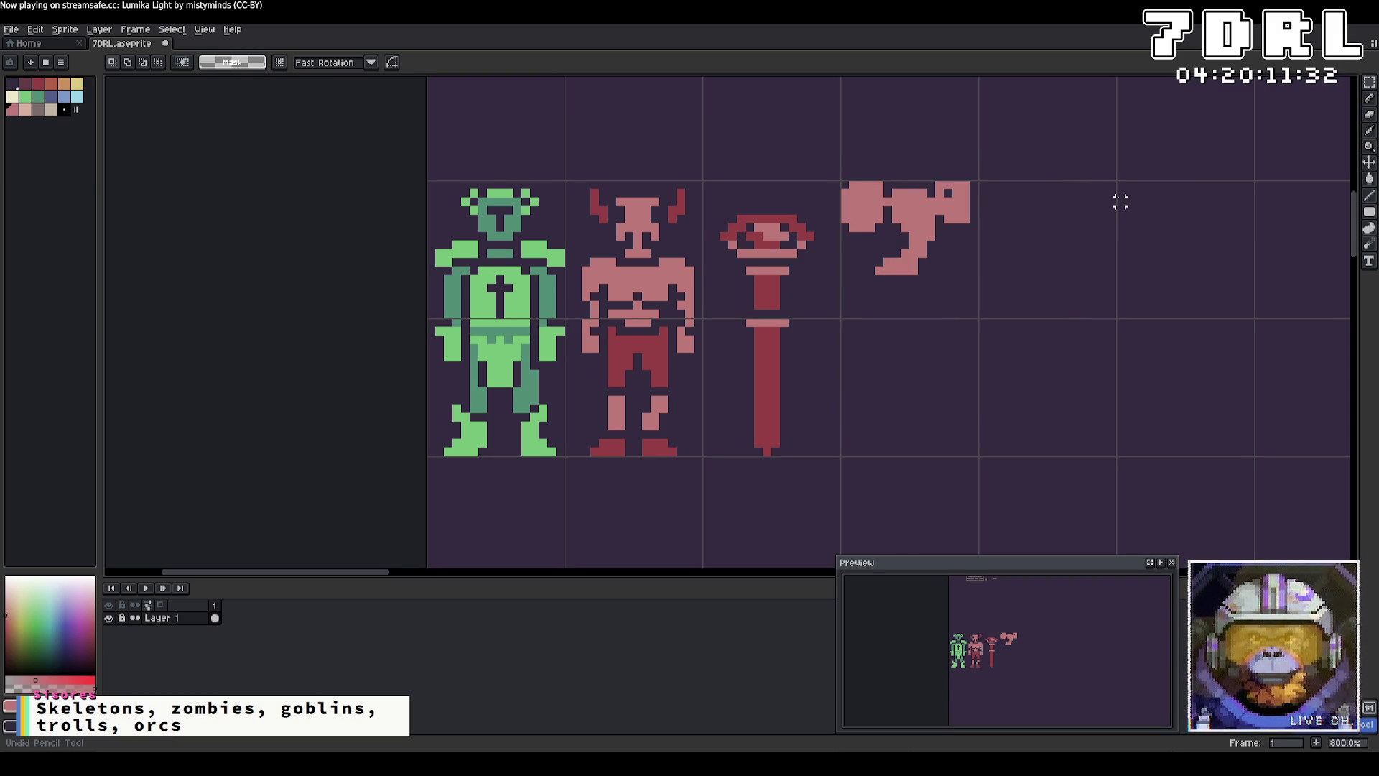
pyautogui.hotkey('ctrl', 'z')
pyautogui.hotkey('ctrl', 'z')
pyautogui.hotkey('ctrl', 'z')
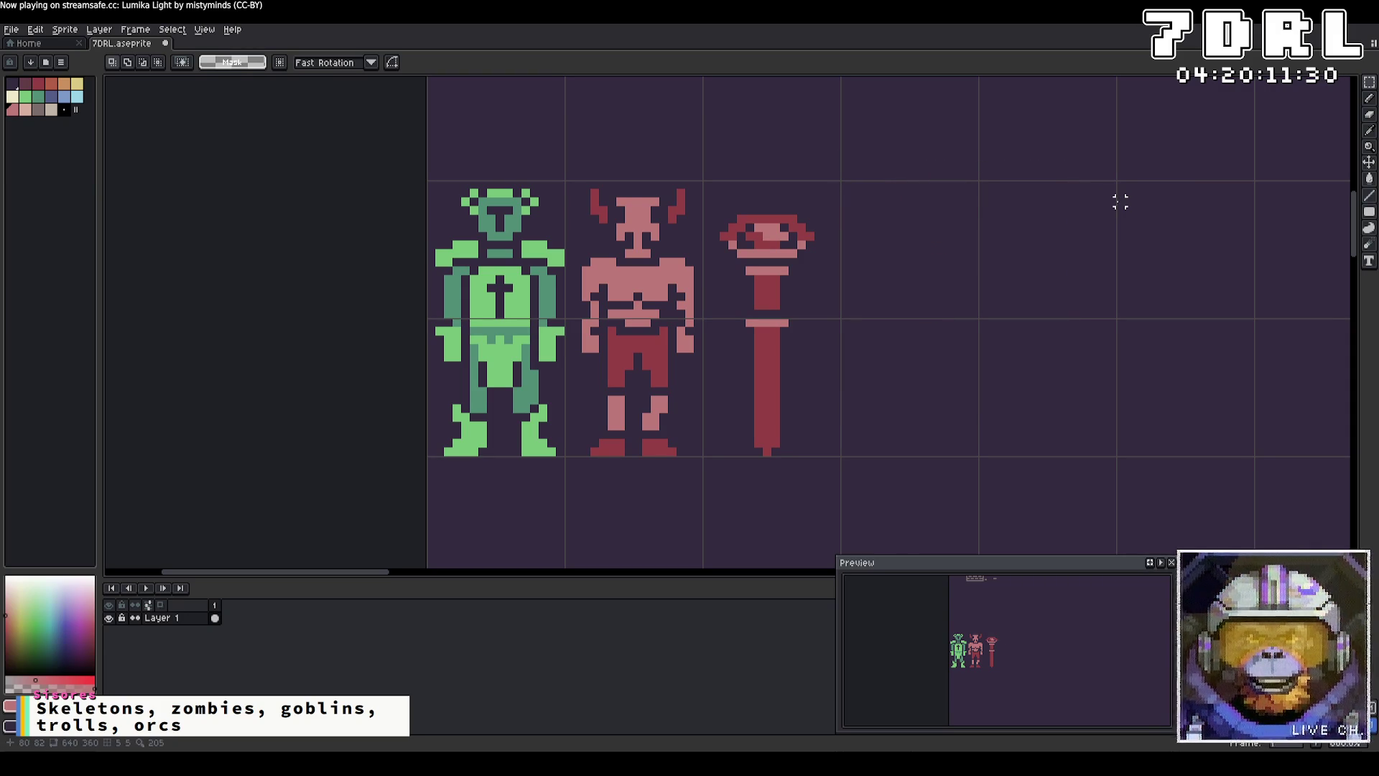
pyautogui.click(1369, 98)
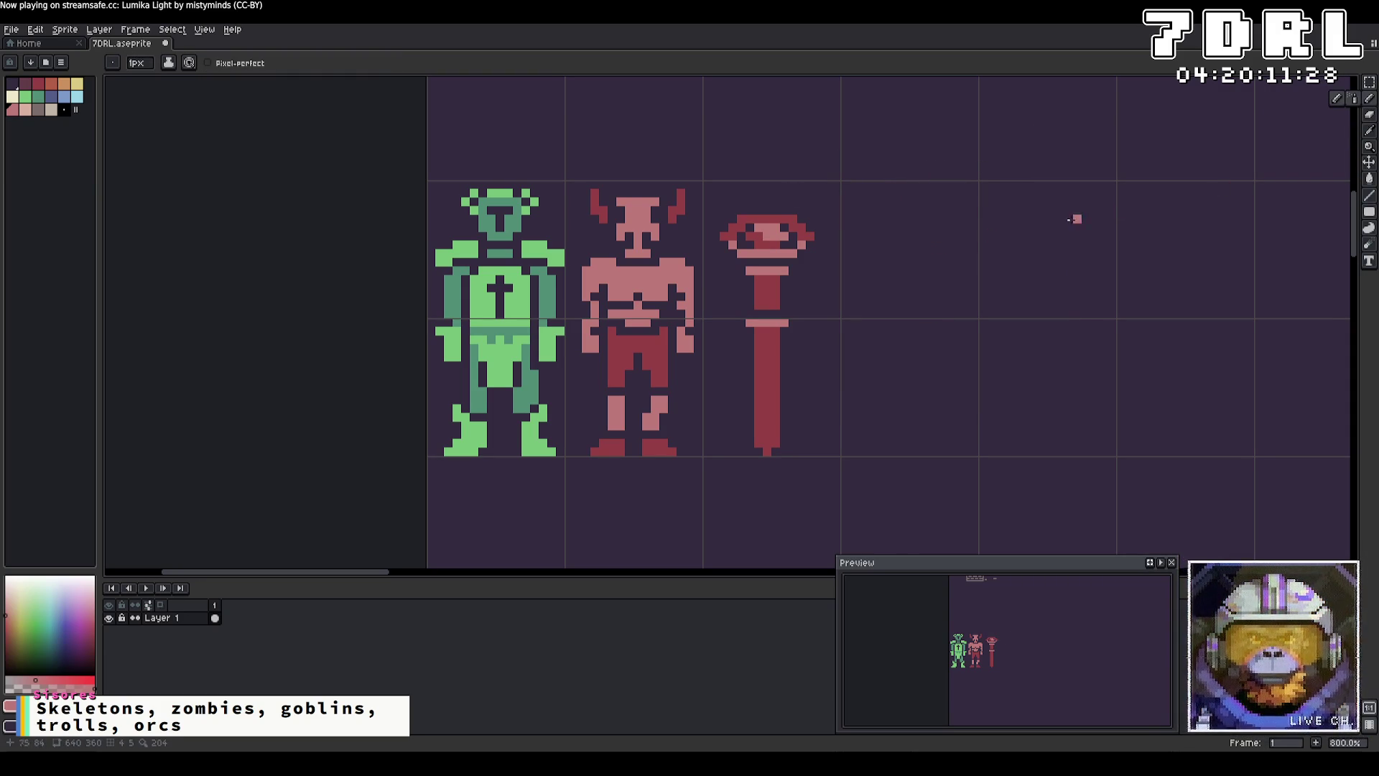